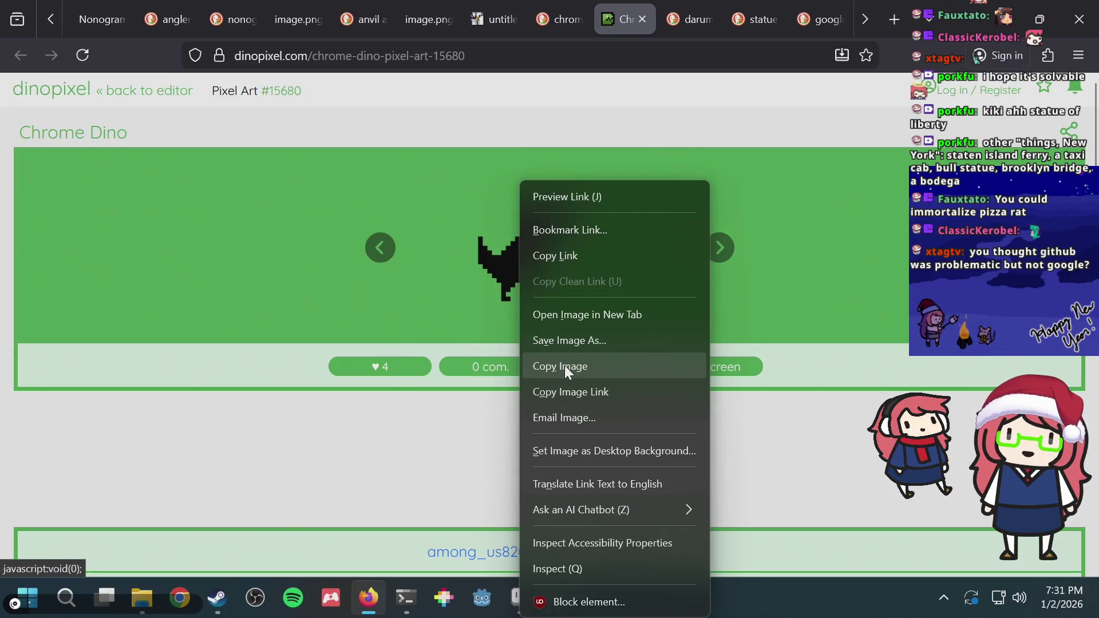
# Copy the dino picture from the web page and paste it onto the puzzle canvas, shifted up-left
pyautogui.click(564, 365)
pyautogui.hotkey('alt', 'Tab')
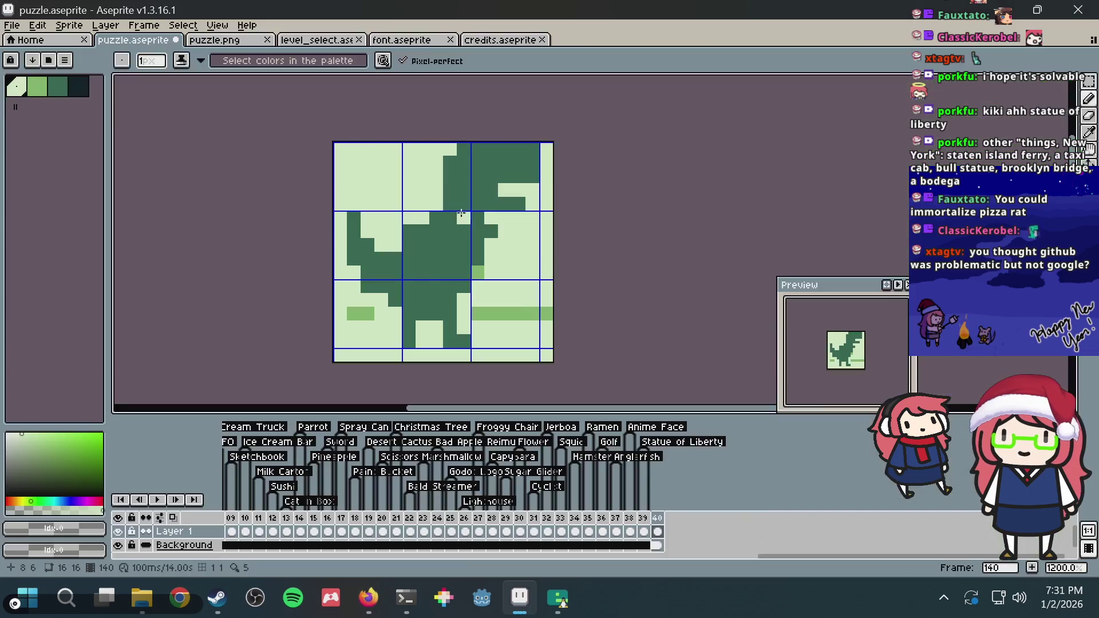
pyautogui.hotkey('ctrl', 'v')
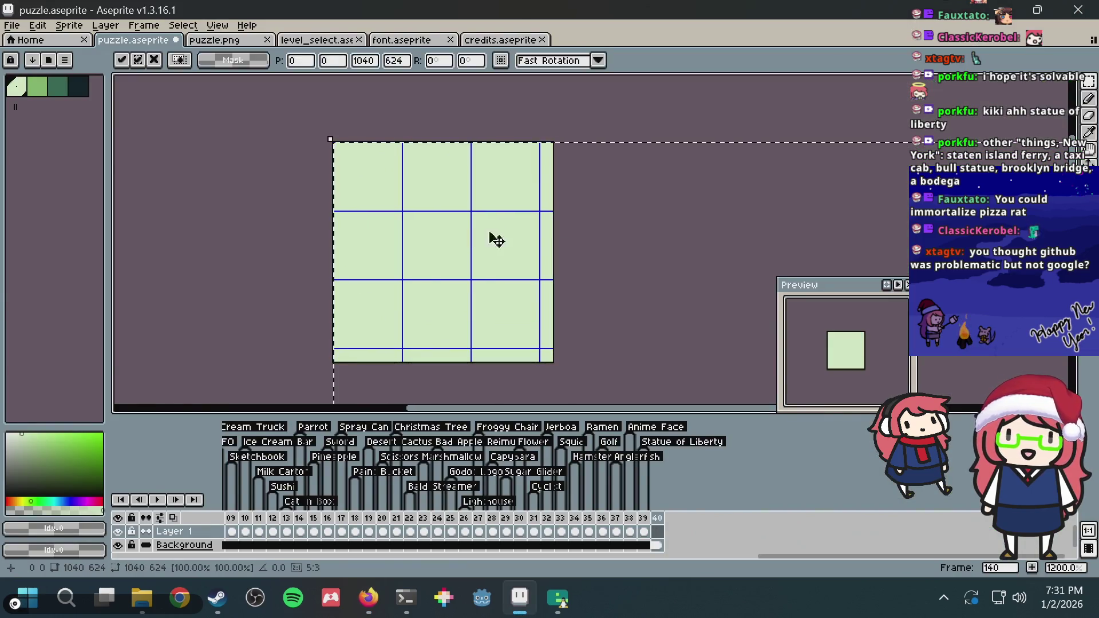
pyautogui.moveTo(646, 339); pyautogui.dragTo(416, 201)
pyautogui.moveTo(657, 302); pyautogui.dragTo(456, 157)
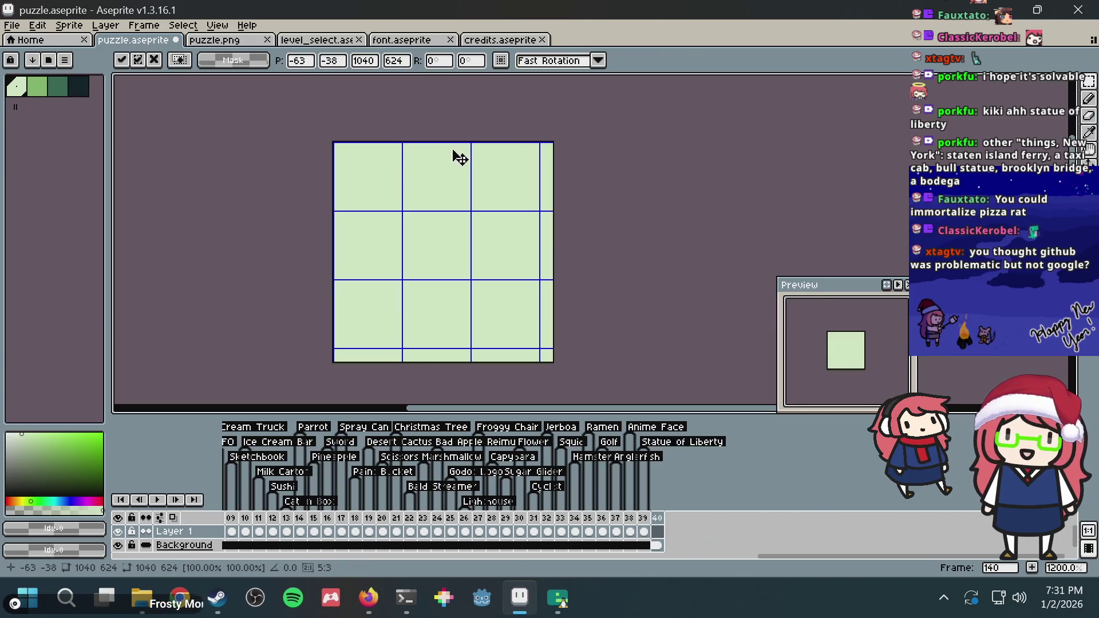
pyautogui.press('Return')
# Copy the dino picture again, paste it onto the puzzle canvas a second time, then return to the browser
pyautogui.hotkey('alt', 'Tab')
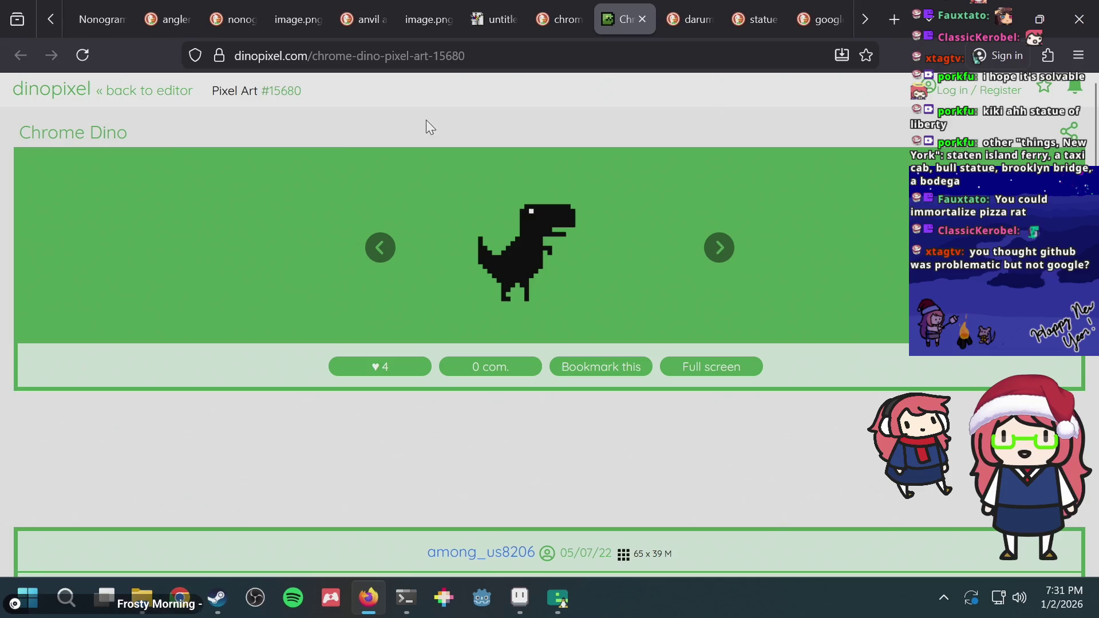
pyautogui.rightClick(529, 234)
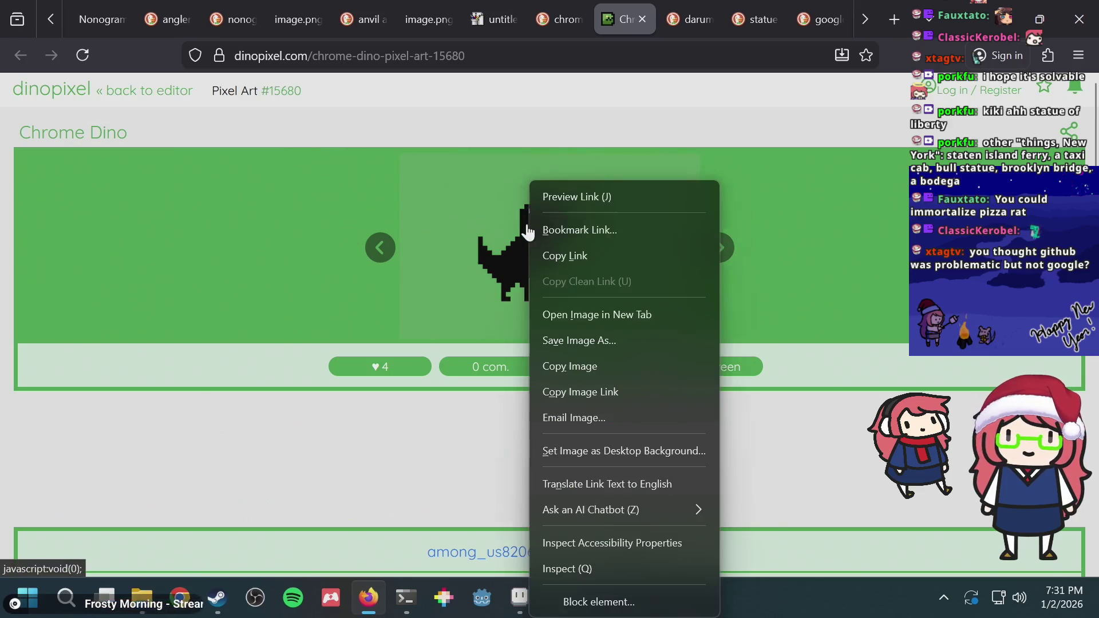
pyautogui.click(578, 364)
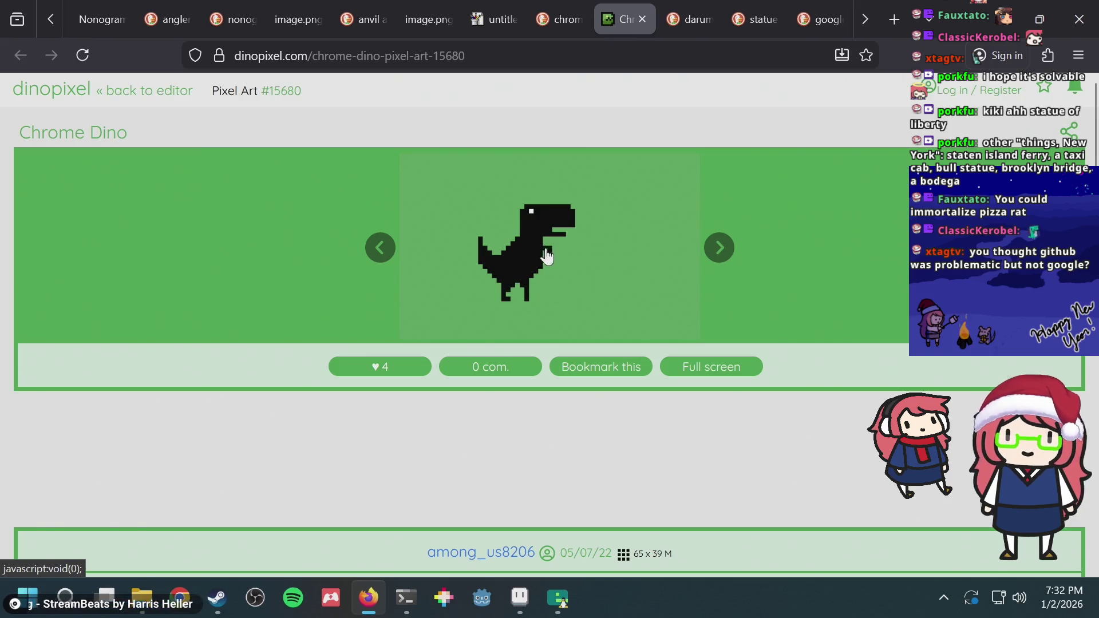
pyautogui.hotkey('alt', 'Tab')
pyautogui.hotkey('ctrl', 'v')
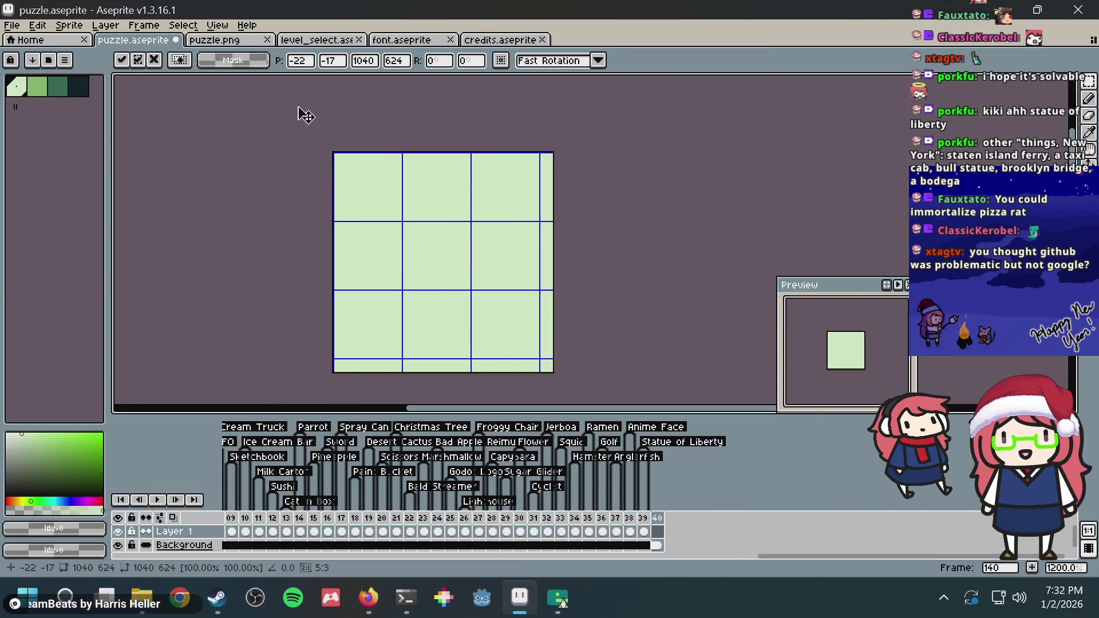
pyautogui.press('Return')
pyautogui.hotkey('alt', 'Tab')
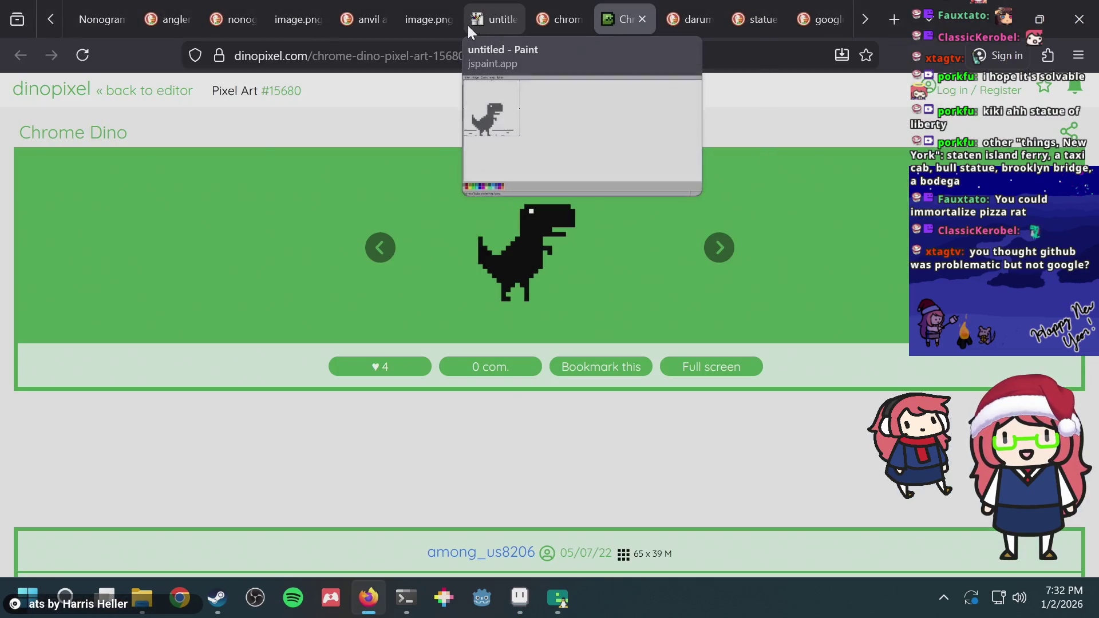
# Paste the large black dino into the untitled JS Paint drawing
pyautogui.click(486, 19)
pyautogui.scroll(3, 368, 221)
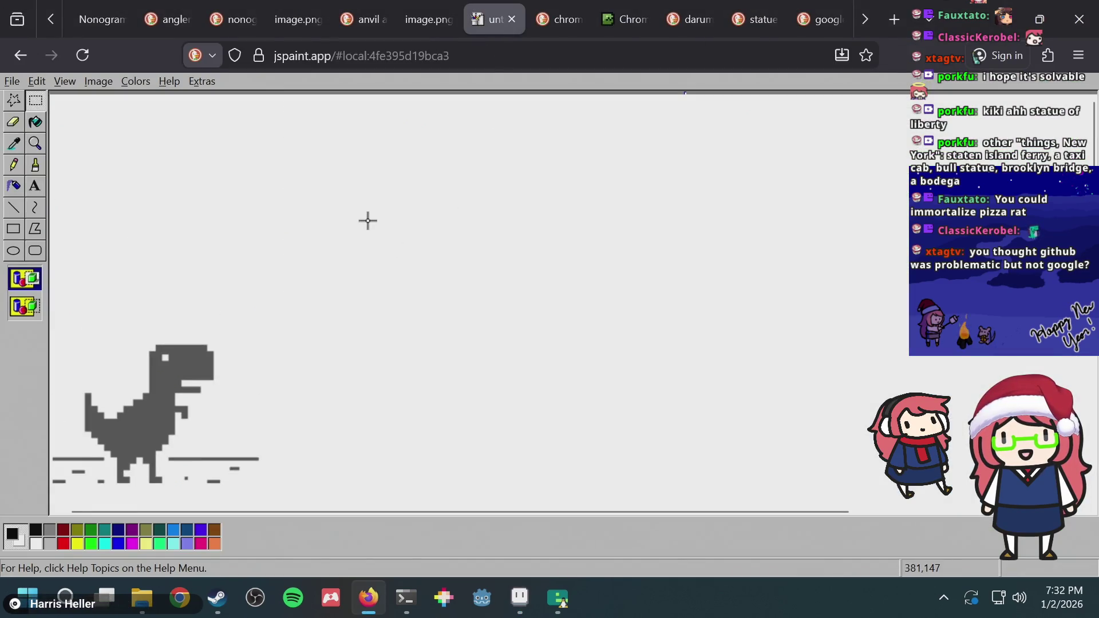
pyautogui.hscroll(-2, 367, 221)
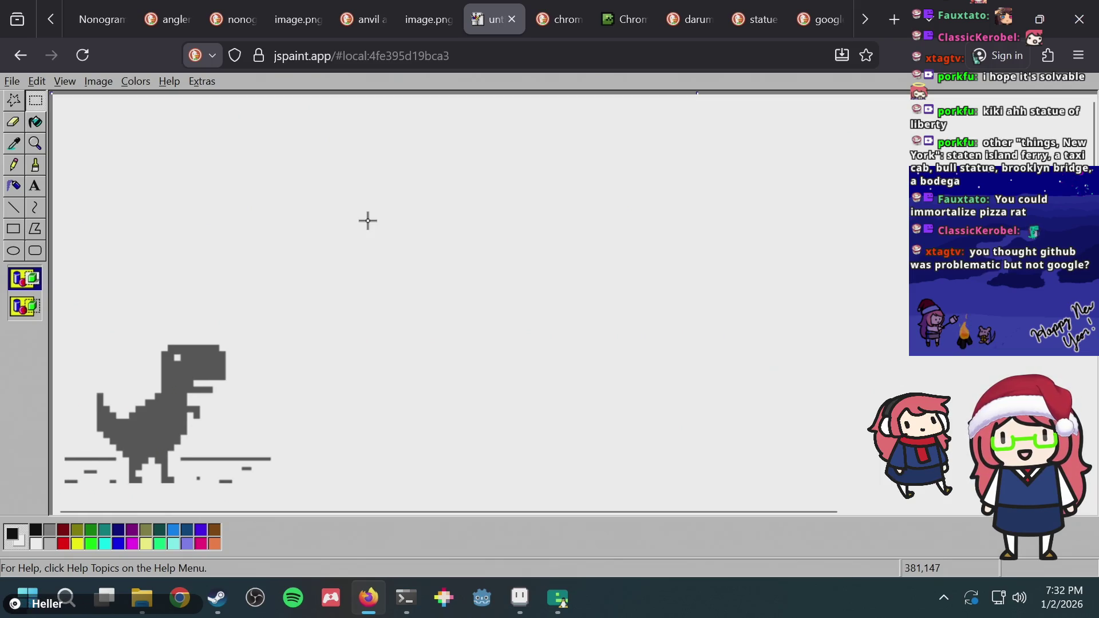
pyautogui.hotkey('ctrl', 'v')
pyautogui.scroll(-2, 650, 234)
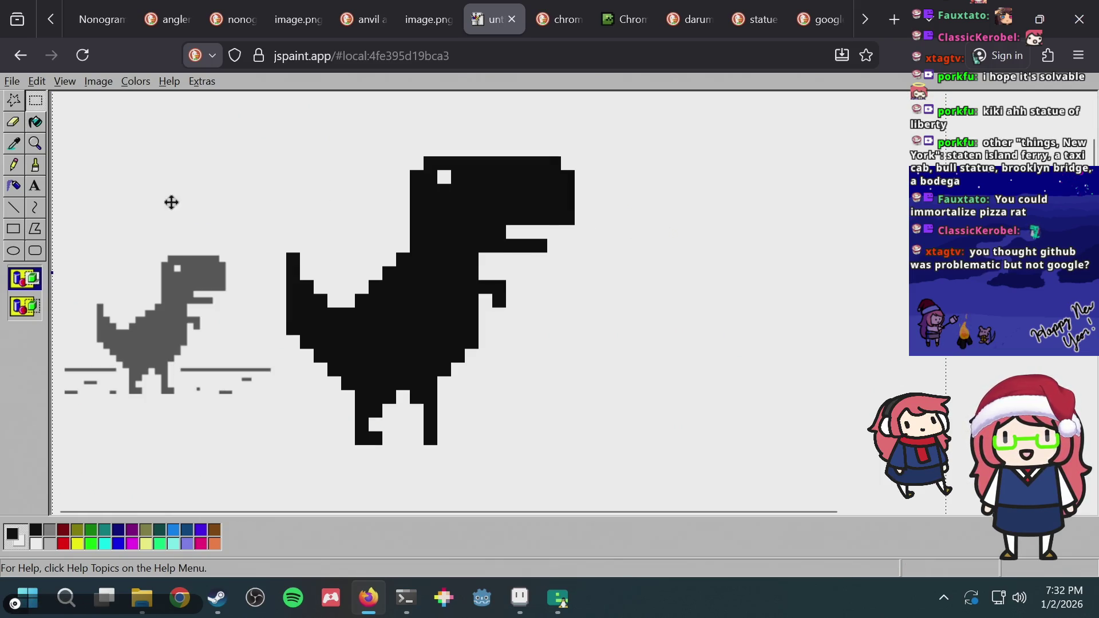
# Try rectangular selections over the dino and its foot, clearing each, and glance at the puzzle sprite
pyautogui.moveTo(272, 421); pyautogui.dragTo(210, 359)
pyautogui.click(452, 381)
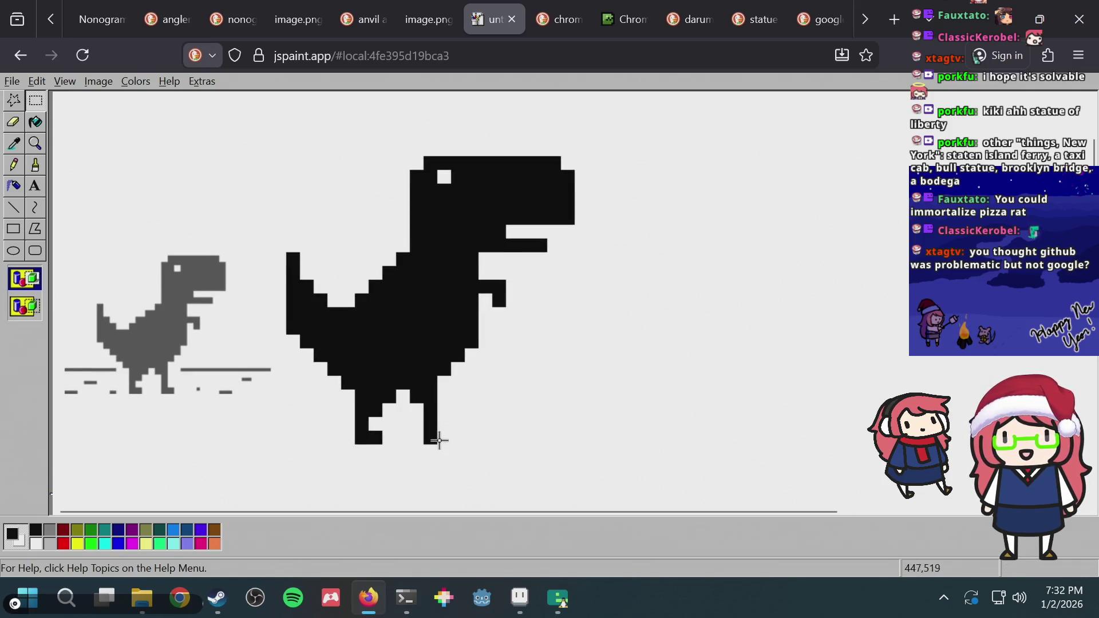
pyautogui.moveTo(435, 431); pyautogui.dragTo(451, 450)
pyautogui.click(542, 385)
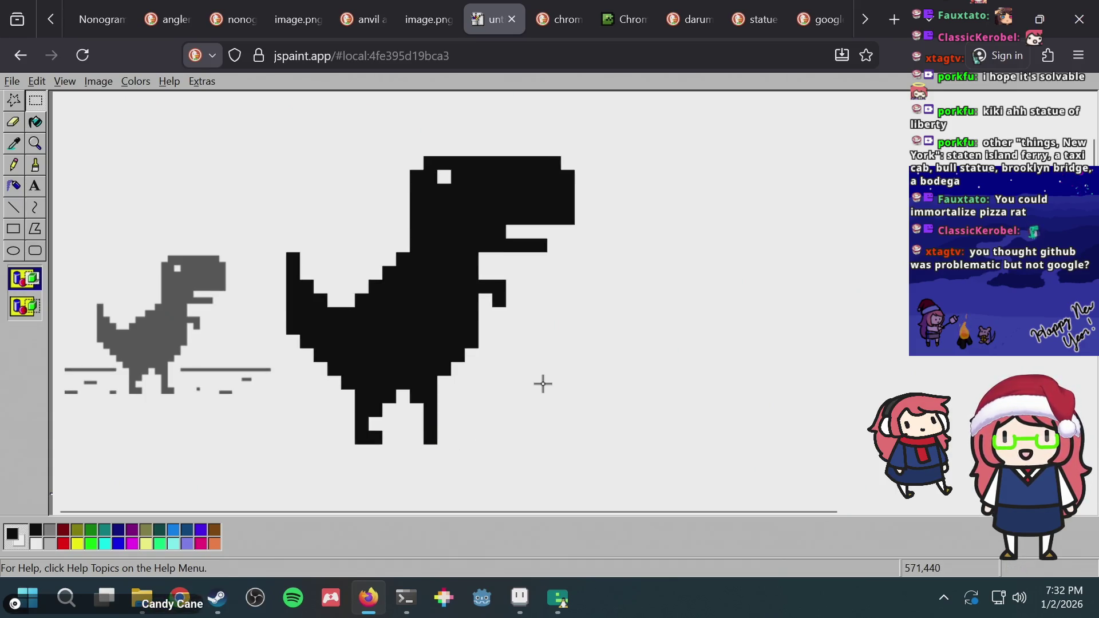
pyautogui.scroll(3, 479, 315)
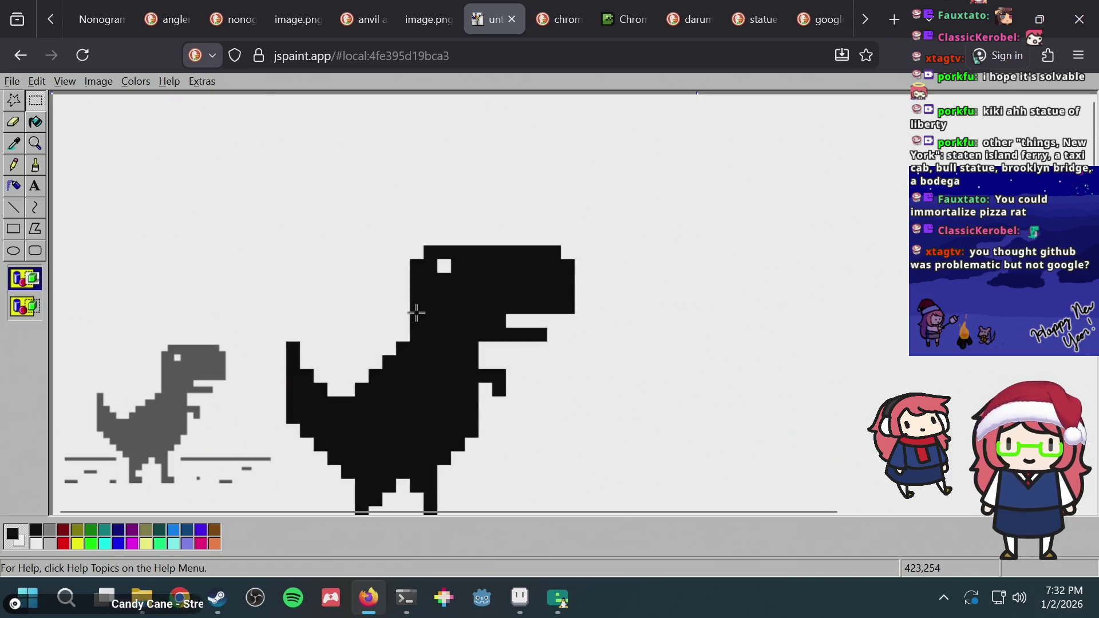
pyautogui.hotkey('alt', 'Tab')
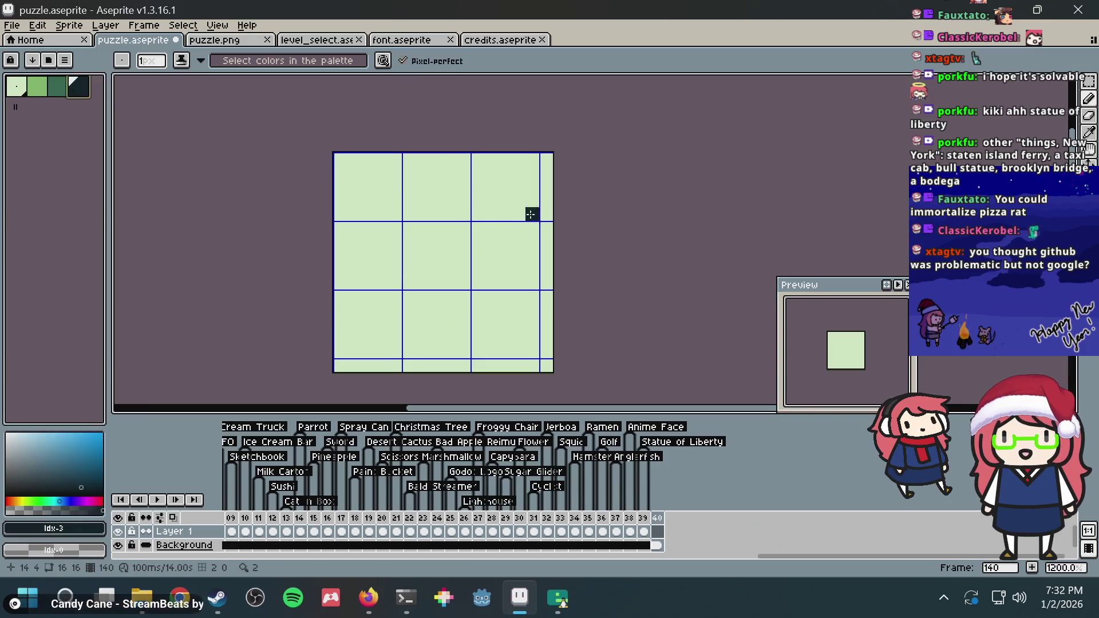
pyautogui.hotkey('alt', 'Tab')
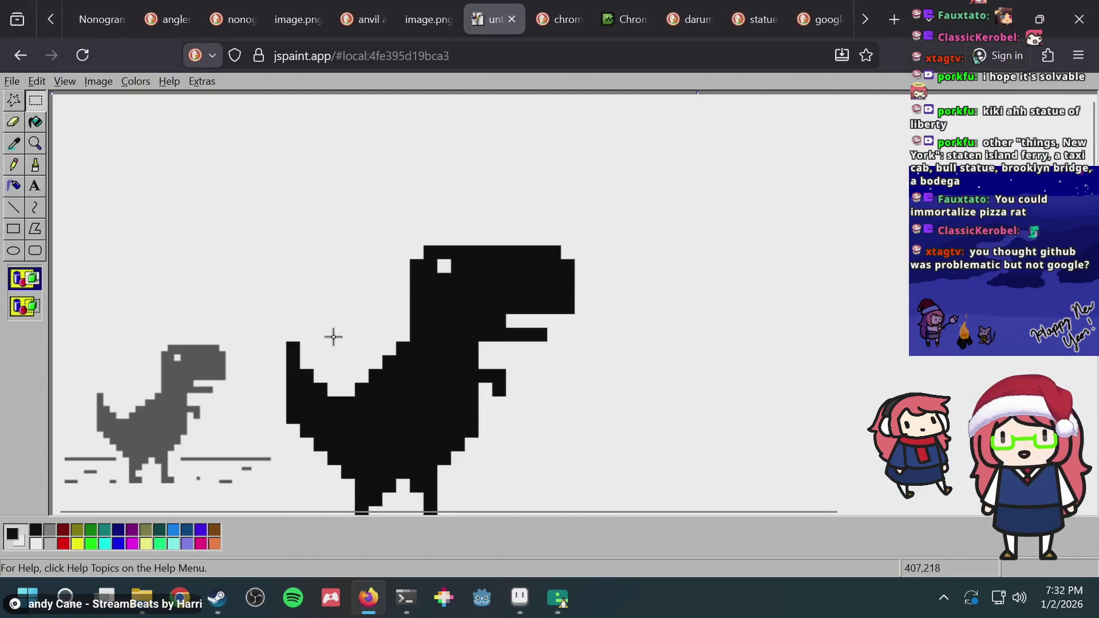
# Magnify the grey dino's head, then bring up the nonogram image tab
pyautogui.click(34, 143)
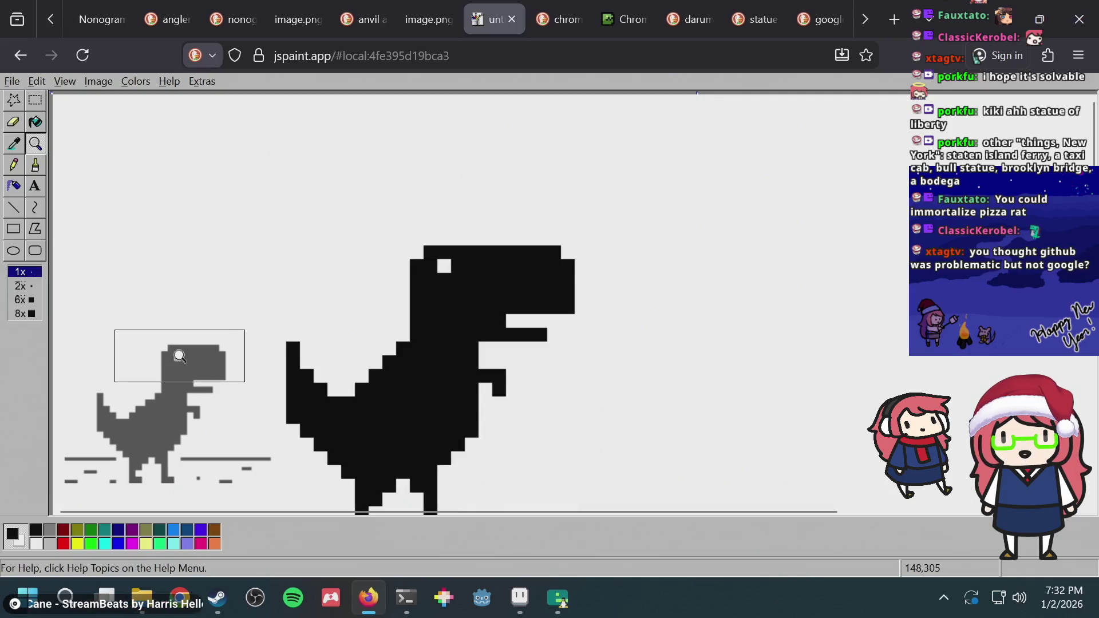
pyautogui.click(189, 363)
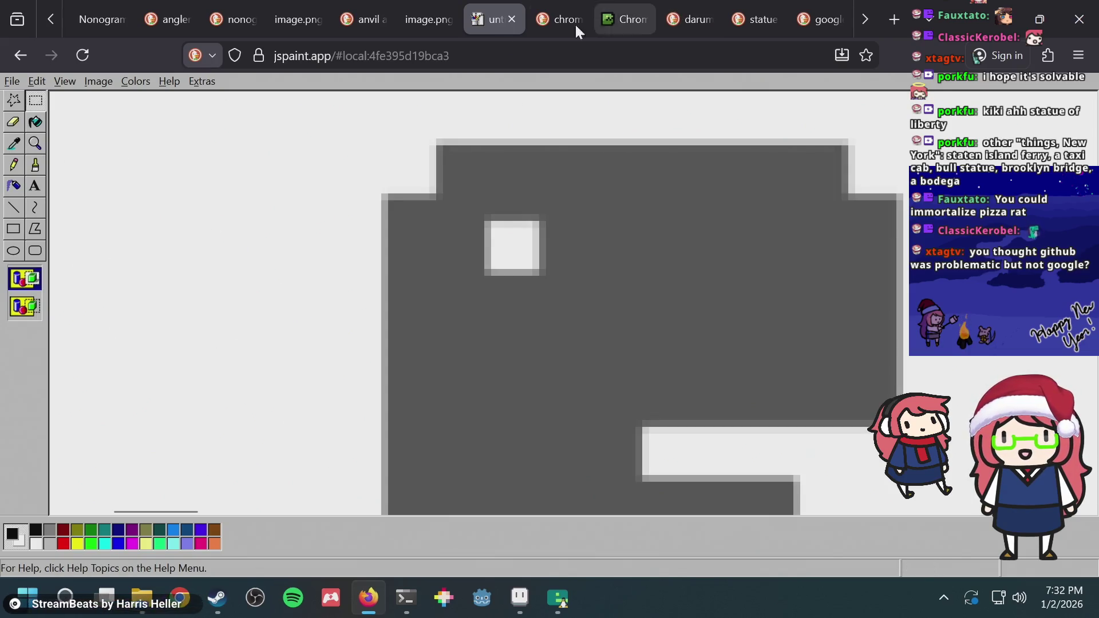
pyautogui.click(431, 18)
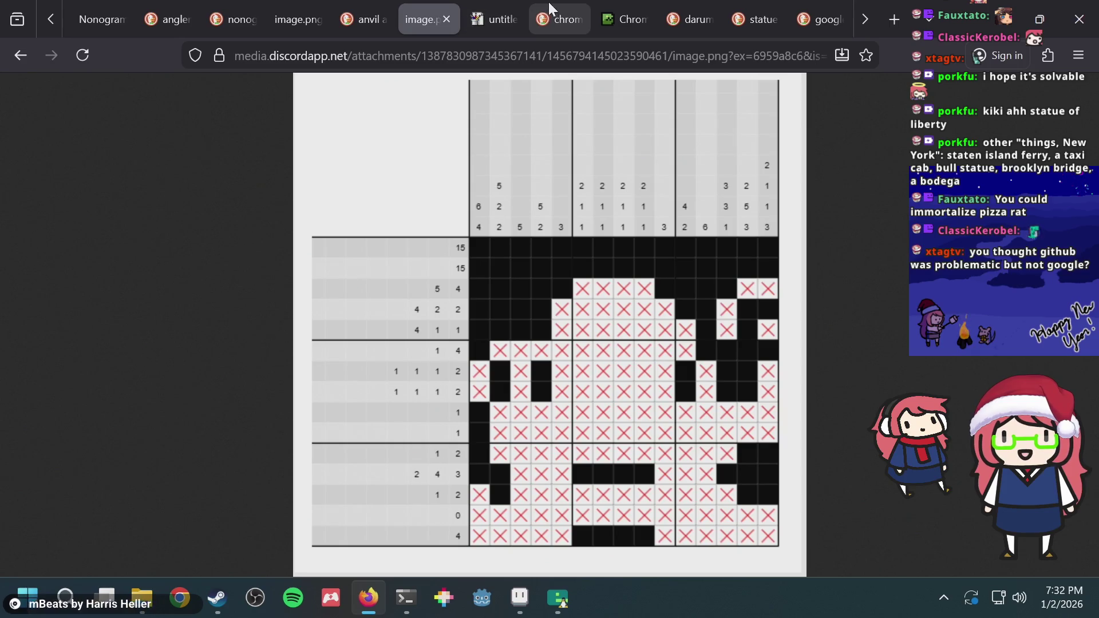
# Preview the Chrome dino pixel art result in the dinosaur image search, then close the preview
pyautogui.click(549, 17)
pyautogui.scroll(2, 268, 196)
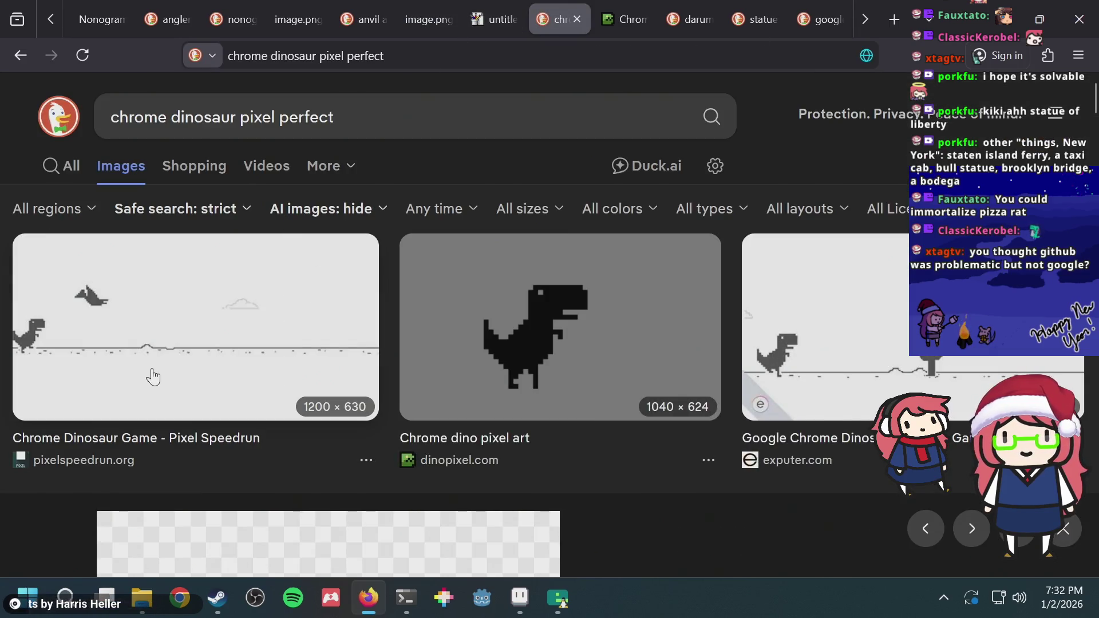
pyautogui.click(466, 275)
pyautogui.press('Escape')
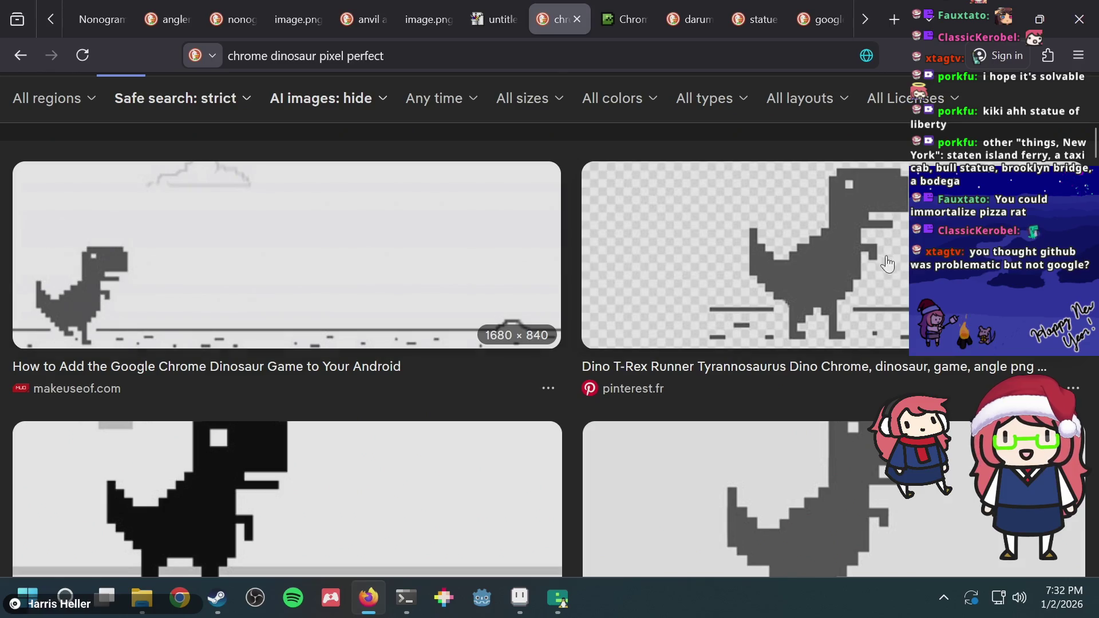
# Scroll down the results and open the Pixilart dinosaur image's details
pyautogui.scroll(-5, 520, 301)
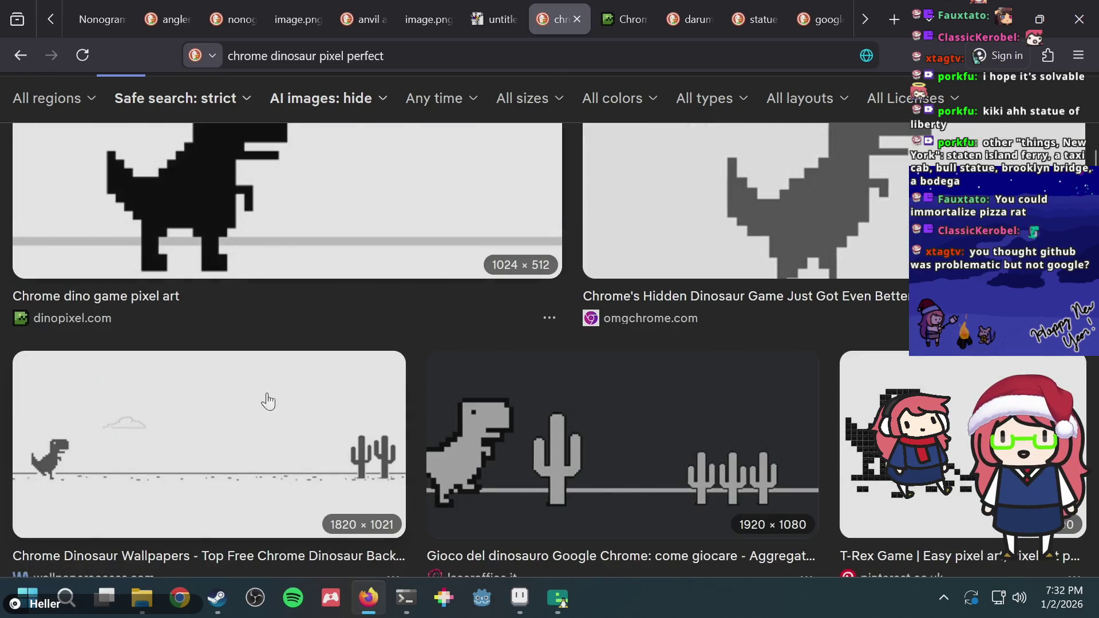
pyautogui.scroll(-5, 481, 383)
pyautogui.scroll(-2, 483, 371)
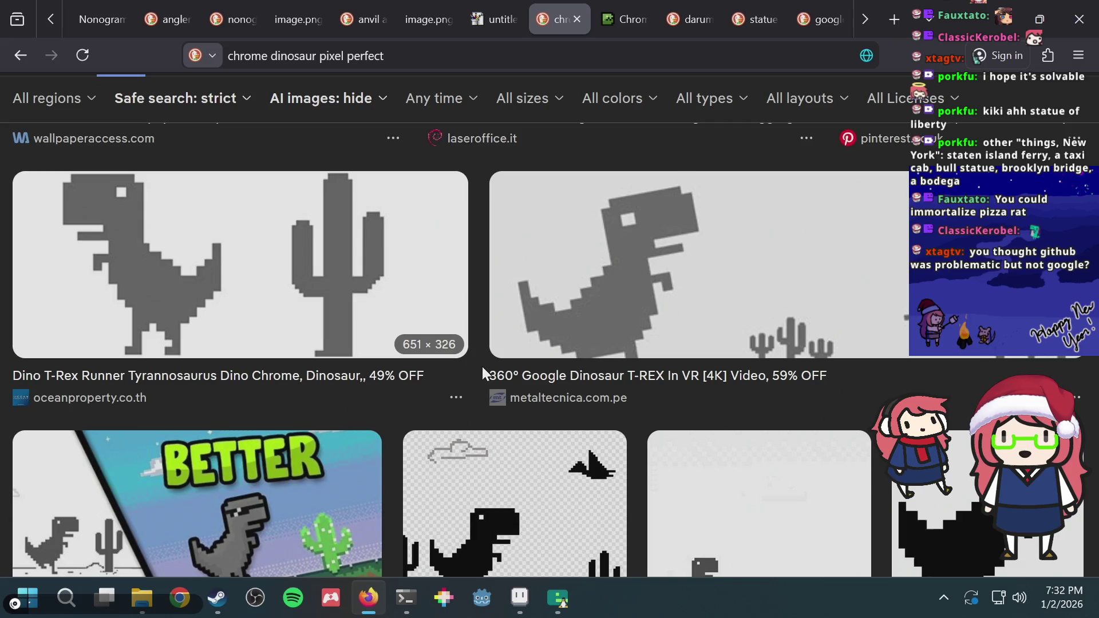
pyautogui.scroll(-3, 482, 369)
pyautogui.scroll(-3, 756, 318)
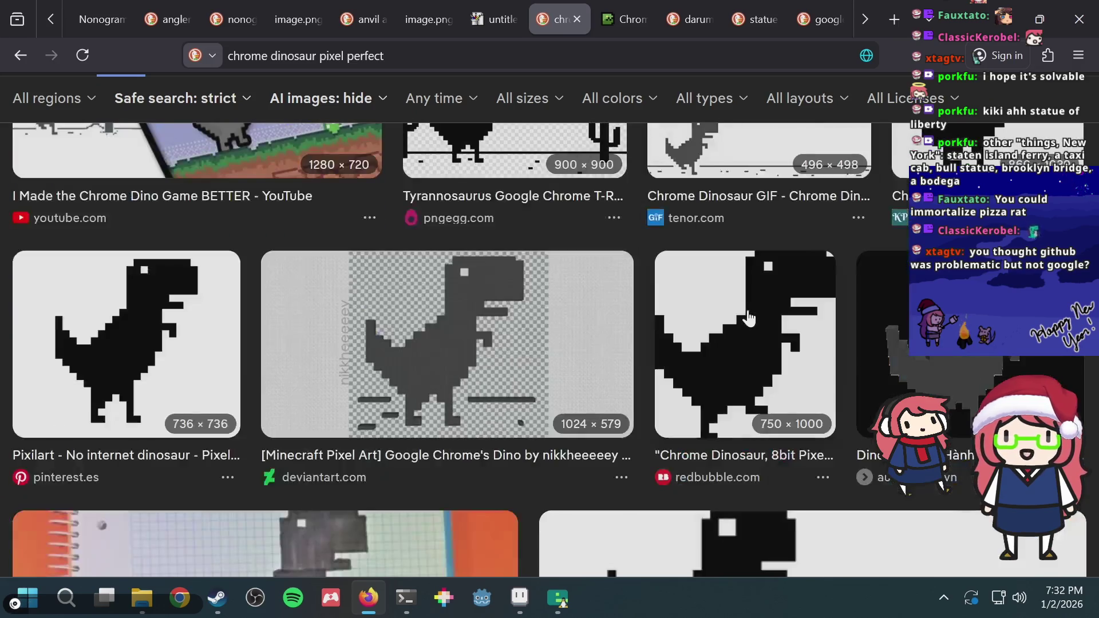
pyautogui.click(157, 342)
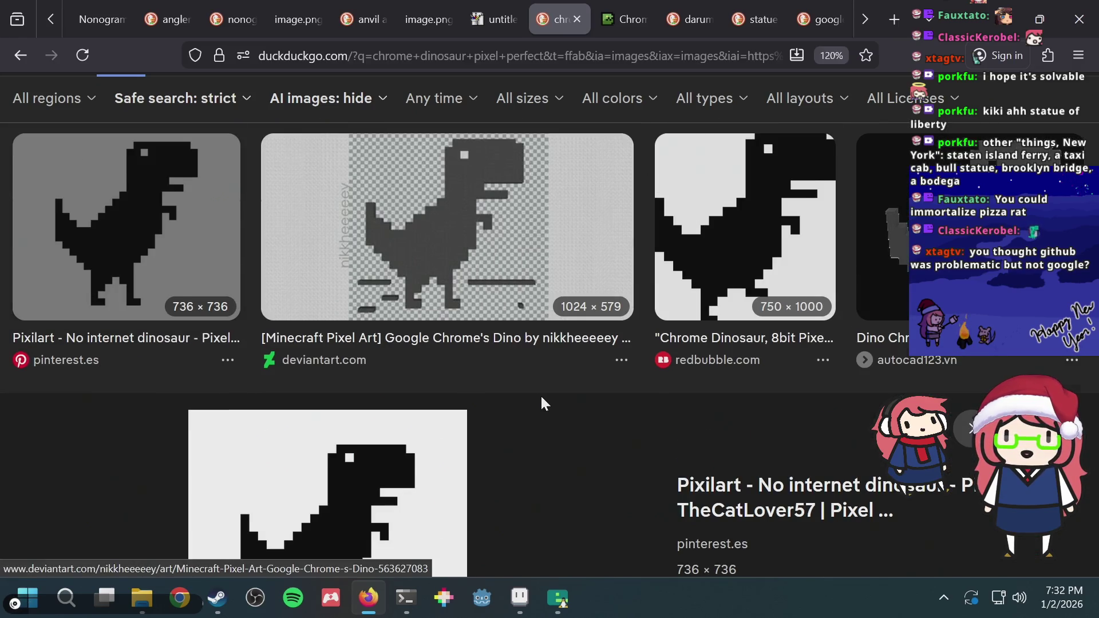
# Browse the Pixilart details, return to the top, and select 'pixel perfect' in the query
pyautogui.scroll(-2, 540, 394)
pyautogui.scroll(-5, 475, 408)
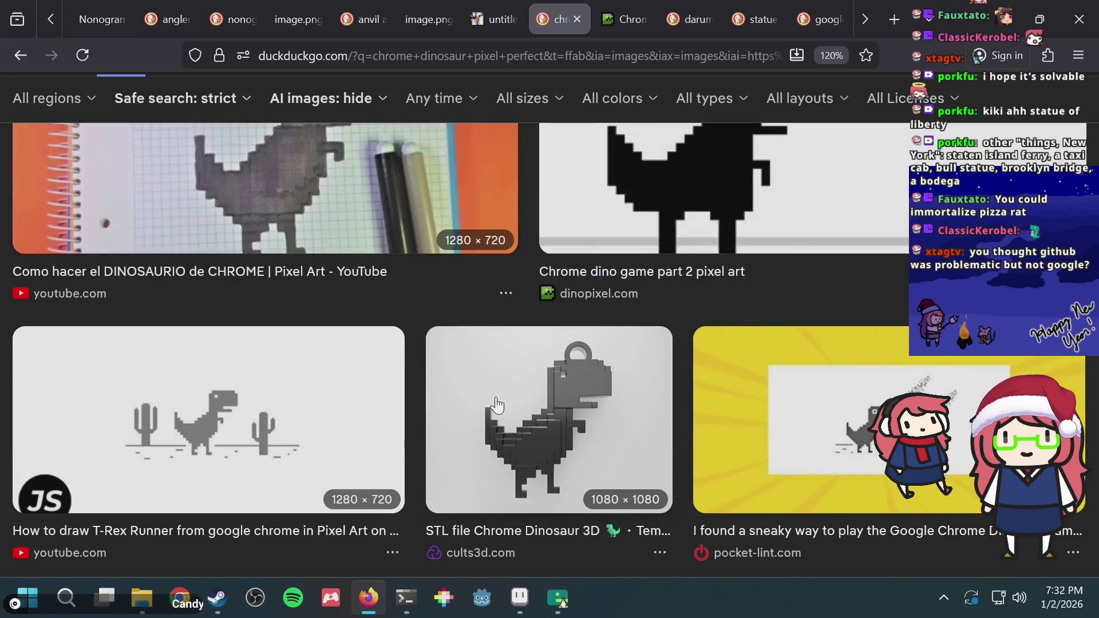
pyautogui.scroll(2, 458, 404)
pyautogui.scroll(-1, 457, 424)
pyautogui.scroll(-1, 447, 418)
pyautogui.scroll(1, 418, 395)
pyautogui.scroll(2, 402, 387)
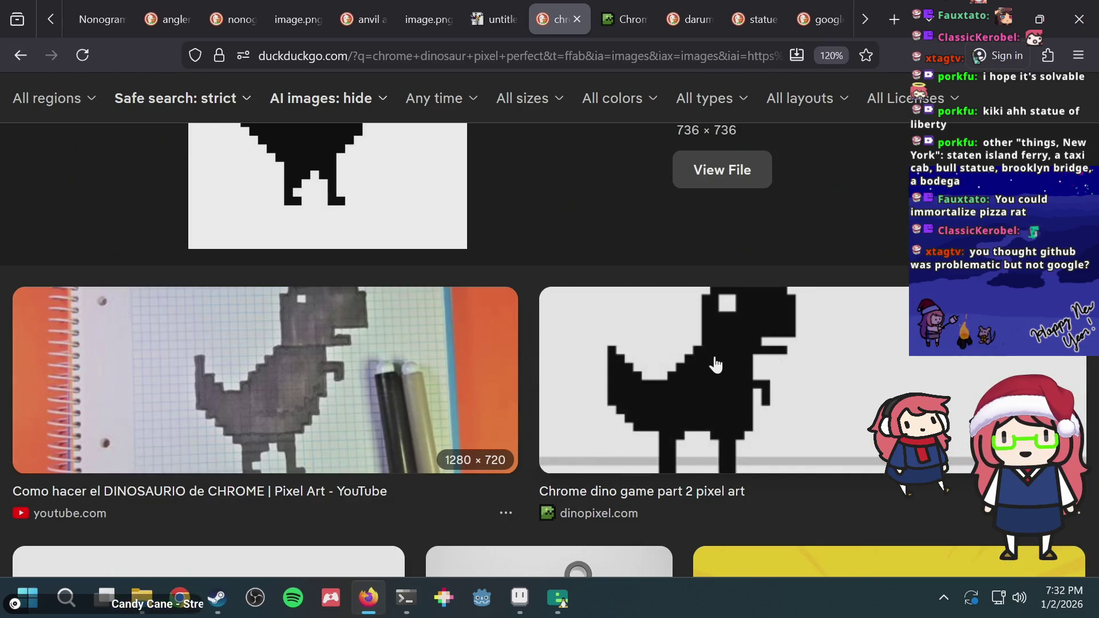
pyautogui.scroll(-5, 710, 366)
pyautogui.scroll(-5, 710, 366)
pyautogui.scroll(-2, 710, 366)
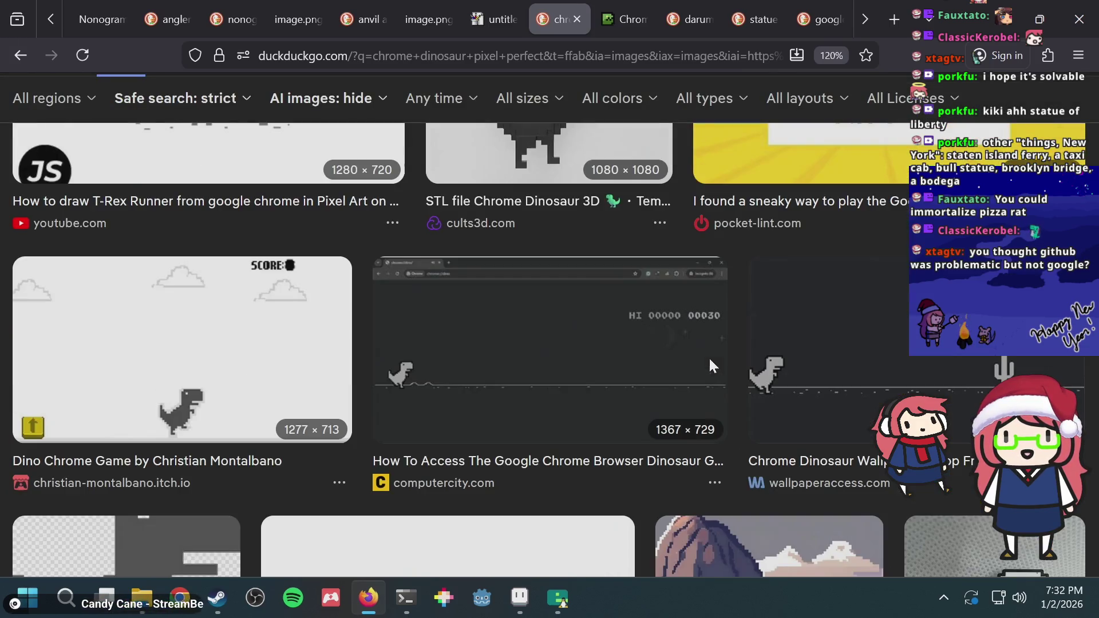
pyautogui.scroll(-6, 405, 414)
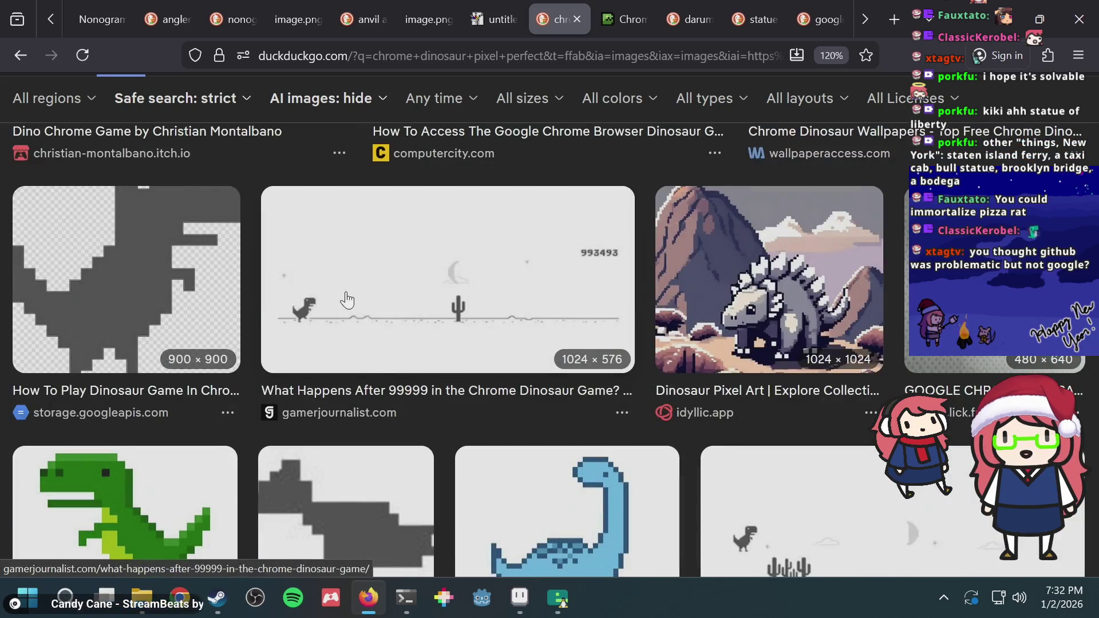
pyautogui.scroll(-7, 346, 298)
pyautogui.scroll(3, 343, 304)
pyautogui.scroll(2, 344, 309)
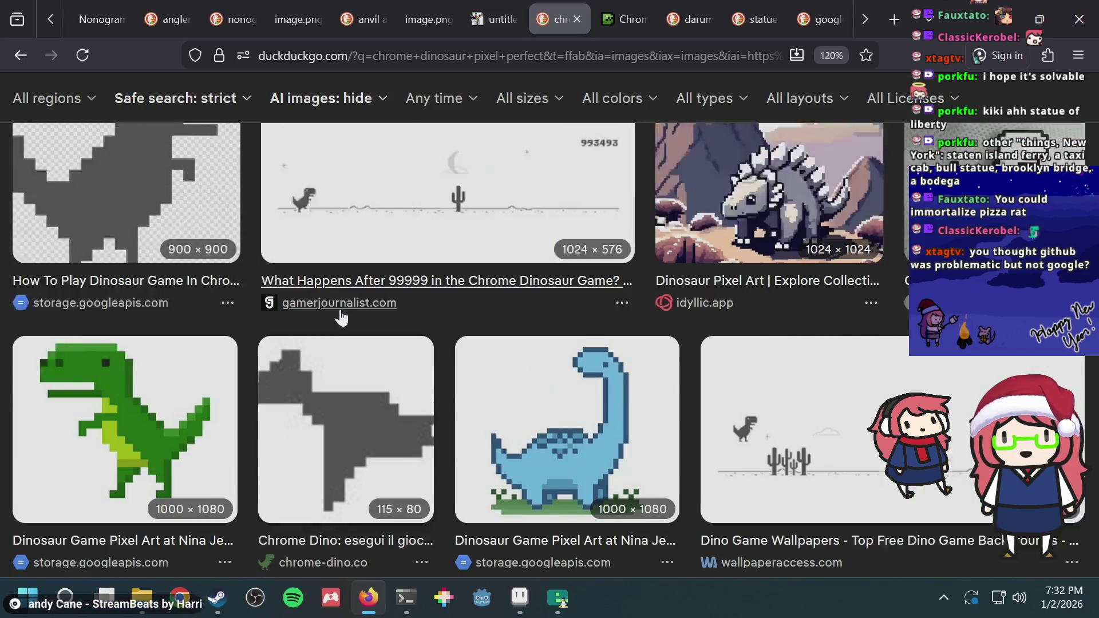
pyautogui.scroll(20, 341, 317)
pyautogui.scroll(10, 341, 317)
pyautogui.scroll(5, 338, 314)
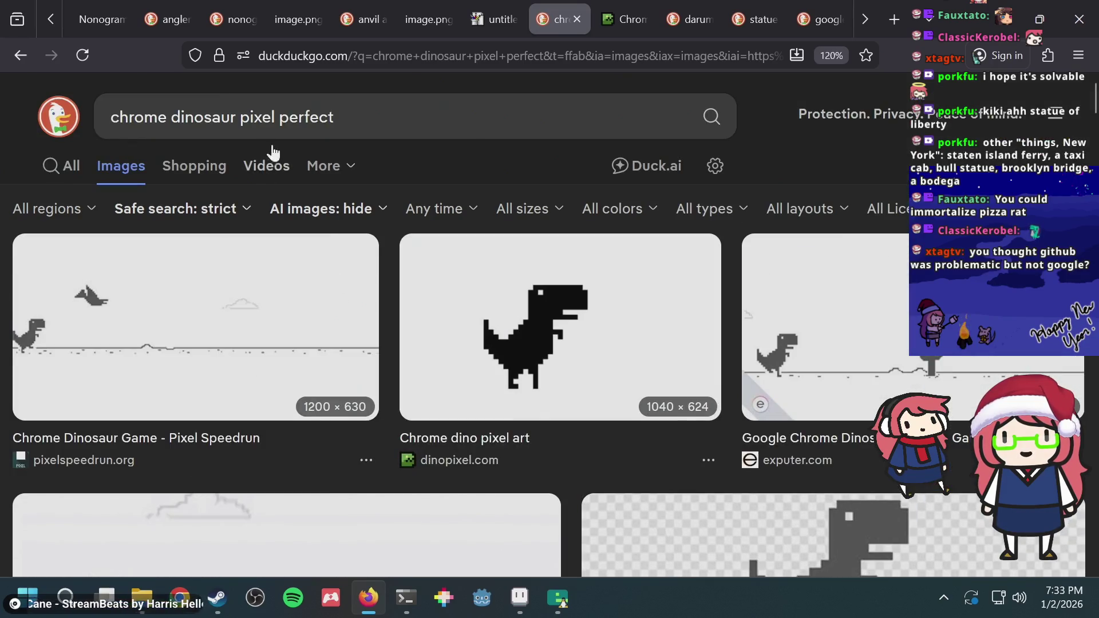
pyautogui.moveTo(239, 118); pyautogui.dragTo(478, 127)
# Search for 'chrome dinosaur 16x16' and open the Chrome Dino Perler Bead pattern result
pyautogui.press('BackSpace')
pyautogui.write('16')
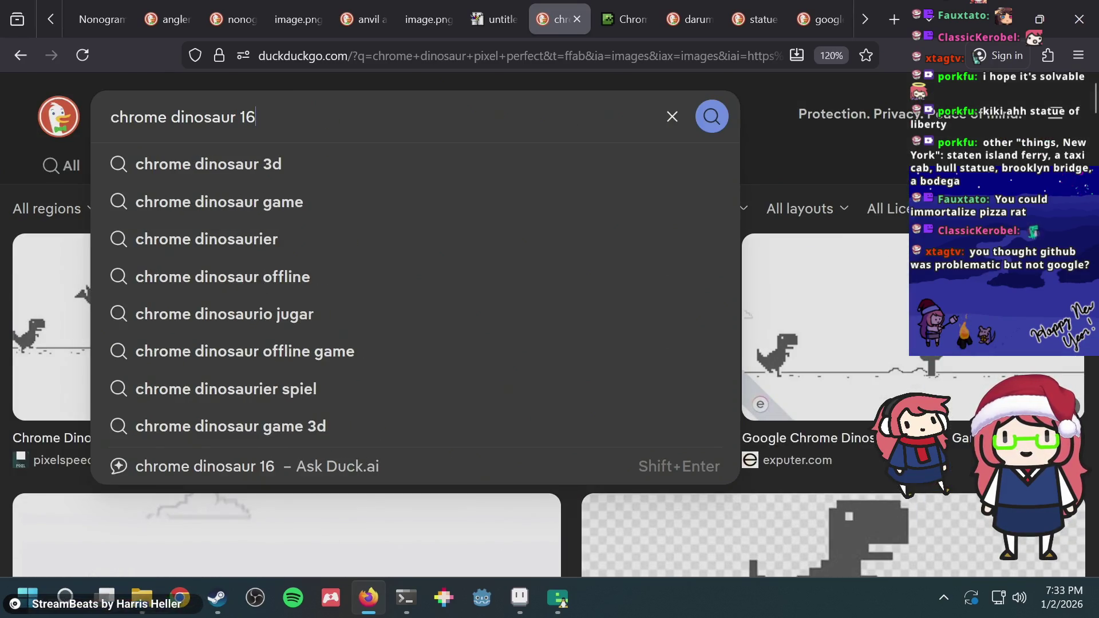
pyautogui.write('x16')
pyautogui.press('Return')
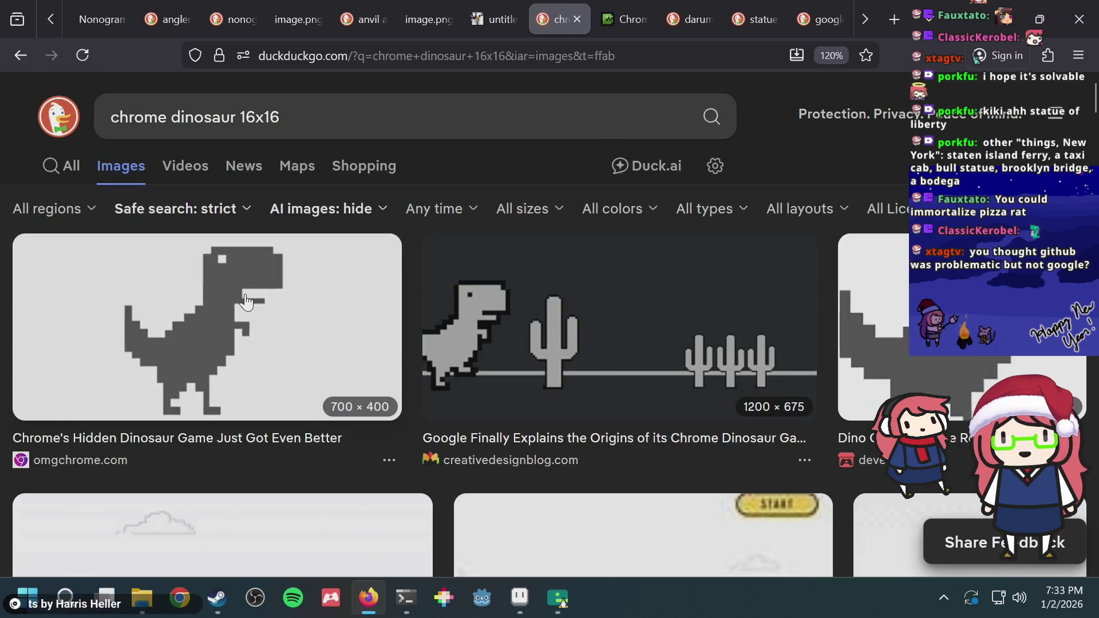
pyautogui.scroll(-3, 556, 312)
pyautogui.click(325, 339)
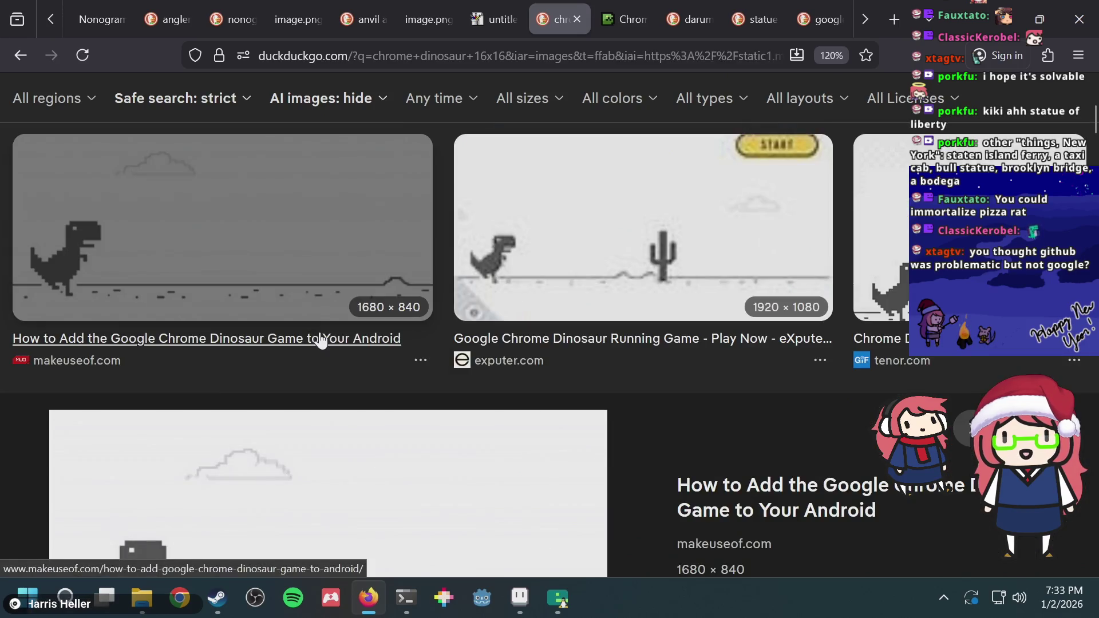
pyautogui.scroll(-5, 263, 315)
pyautogui.scroll(2, 209, 289)
pyautogui.scroll(-6, 209, 289)
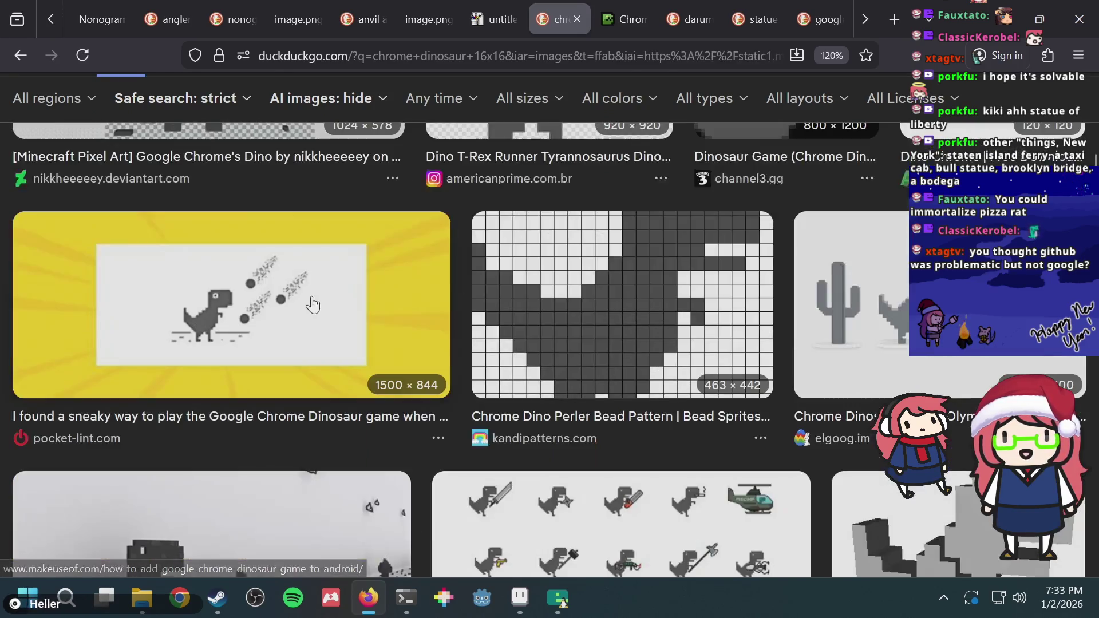
pyautogui.click(608, 307)
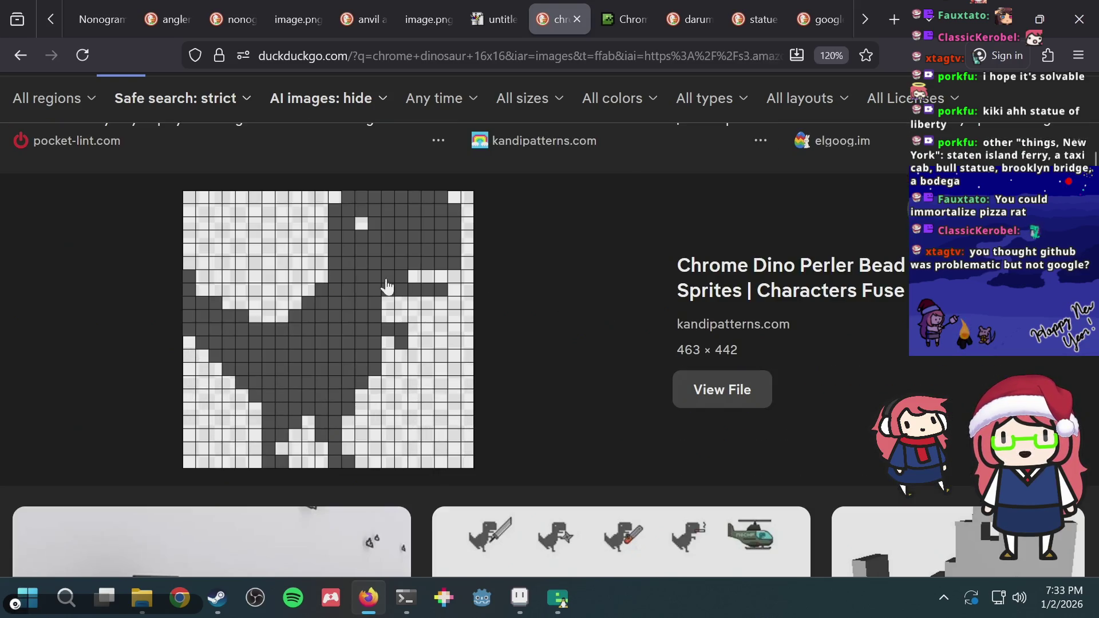
# Copy the Perler Bead pattern image and switch to the Aseprite sprite
pyautogui.rightClick(358, 277)
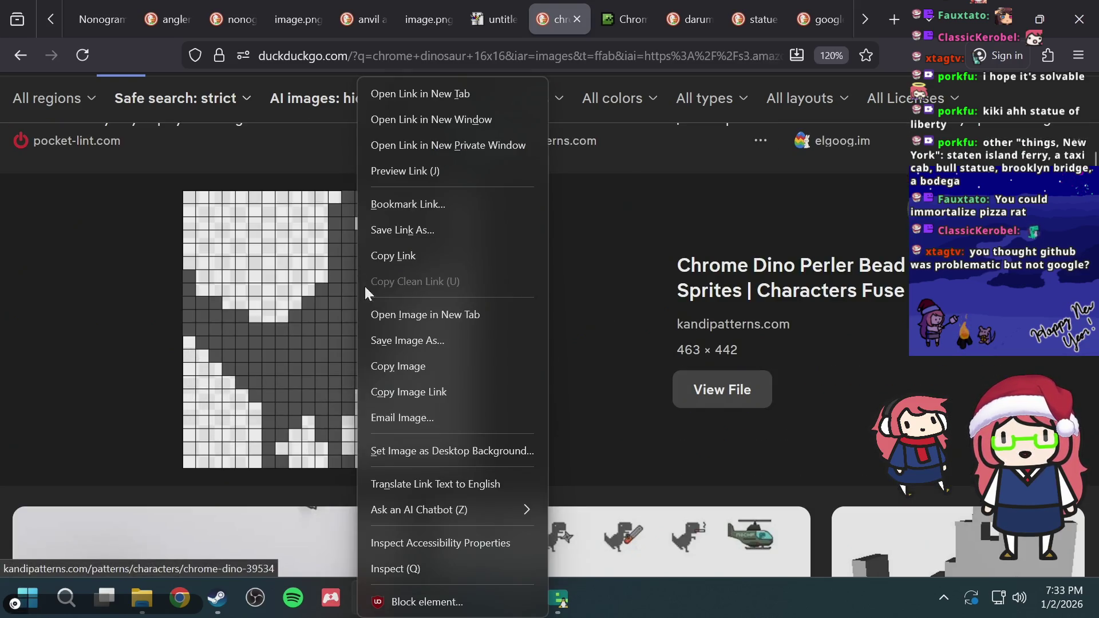
pyautogui.click(454, 358)
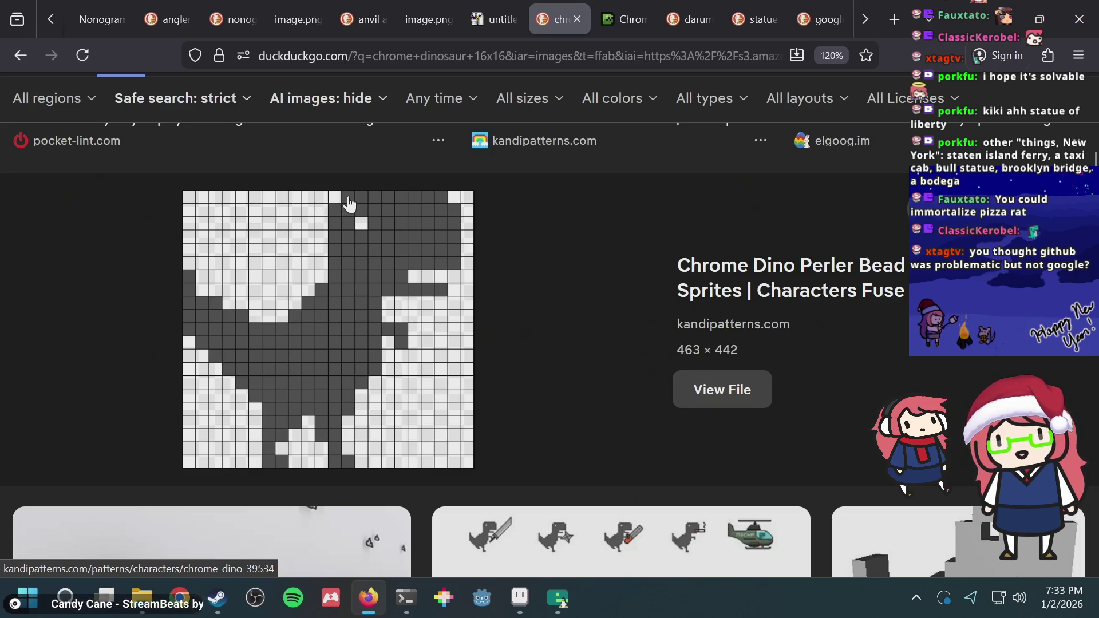
pyautogui.rightClick(226, 312)
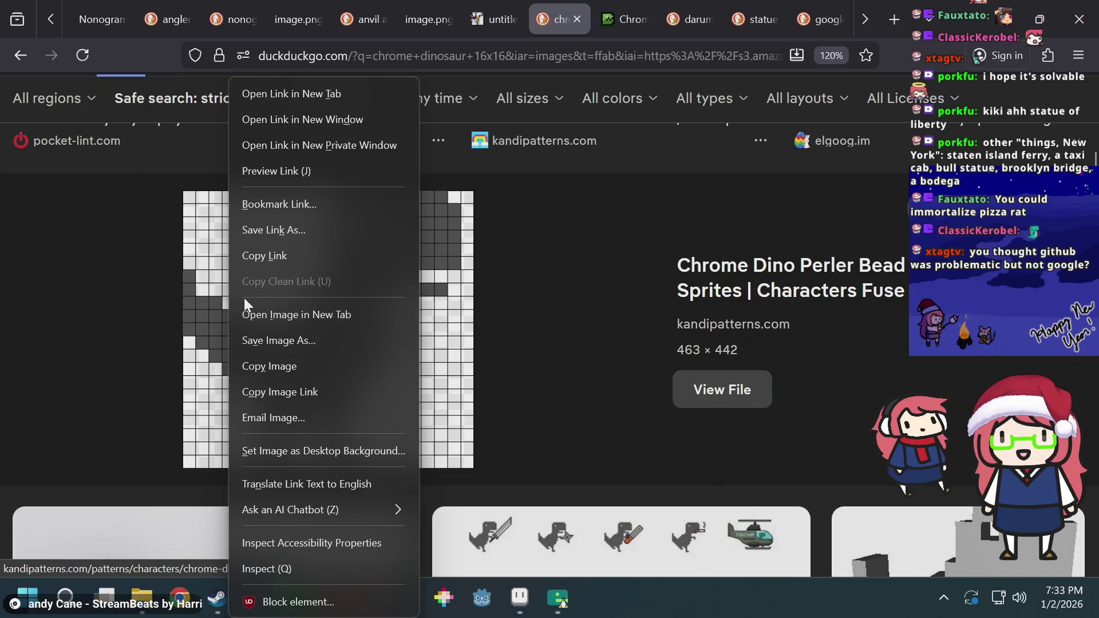
pyautogui.click(282, 363)
pyautogui.hotkey('alt', 'Tab')
# Paste the green dino onto the puzzle canvas, nudged one pixel right, and commit it
pyautogui.hotkey('ctrl', 'v')
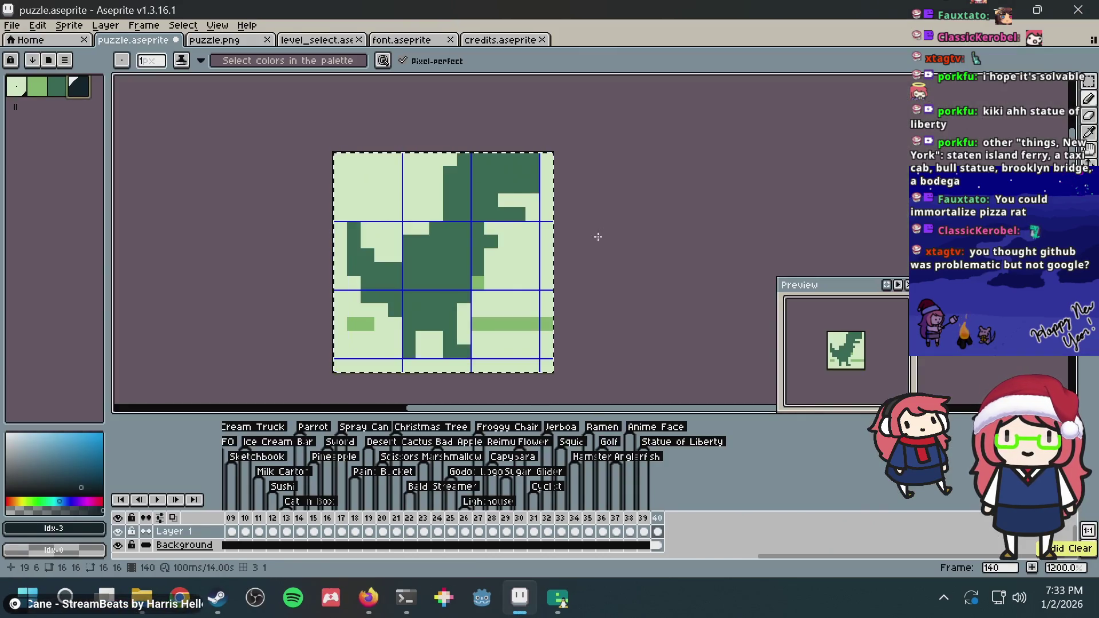
pyautogui.moveTo(469, 252); pyautogui.dragTo(483, 251)
pyautogui.press('Return')
# Delete the light-green and mid-green ground bands from the lower tiles
pyautogui.press('m')
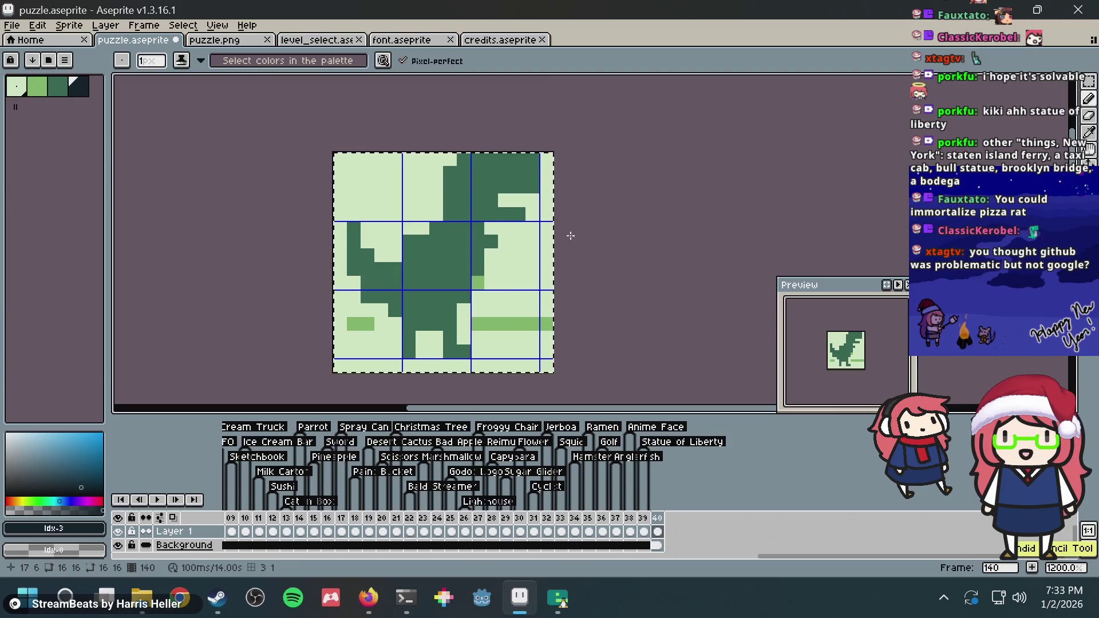
pyautogui.hotkey('ctrl', 'd')
pyautogui.moveTo(471, 275); pyautogui.dragTo(553, 331)
pyautogui.press('Delete')
pyautogui.hotkey('ctrl', 'd')
pyautogui.moveTo(381, 325); pyautogui.dragTo(340, 309)
pyautogui.press('Delete')
pyautogui.hotkey('ctrl', 'd')
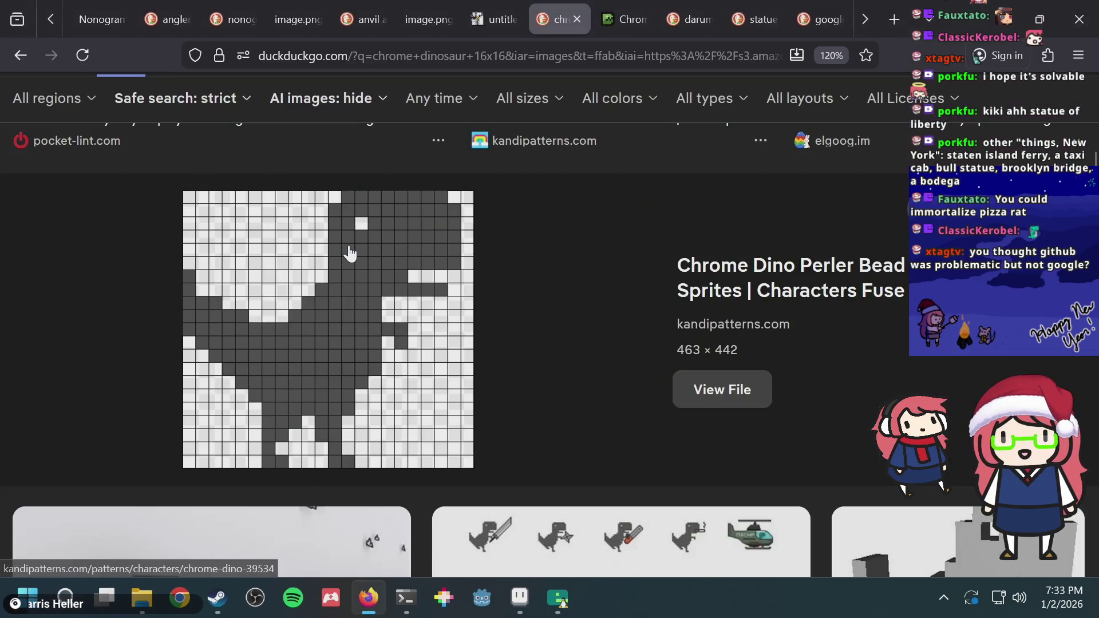
# Fix the tail tip, jaw and head-top pixels against the reference, using dark and light green
pyautogui.hotkey('alt', 'Tab')
pyautogui.hotkey('alt', 'Tab')
pyautogui.click(340, 215)
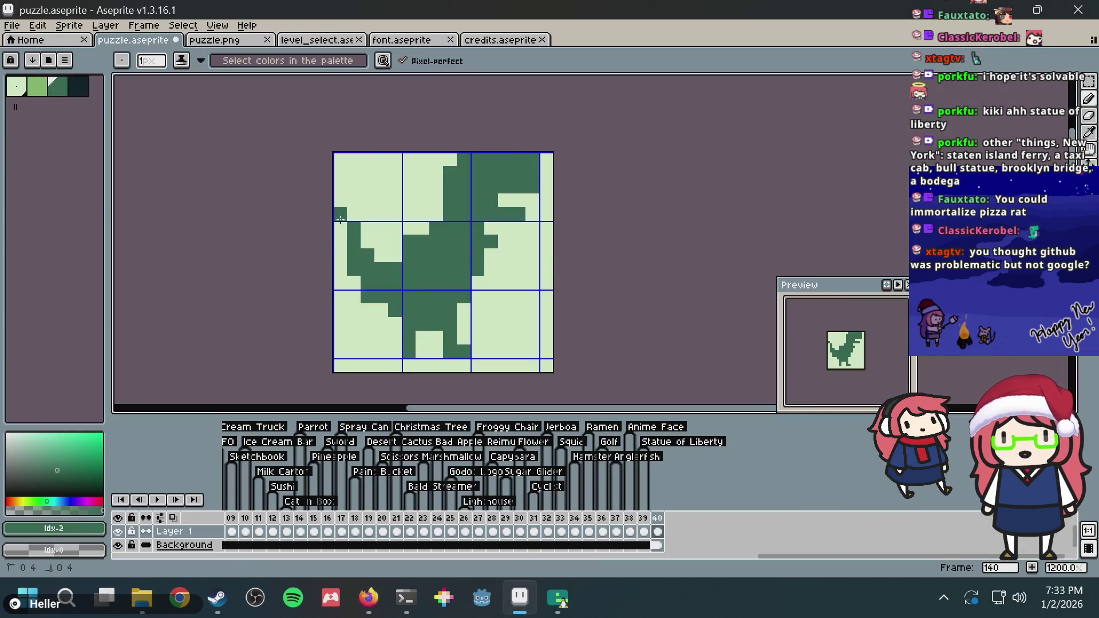
pyautogui.click(536, 201)
pyautogui.keyDown('alt'); pyautogui.click(435, 171); pyautogui.keyUp('alt')
pyautogui.click(486, 170)
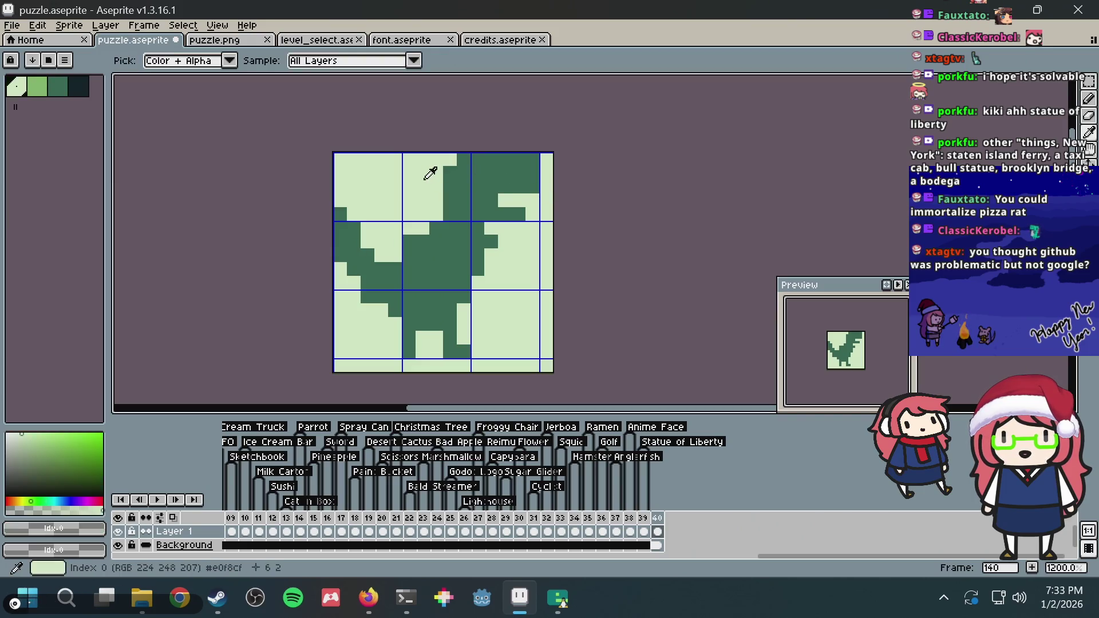
pyautogui.hotkey('alt', 'Tab')
pyautogui.hotkey('alt', 'Tab')
pyautogui.hotkey('ctrl', 'z')
pyautogui.click(478, 172)
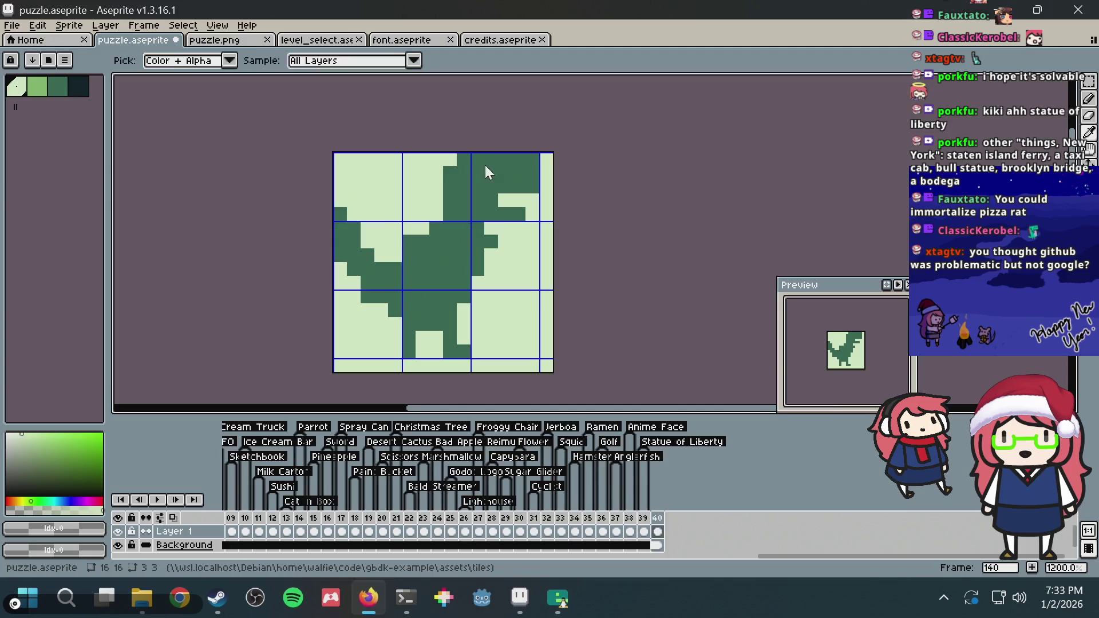
pyautogui.hotkey('alt', 'Tab')
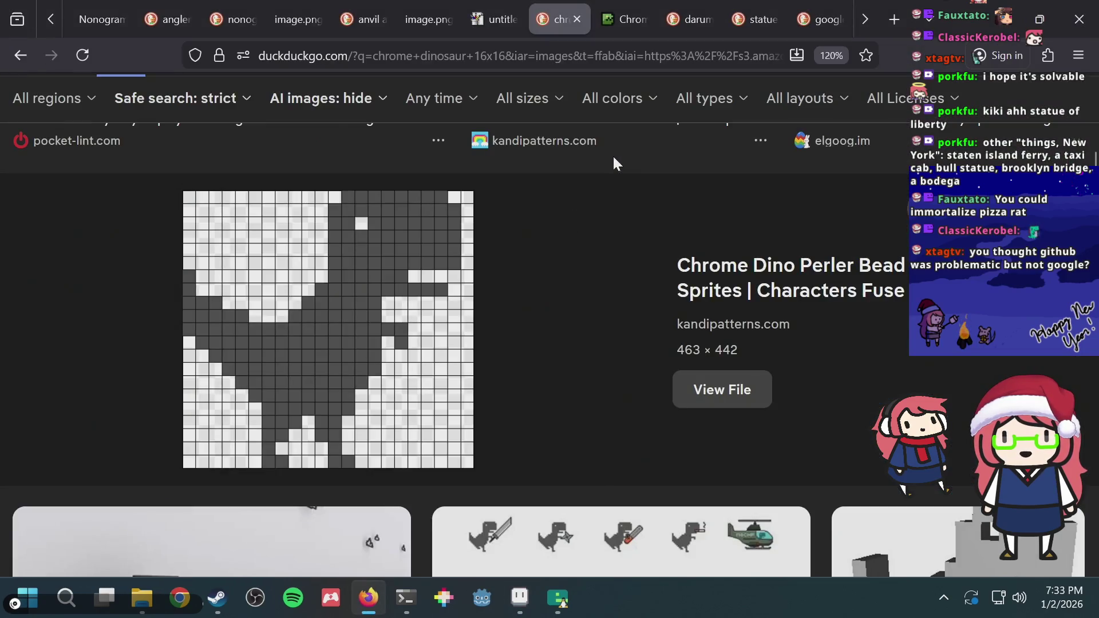
pyautogui.hotkey('alt', 'Tab')
pyautogui.click(532, 160)
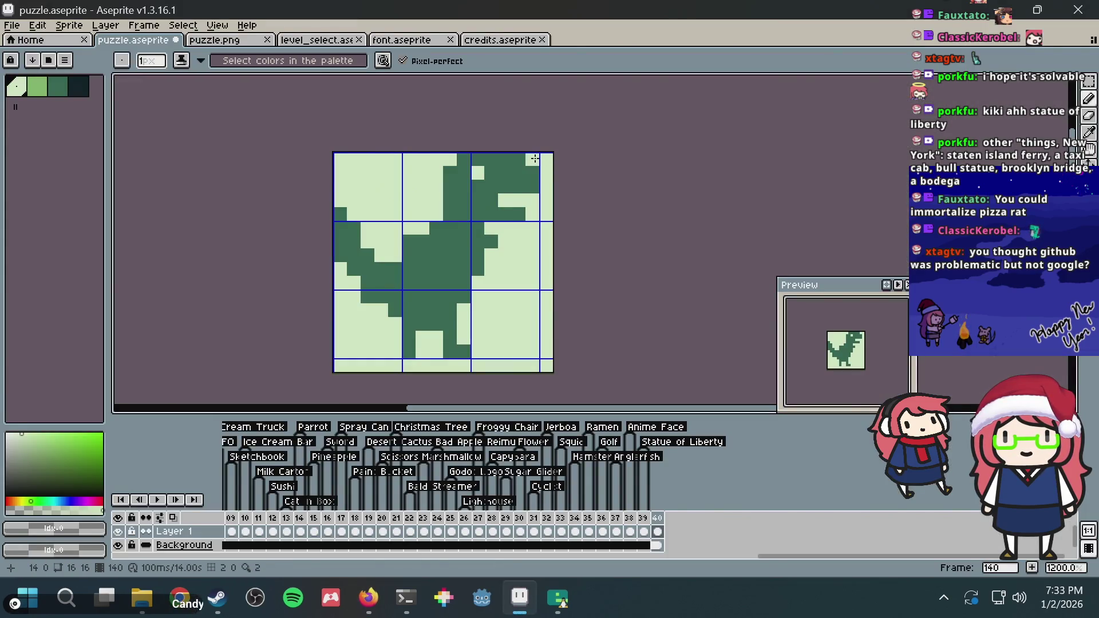
# Thicken the neck with a column of dark green pixels, undoing a stray pixel
pyautogui.keyDown('alt'); pyautogui.click(469, 181); pyautogui.keyUp('alt')
pyautogui.moveTo(436, 186); pyautogui.dragTo(436, 215)
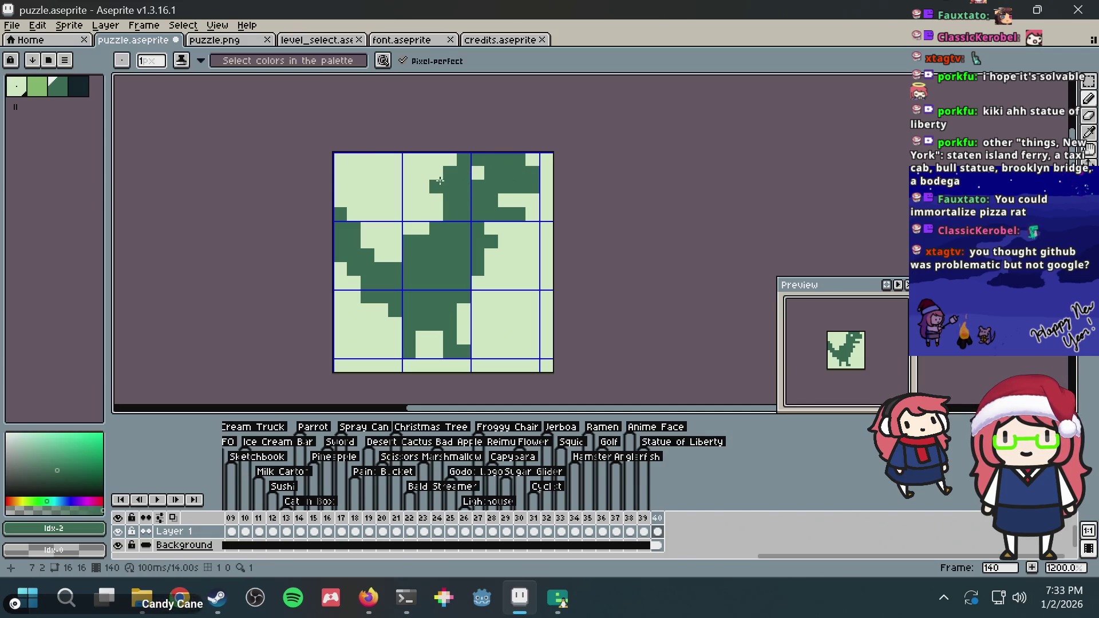
pyautogui.click(436, 173)
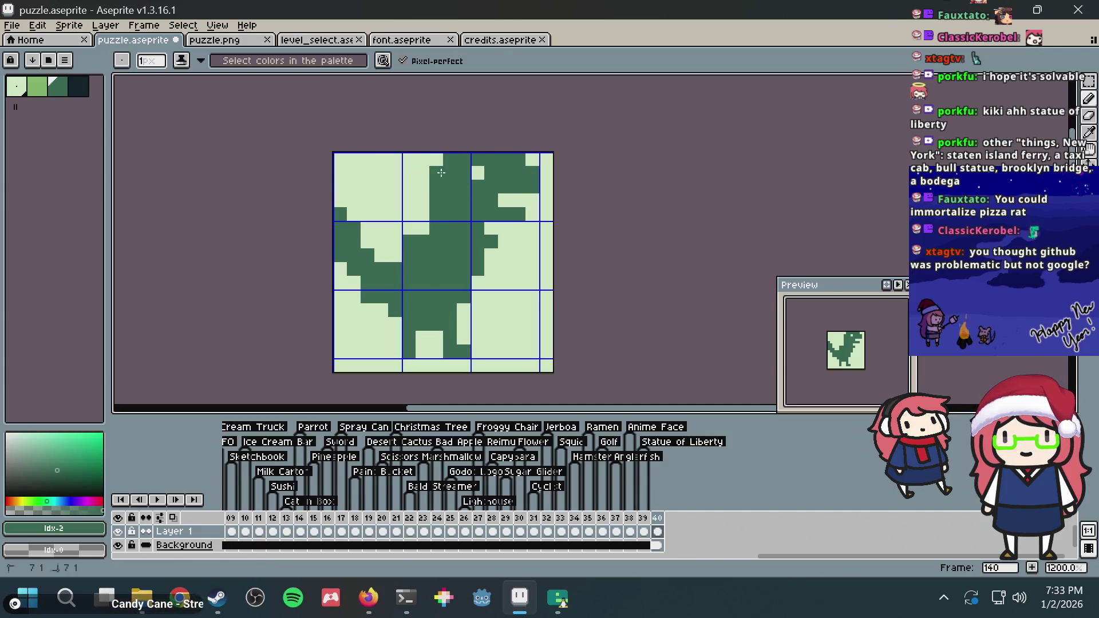
pyautogui.hotkey('alt', 'Tab')
pyautogui.hotkey('alt', 'Tab')
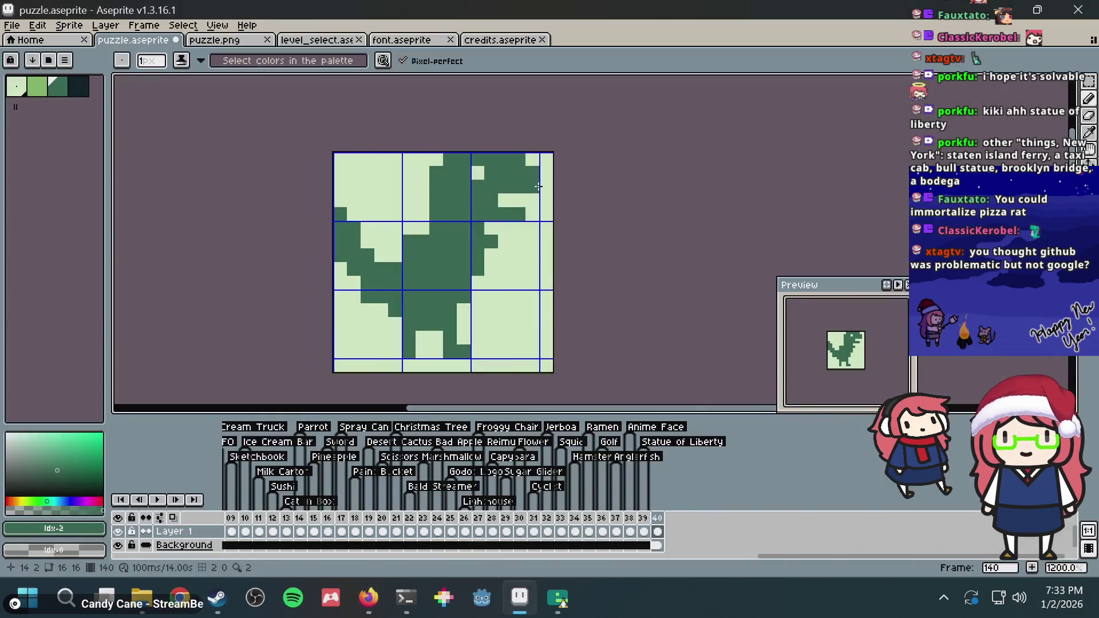
pyautogui.click(430, 226)
pyautogui.hotkey('ctrl', 'z')
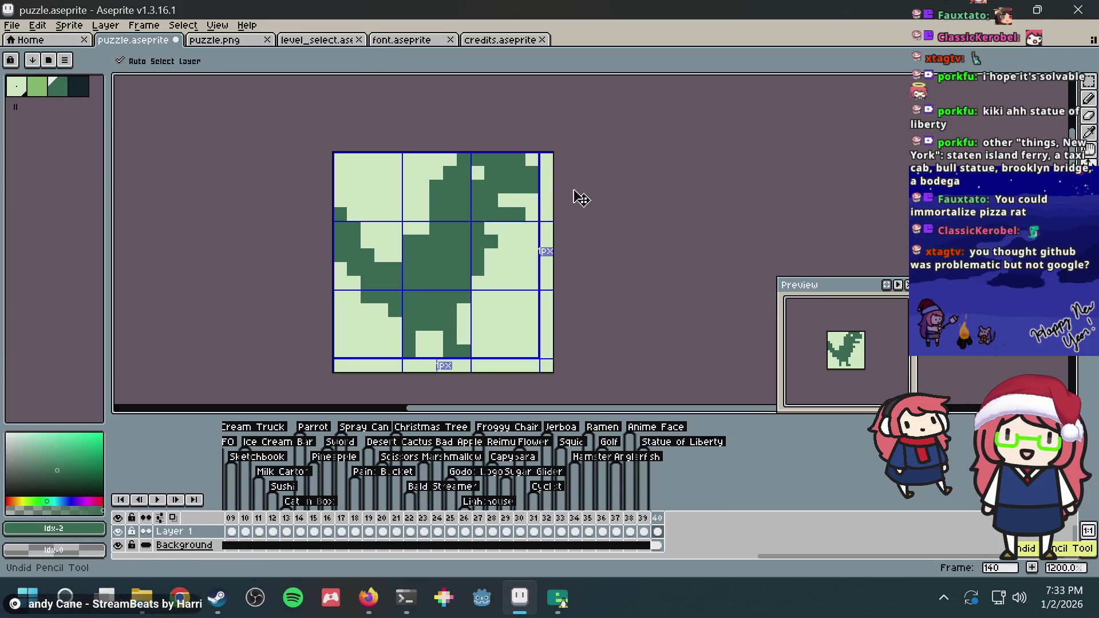
pyautogui.hotkey('alt', 'Tab')
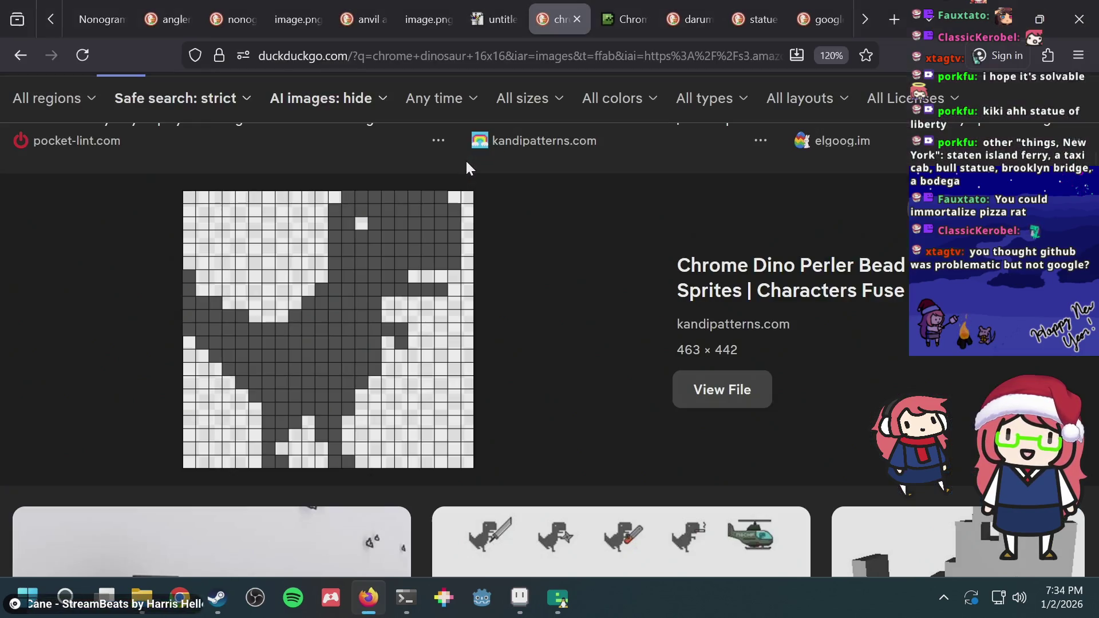
pyautogui.scroll(10, 410, 244)
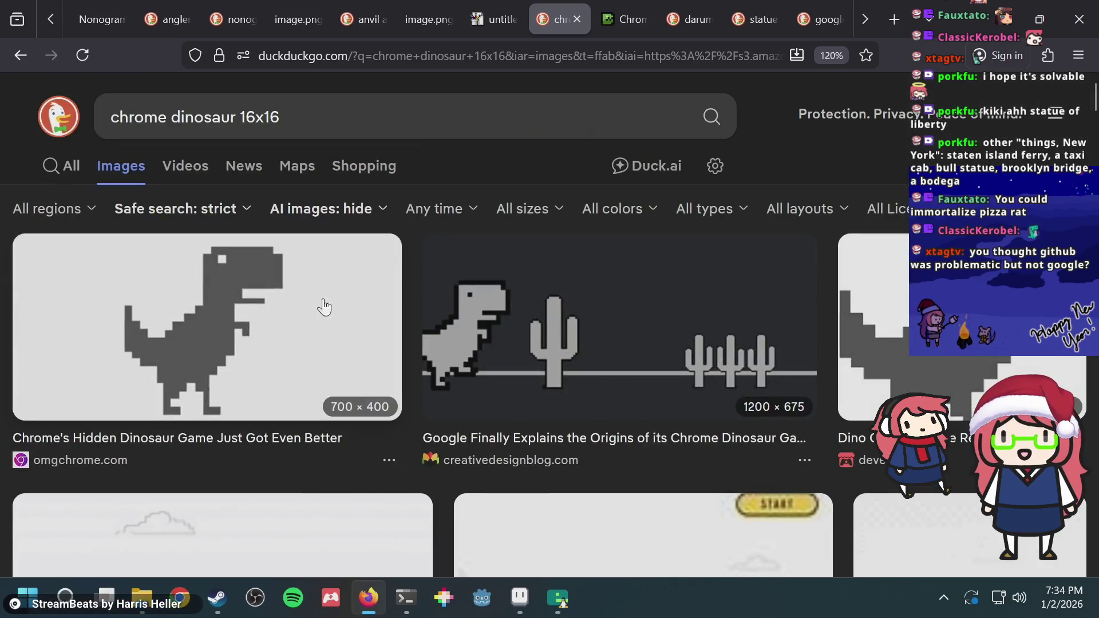
pyautogui.hotkey('ctrl', 'shift', 'Tab')
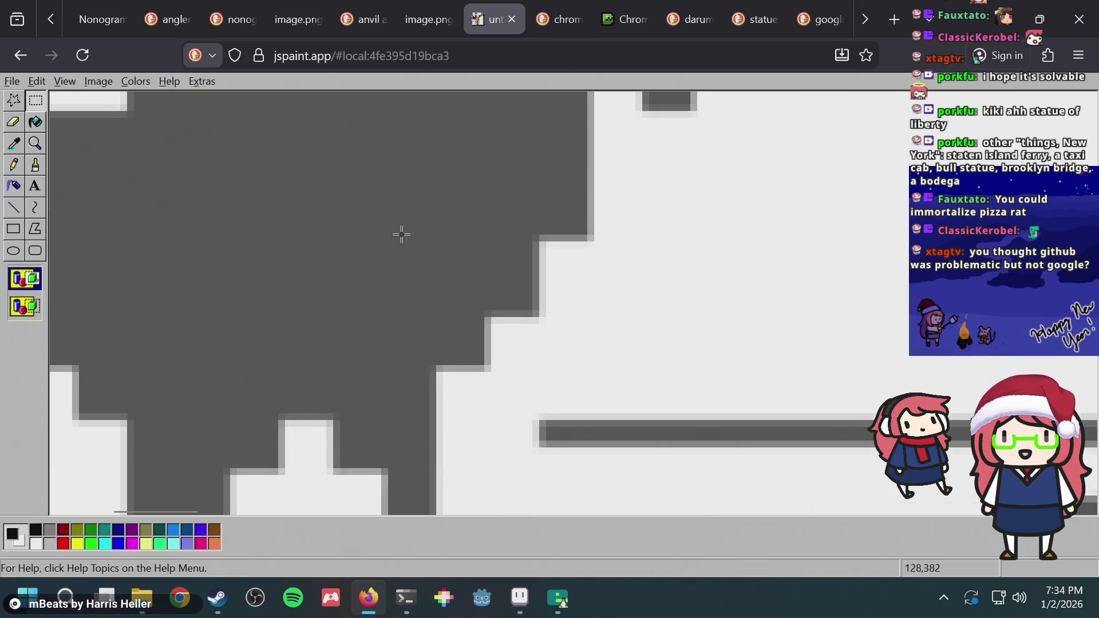
# Zoom out in JS Paint and remove the large black dino, keeping the grey dino
pyautogui.click(35, 143)
pyautogui.click(105, 138)
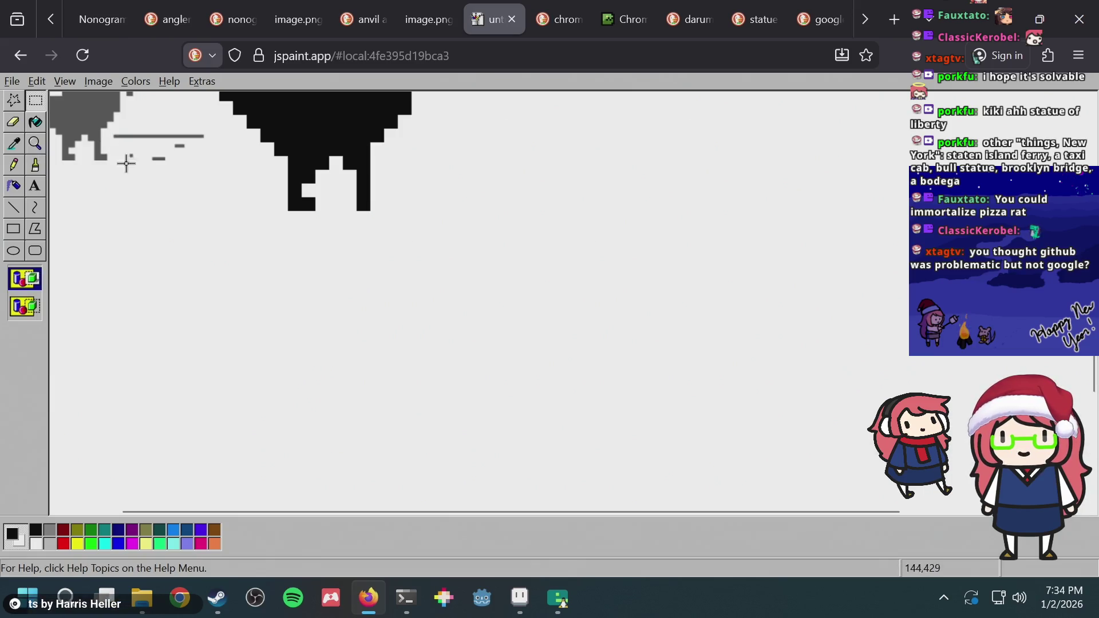
pyautogui.scroll(-3, 246, 210)
pyautogui.hscroll(-1, 253, 216)
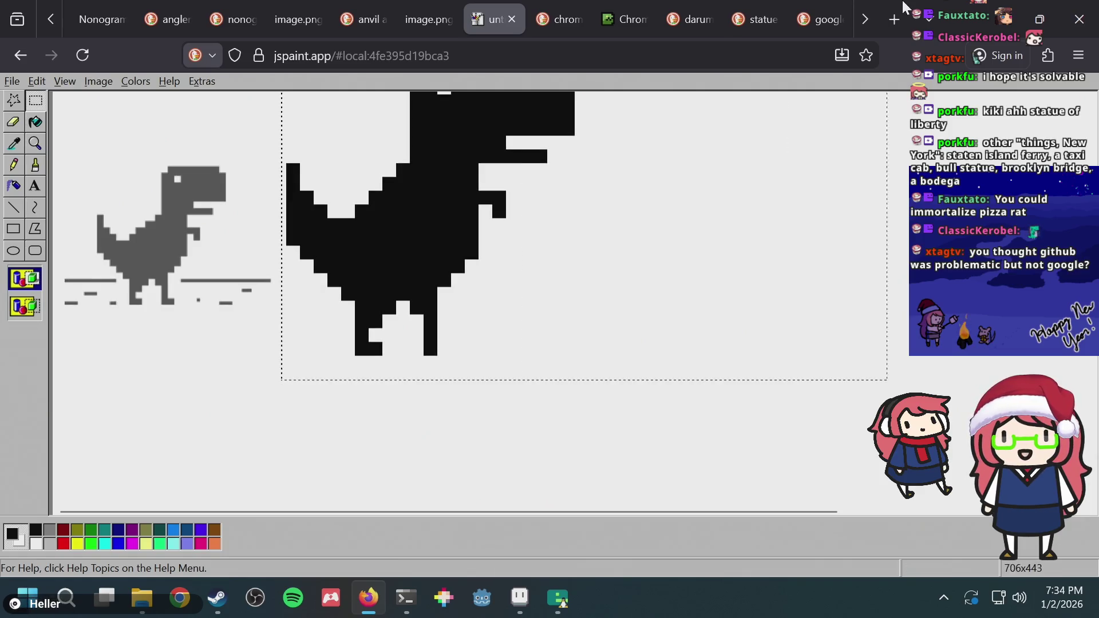
pyautogui.hotkey('ctrl', 'z')
pyautogui.hotkey('ctrl', 'z')
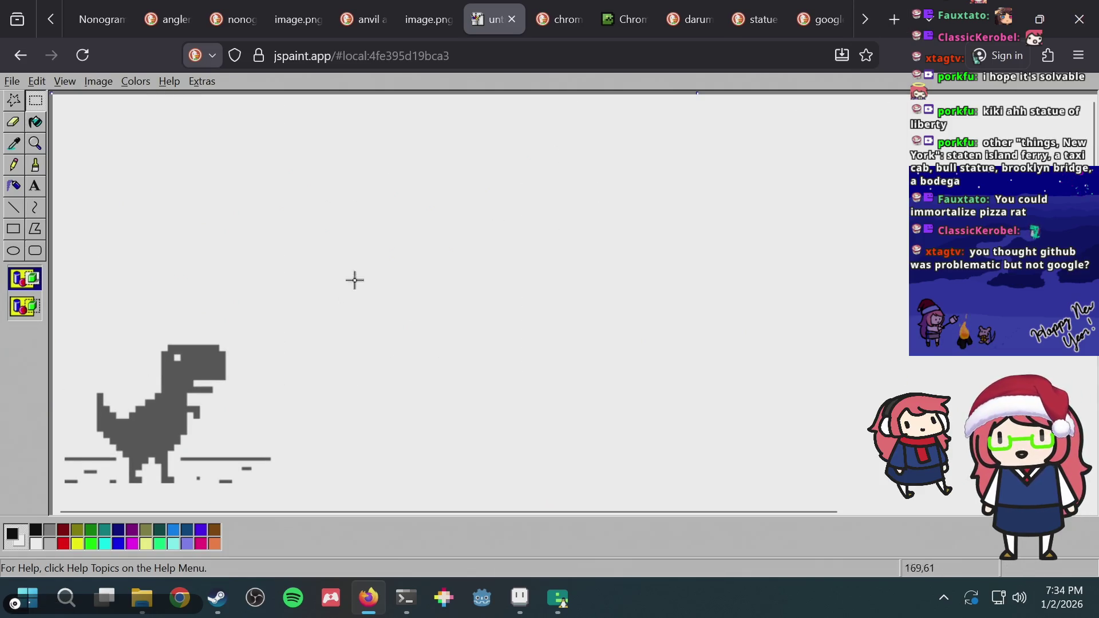
pyautogui.hotkey('ctrl', 'y')
# Stretch the whole canvas to 50% via Stretch/Skew
pyautogui.hotkey('ctrl', 'a')
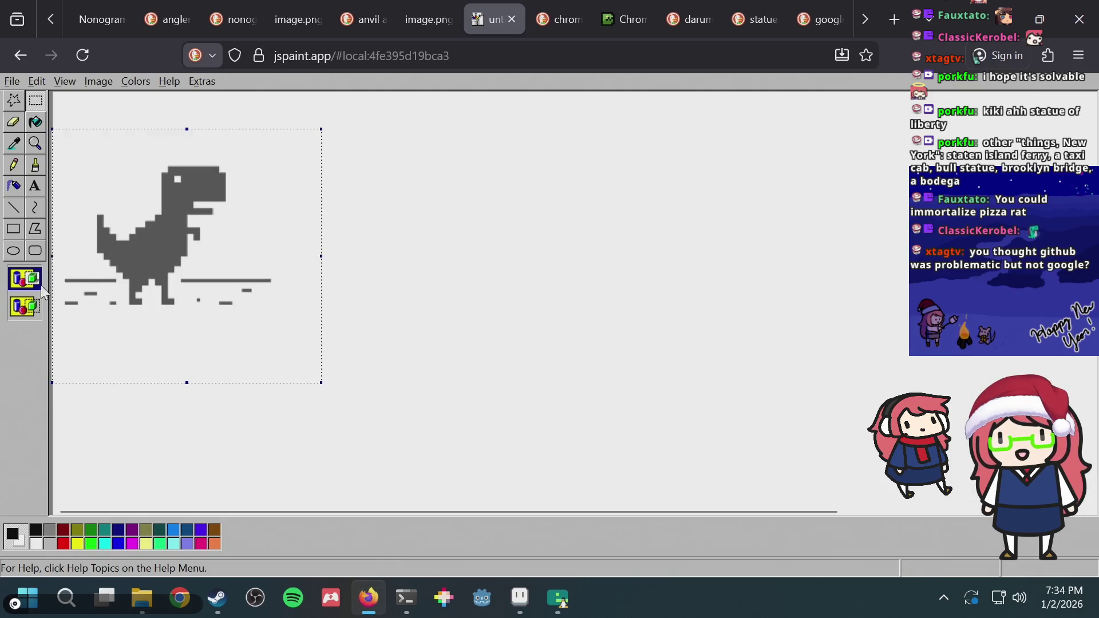
pyautogui.click(98, 81)
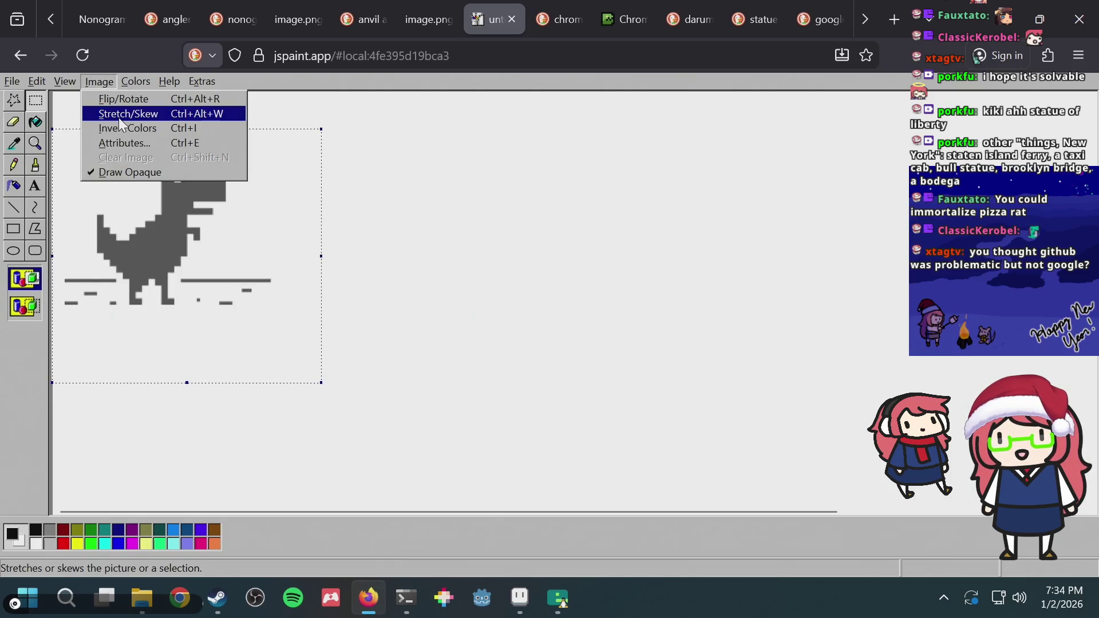
pyautogui.click(119, 116)
pyautogui.write('50')
pyautogui.press('Tab')
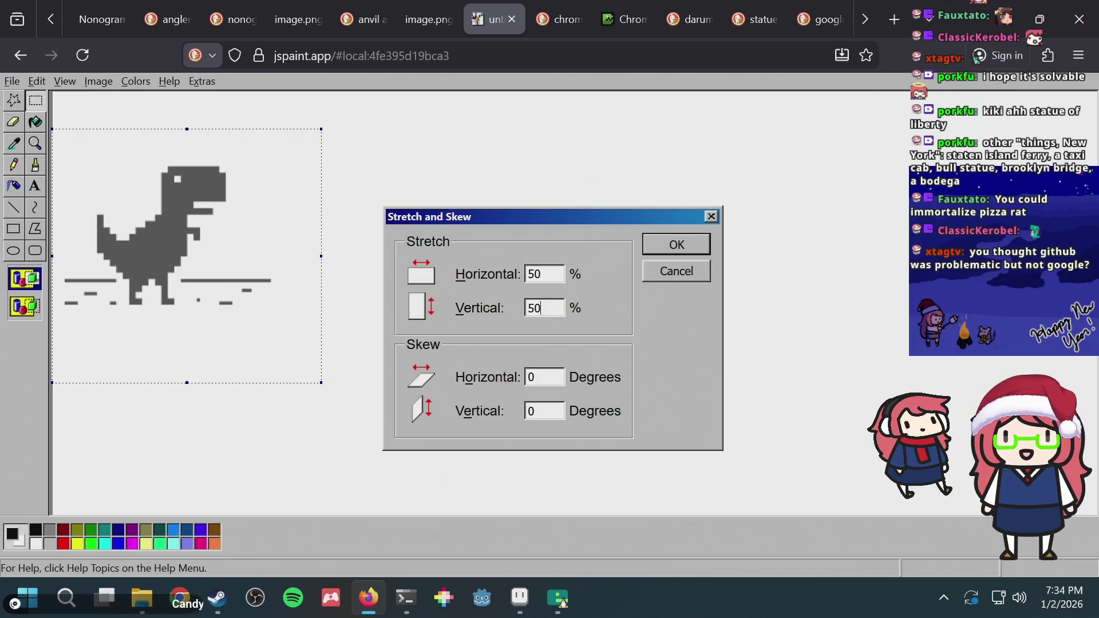
pyautogui.press('Return')
pyautogui.click(266, 230)
# Select the dinosaur with its ground and stretch it to 50% horizontally and vertically
pyautogui.moveTo(238, 203); pyautogui.dragTo(178, 248)
pyautogui.click(271, 175)
pyautogui.moveTo(255, 300); pyautogui.dragTo(108, 188)
pyautogui.click(103, 81)
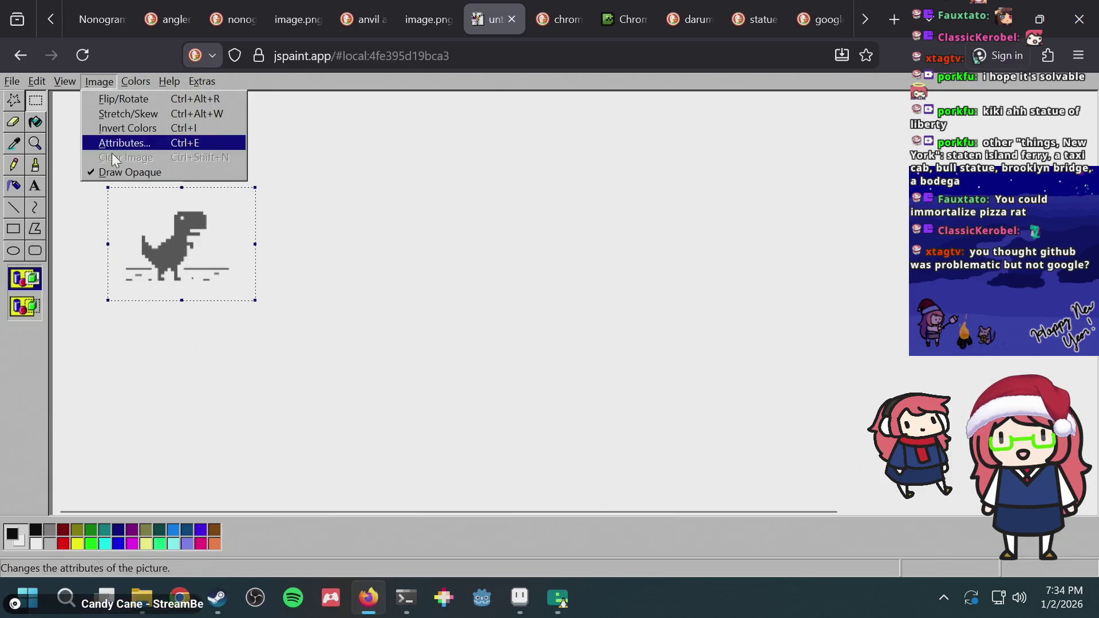
pyautogui.click(121, 115)
pyautogui.write('5050')
pyautogui.press('Return')
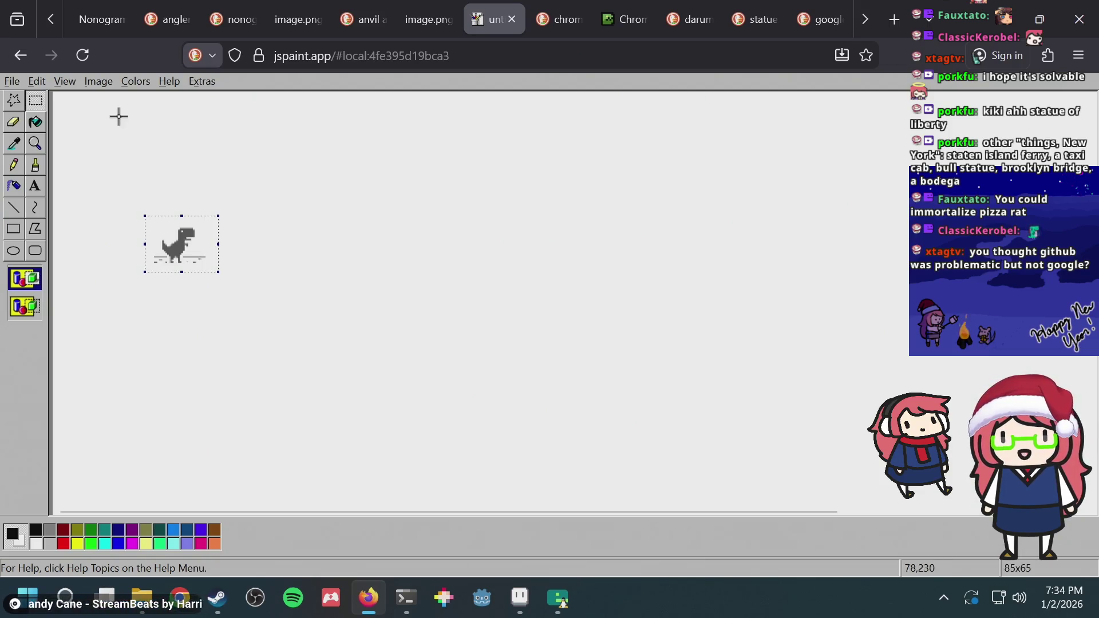
# Select the zoomed dinosaur, paste it into Aseprite, and cancel the oversized paste
pyautogui.click(35, 143)
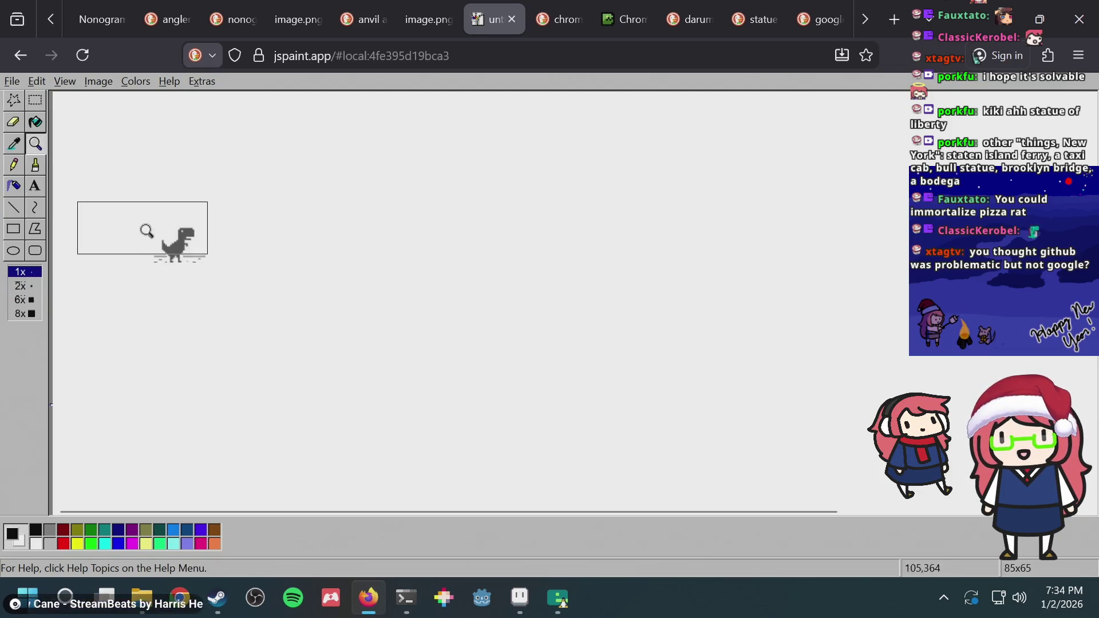
pyautogui.click(193, 240)
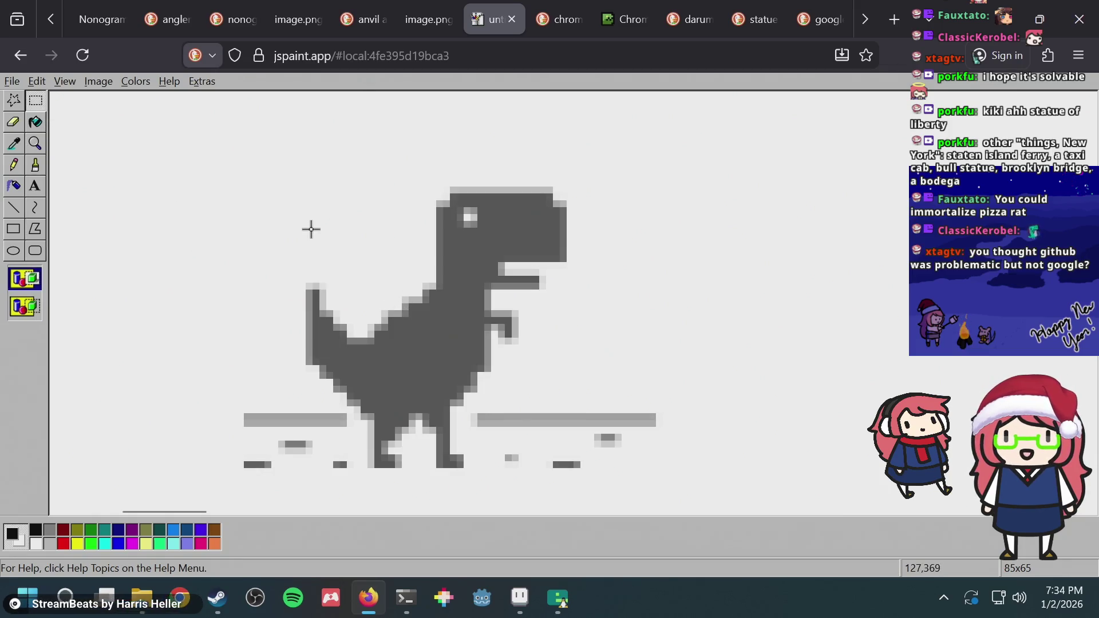
pyautogui.moveTo(307, 189)
pyautogui.mouseDown()
pyautogui.moveTo(545, 435)
pyautogui.moveTo(567, 472)
pyautogui.mouseUp()
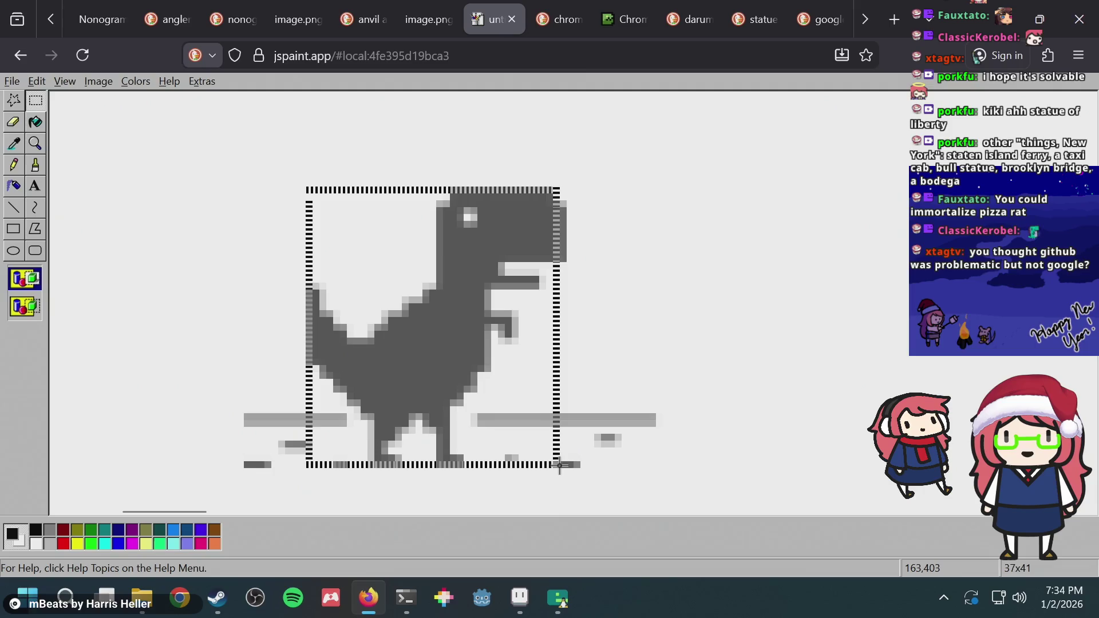
pyautogui.hotkey('alt', 'Tab')
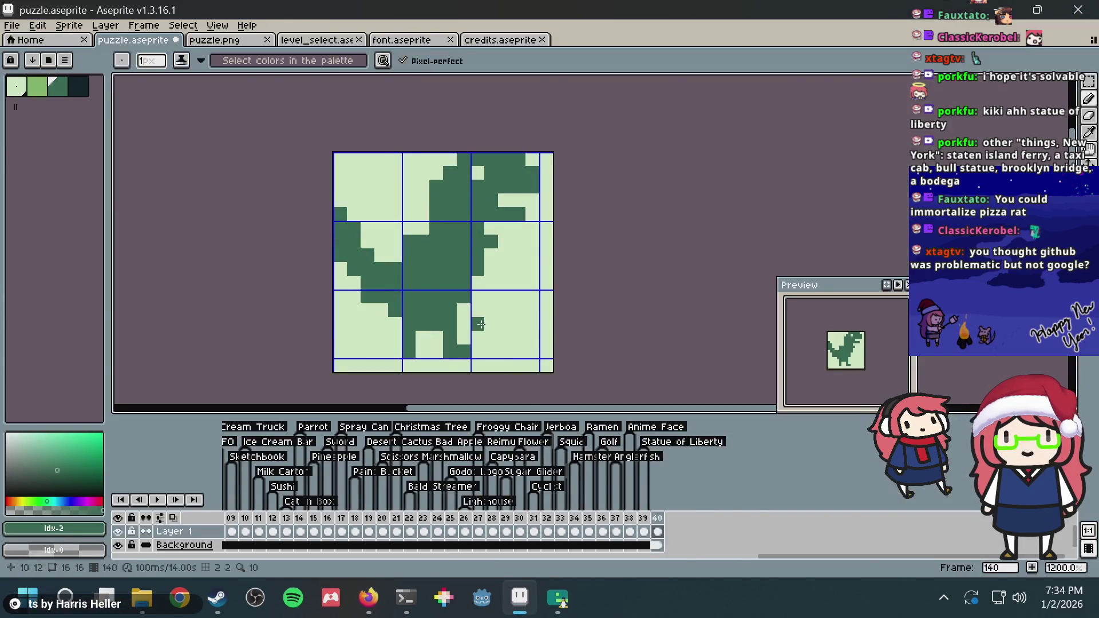
pyautogui.hotkey('ctrl', 'v')
pyautogui.moveTo(489, 330); pyautogui.dragTo(356, 152)
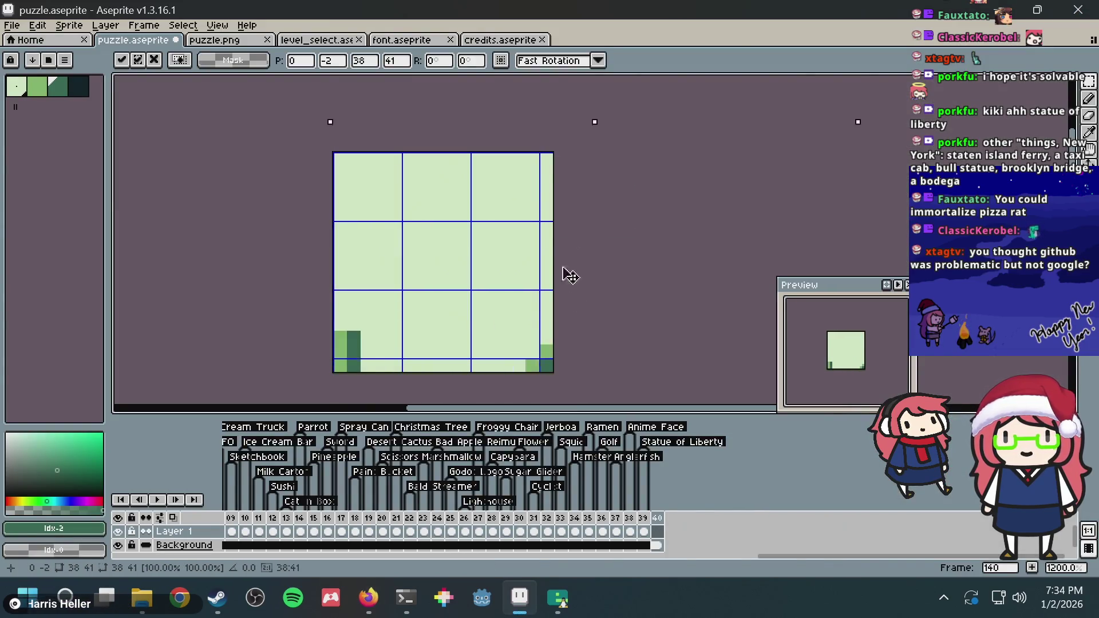
pyautogui.press('Escape')
# Shrink the selection to 50% by 50% again and paste the 19x20 dino onto the puzzle canvas
pyautogui.hotkey('alt', 'Tab')
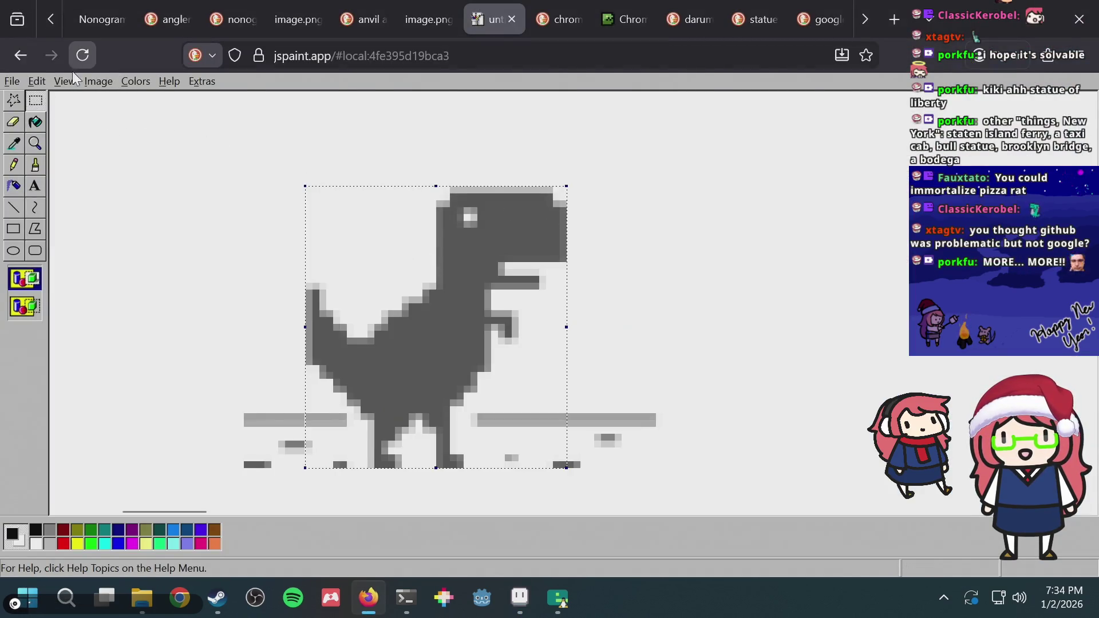
pyautogui.click(92, 84)
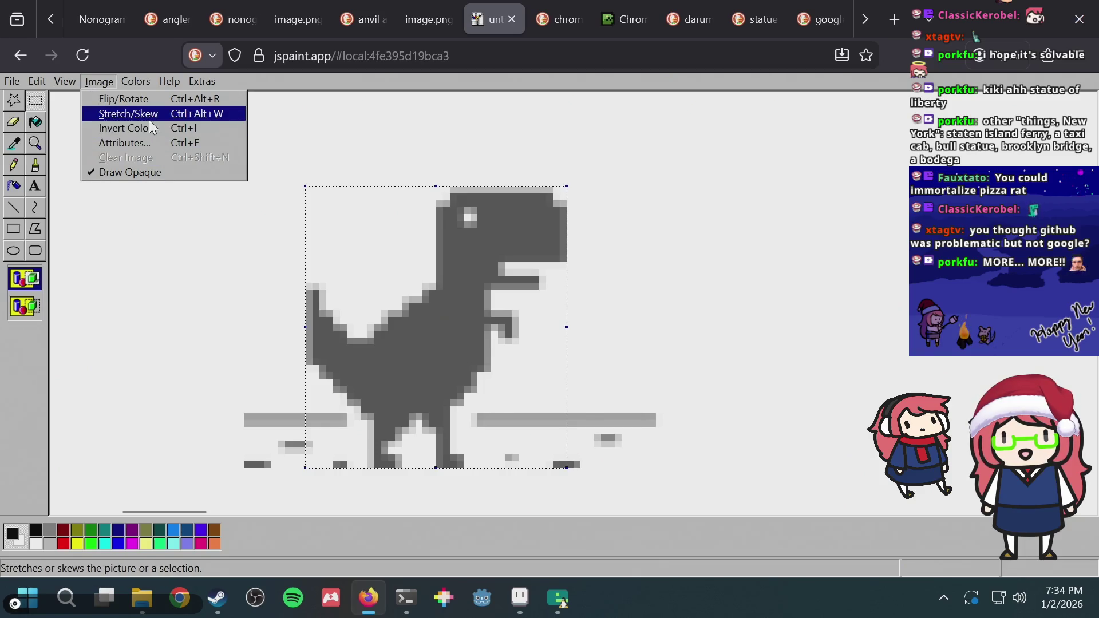
pyautogui.click(150, 119)
pyautogui.write('50')
pyautogui.press('Tab')
pyautogui.write('50')
pyautogui.press('Return')
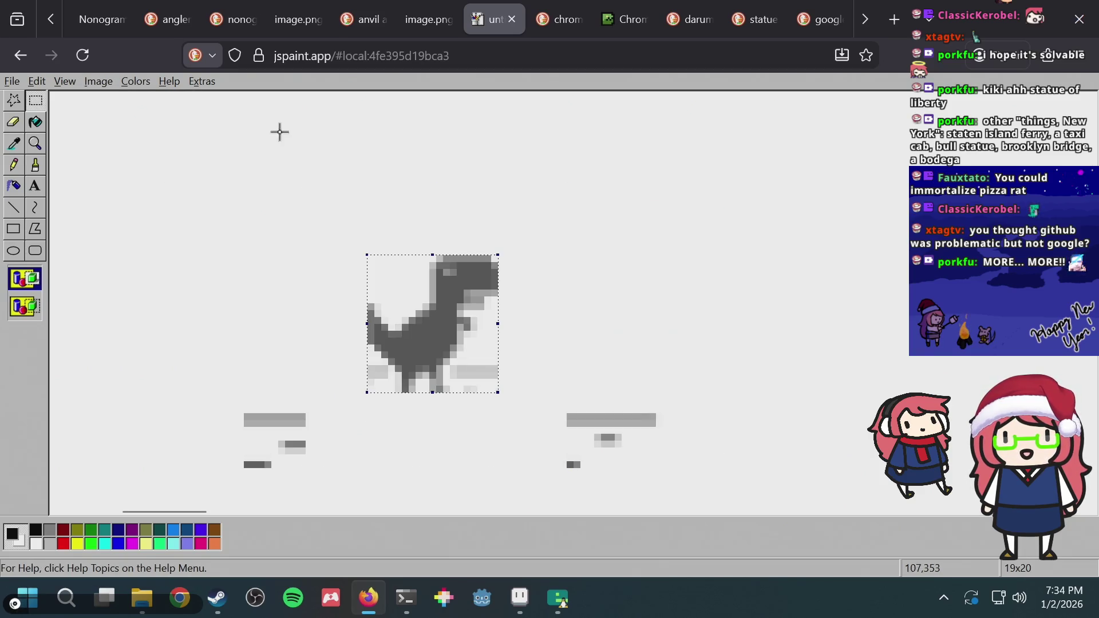
pyautogui.hotkey('alt', 'Tab')
pyautogui.hotkey('ctrl', 'v')
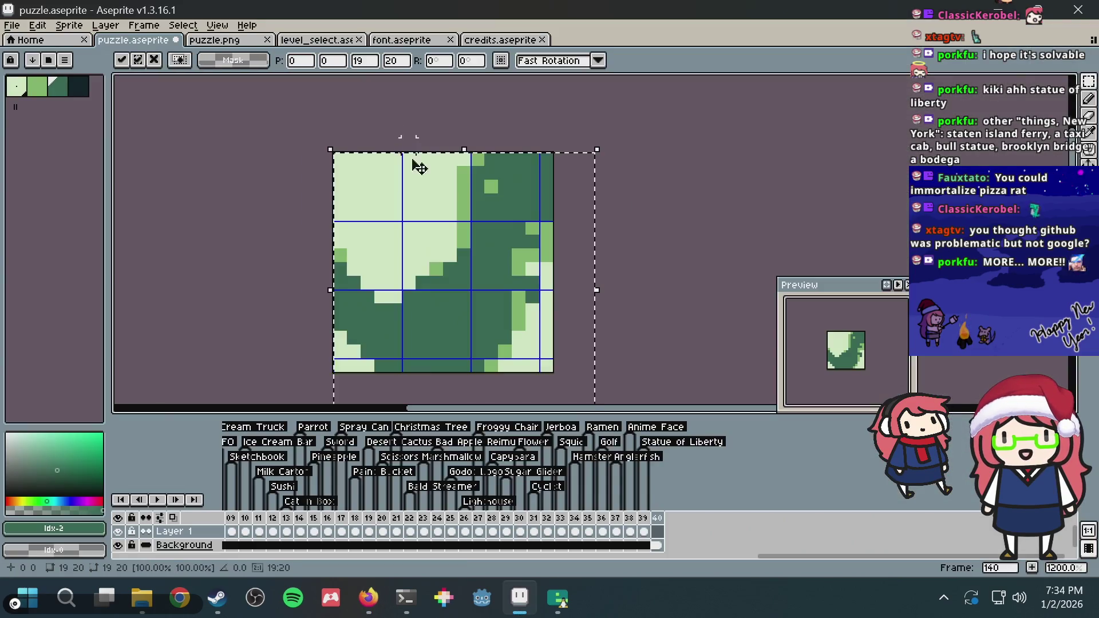
# Move the pasted dinosaur copy and squash it vertically to fit the canvas
pyautogui.moveTo(456, 229)
pyautogui.mouseDown()
pyautogui.moveTo(444, 196)
pyautogui.moveTo(426, 254)
pyautogui.mouseUp()
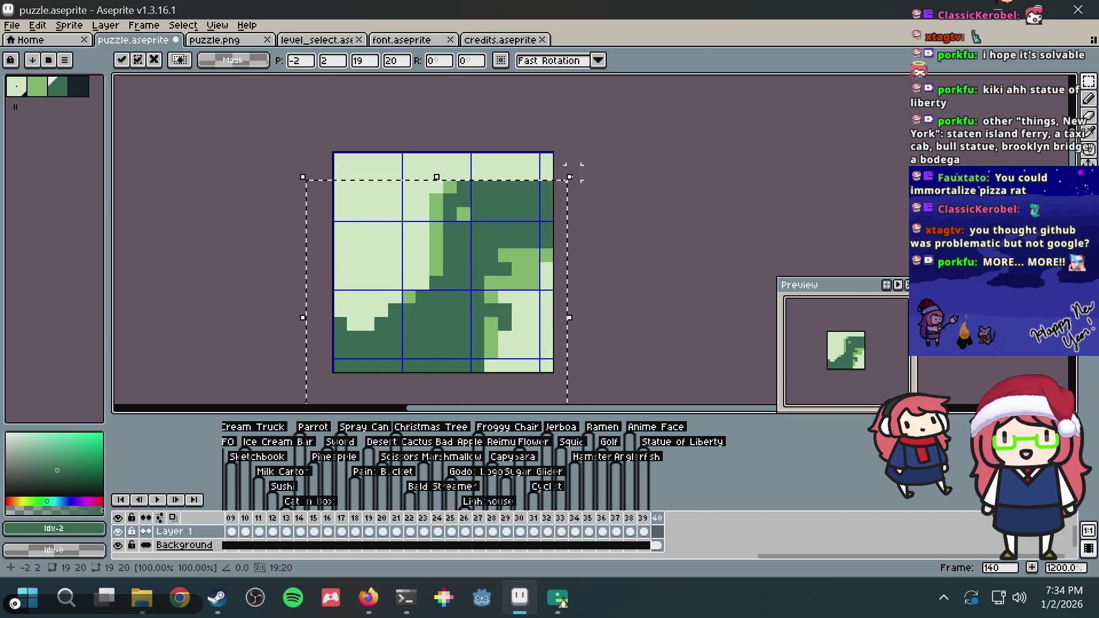
pyautogui.click(571, 189)
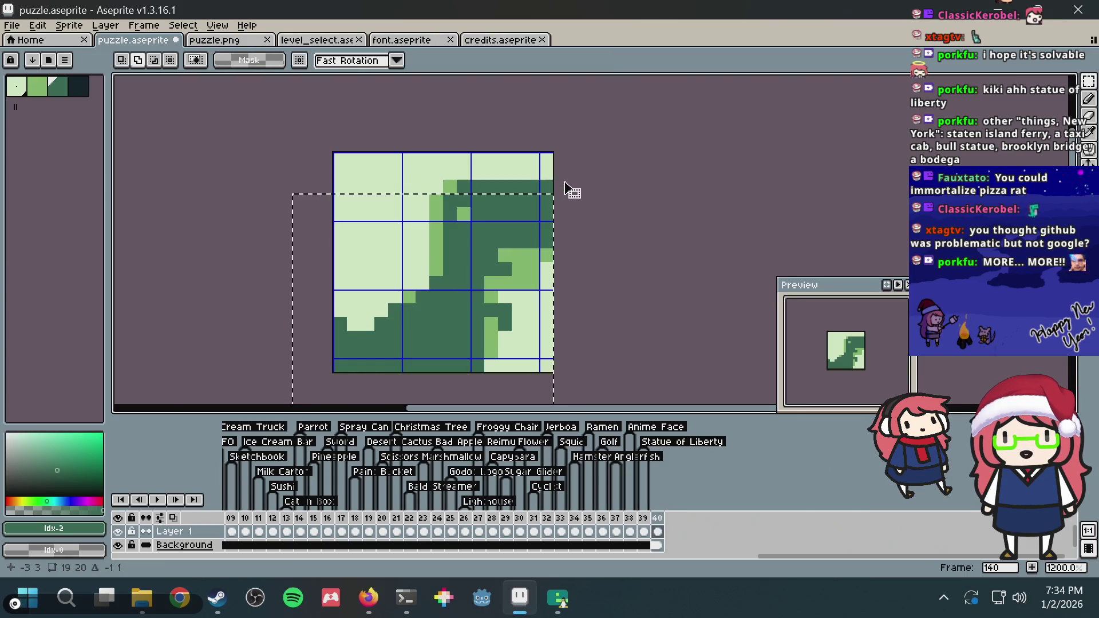
pyautogui.moveTo(560, 191); pyautogui.dragTo(571, 182)
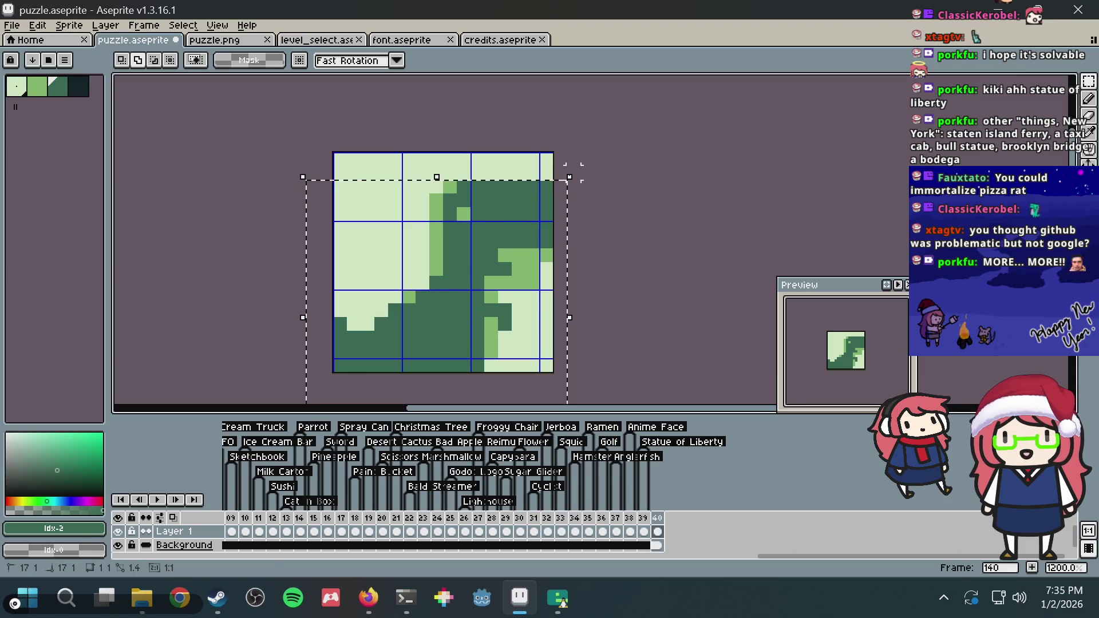
pyautogui.moveTo(568, 174)
pyautogui.mouseDown()
pyautogui.moveTo(530, 226)
pyautogui.moveTo(554, 206)
pyautogui.mouseUp()
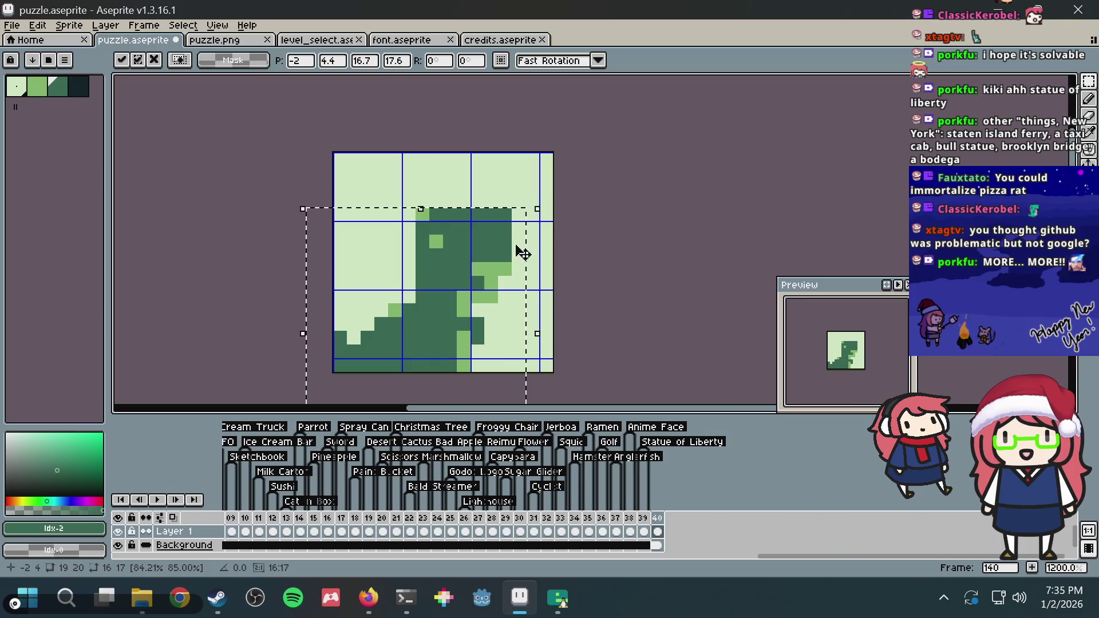
# Undo the transforms and delete the dinosaur, leaving the puzzle canvas blank
pyautogui.hotkey('ctrl', 'z')
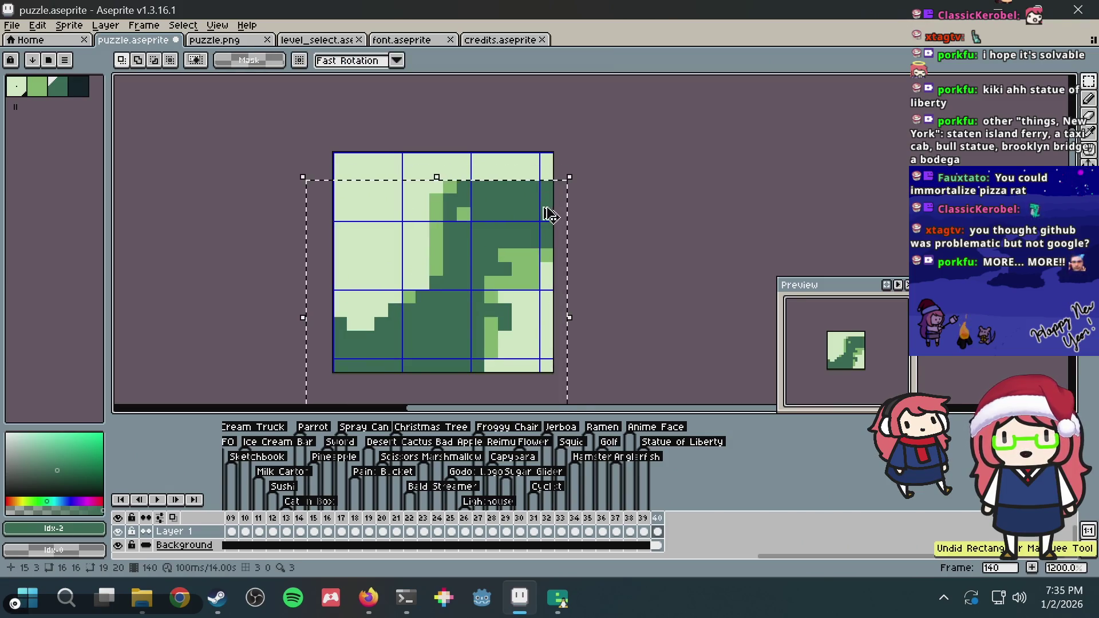
pyautogui.hotkey('ctrl', 'z')
pyautogui.press('Delete')
pyautogui.hotkey('ctrl', 'z')
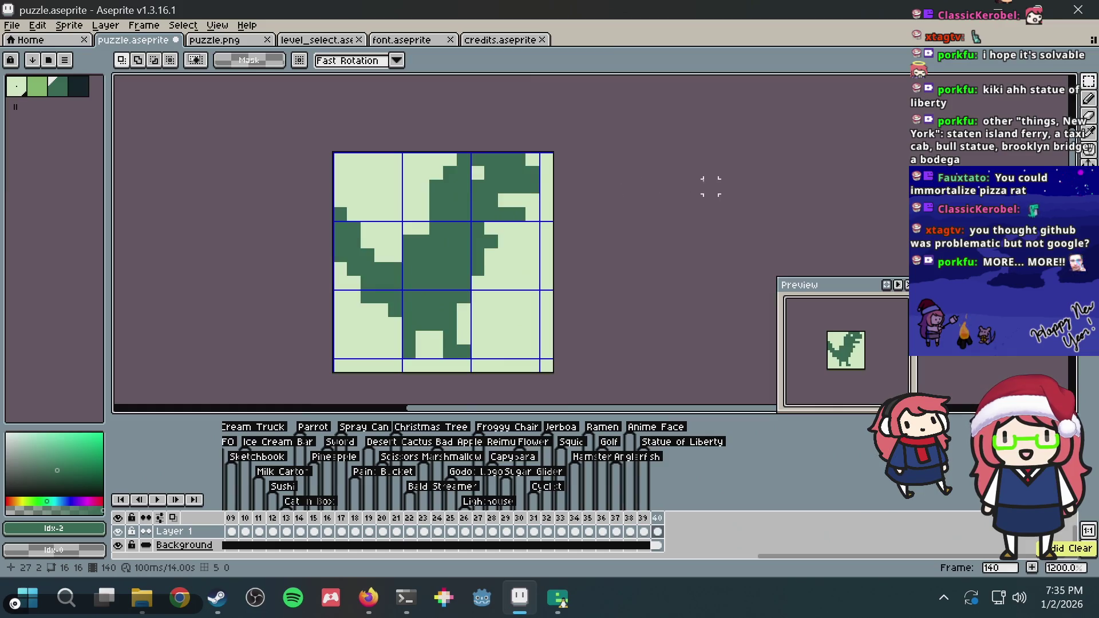
pyautogui.press('Delete')
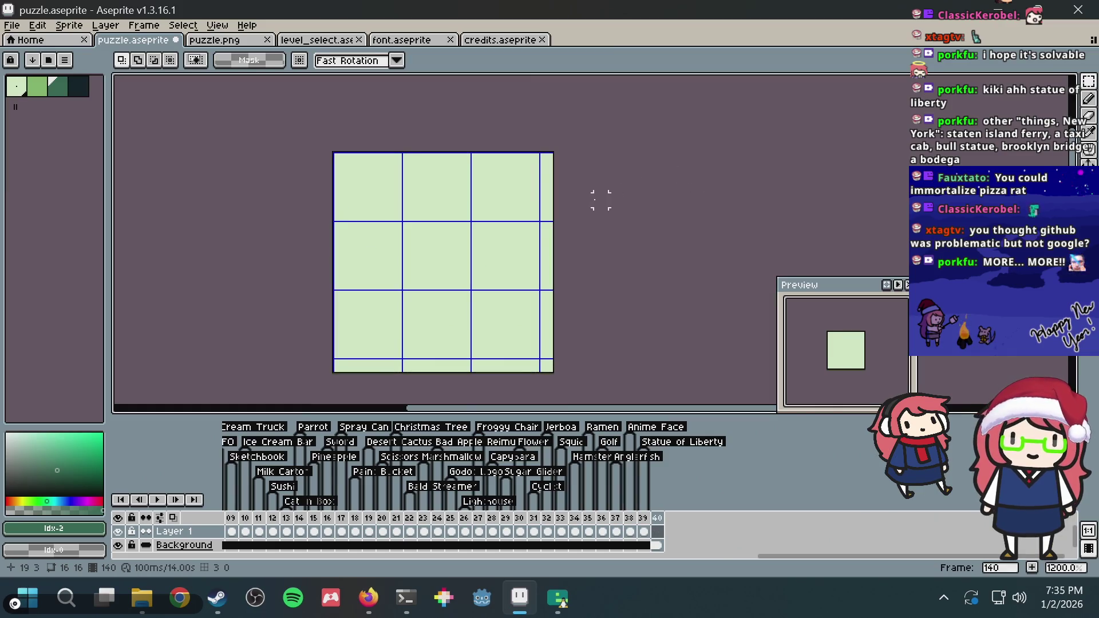
# Pencil the top row of the dinosaur's head in dark green
pyautogui.press('b')
pyautogui.scroll(1, 419, 240)
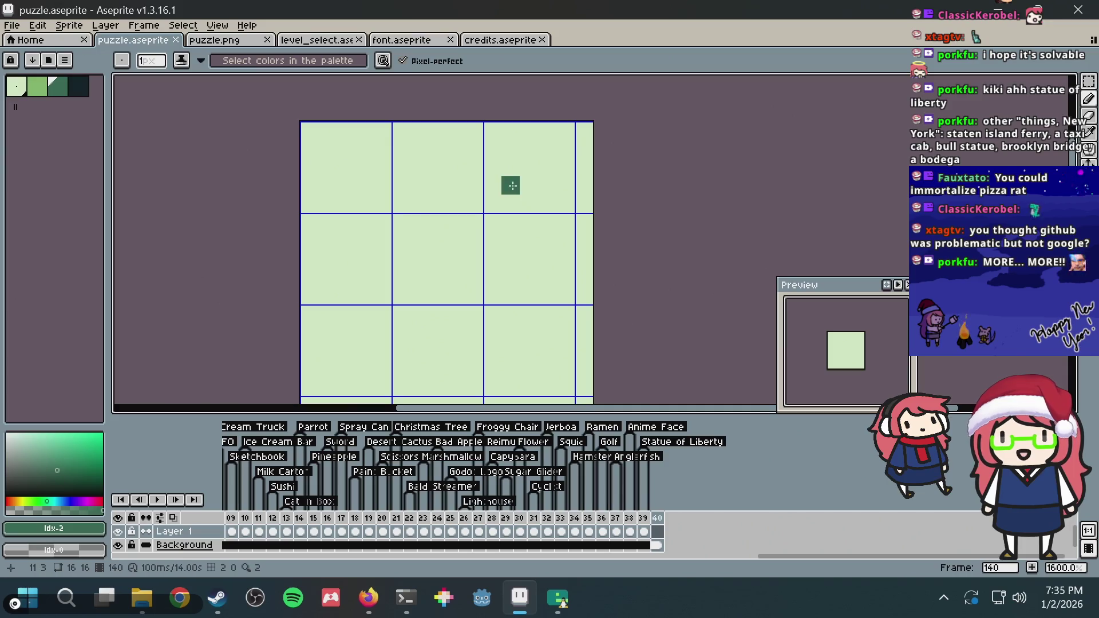
pyautogui.scroll(-1, 510, 184)
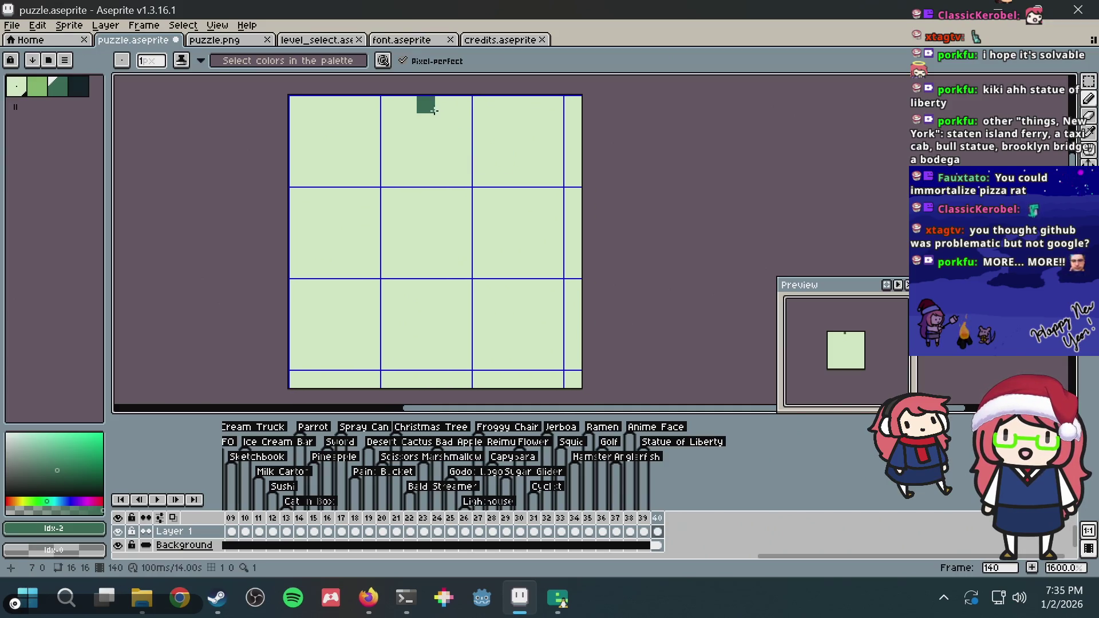
pyautogui.moveTo(454, 108); pyautogui.dragTo(525, 111)
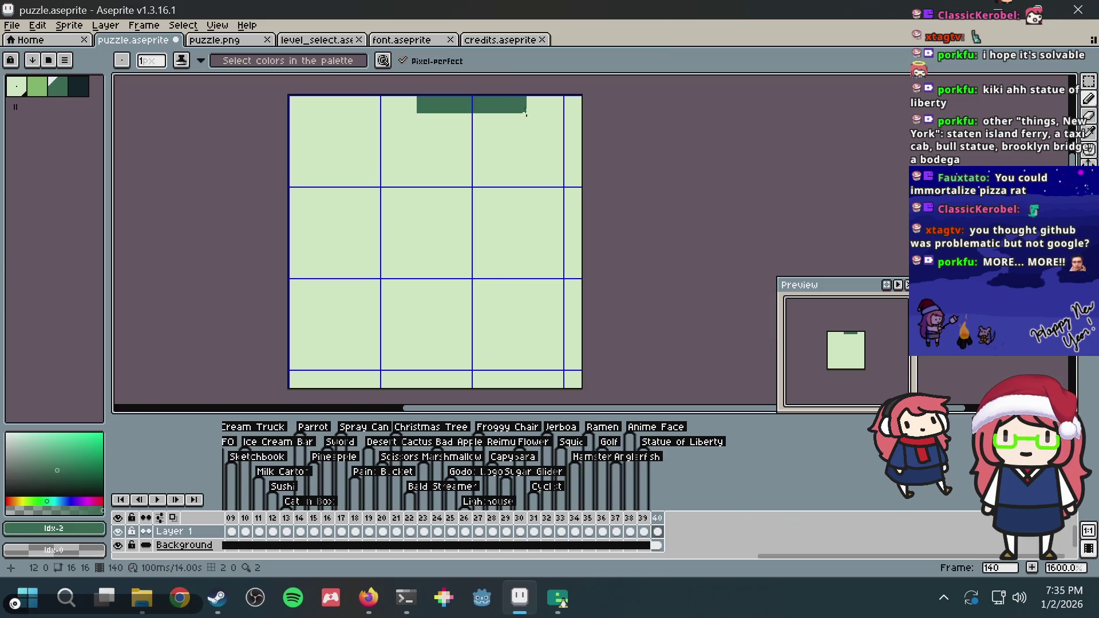
pyautogui.click(554, 141)
# Compare with the actual-size JS Paint reference, then outline the head's lower edge
pyautogui.hotkey('alt', 'Tab')
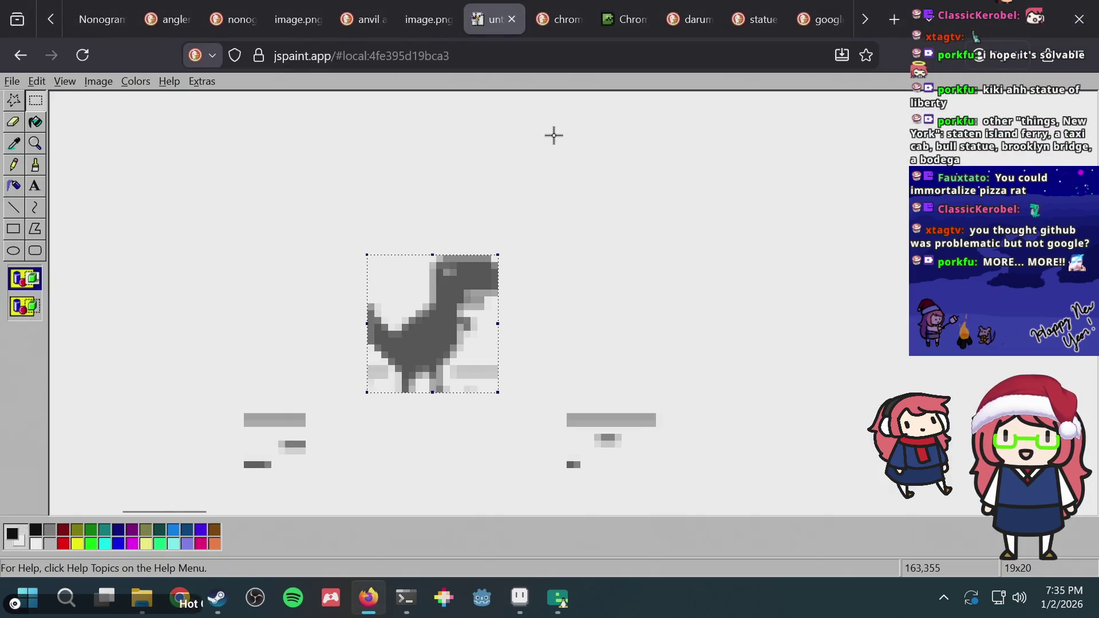
pyautogui.keyDown('ctrl'); pyautogui.scroll(2, 553, 135); pyautogui.keyUp('ctrl')
pyautogui.keyDown('ctrl'); pyautogui.scroll(-2, 561, 223); pyautogui.keyUp('ctrl')
pyautogui.keyDown('ctrl'); pyautogui.scroll(-1, 515, 223); pyautogui.keyUp('ctrl')
pyautogui.click(35, 143)
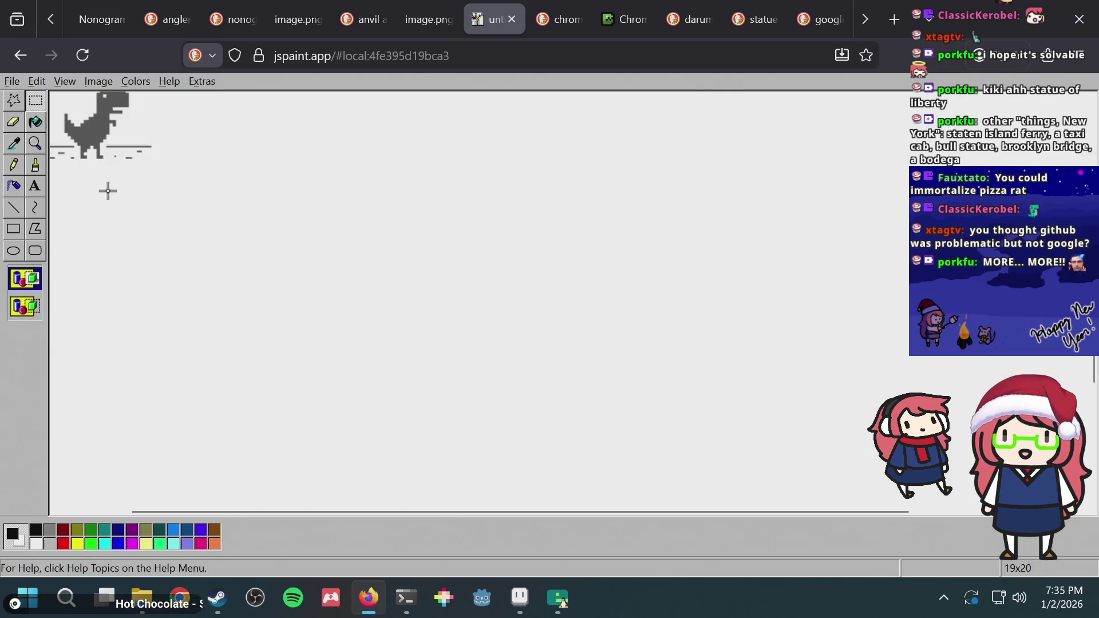
pyautogui.hotkey('alt', 'Tab')
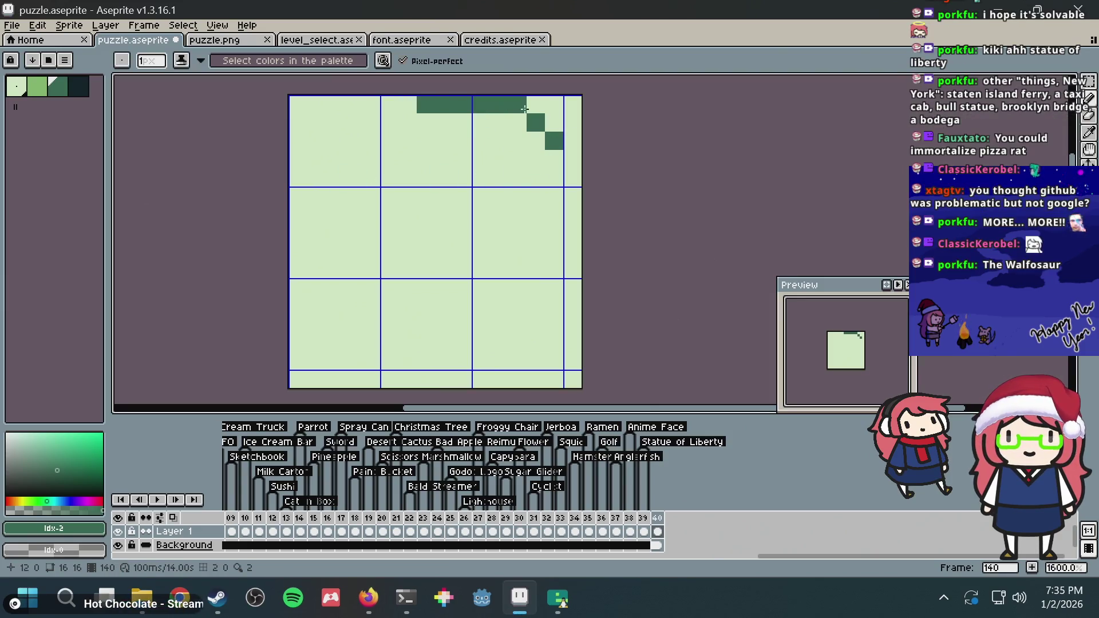
pyautogui.hotkey('alt', 'Tab')
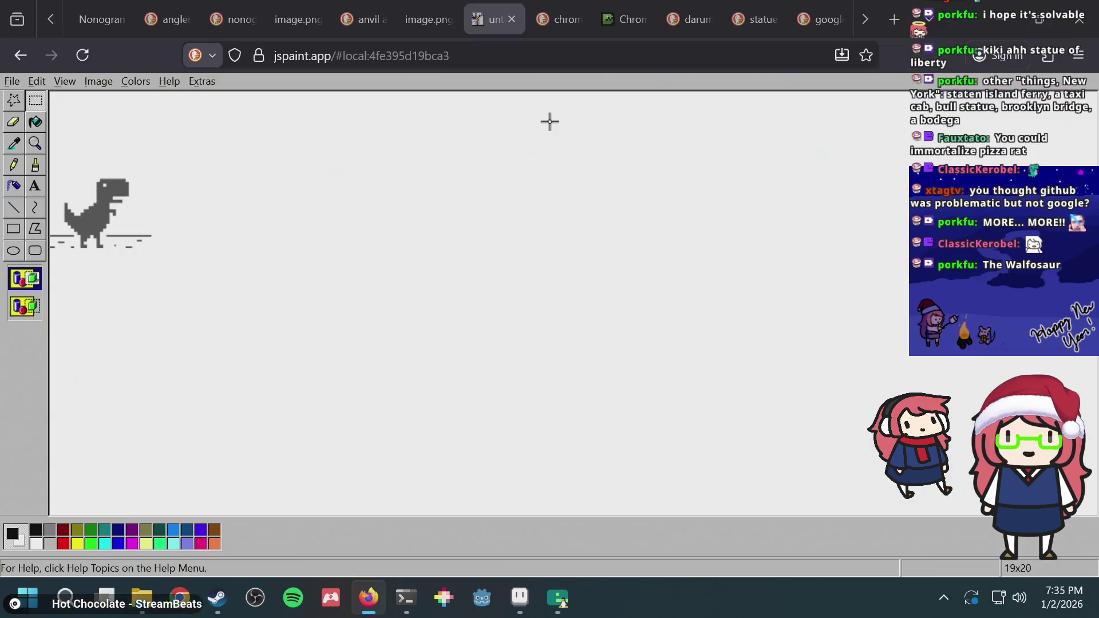
pyautogui.hotkey('alt', 'Tab')
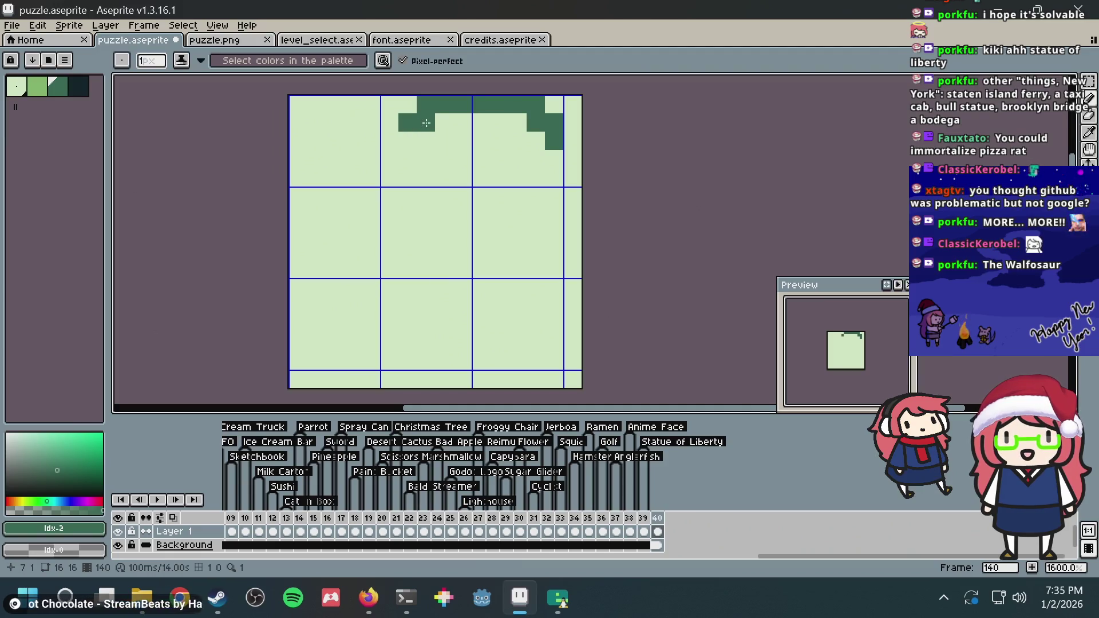
pyautogui.rightClick(530, 146)
pyautogui.hotkey('alt', 'Tab')
pyautogui.hotkey('alt', 'Tab')
pyautogui.moveTo(555, 159)
pyautogui.mouseDown()
pyautogui.moveTo(426, 159)
pyautogui.moveTo(426, 122)
pyautogui.moveTo(464, 141)
pyautogui.moveTo(399, 117)
pyautogui.mouseUp()
# Bucket-fill the head outline dark green and paint a light eye pixel
pyautogui.press('g')
pyautogui.click(456, 129)
pyautogui.press('b')
pyautogui.keyDown('alt'); pyautogui.click(400, 98); pyautogui.keyUp('alt')
pyautogui.click(438, 119)
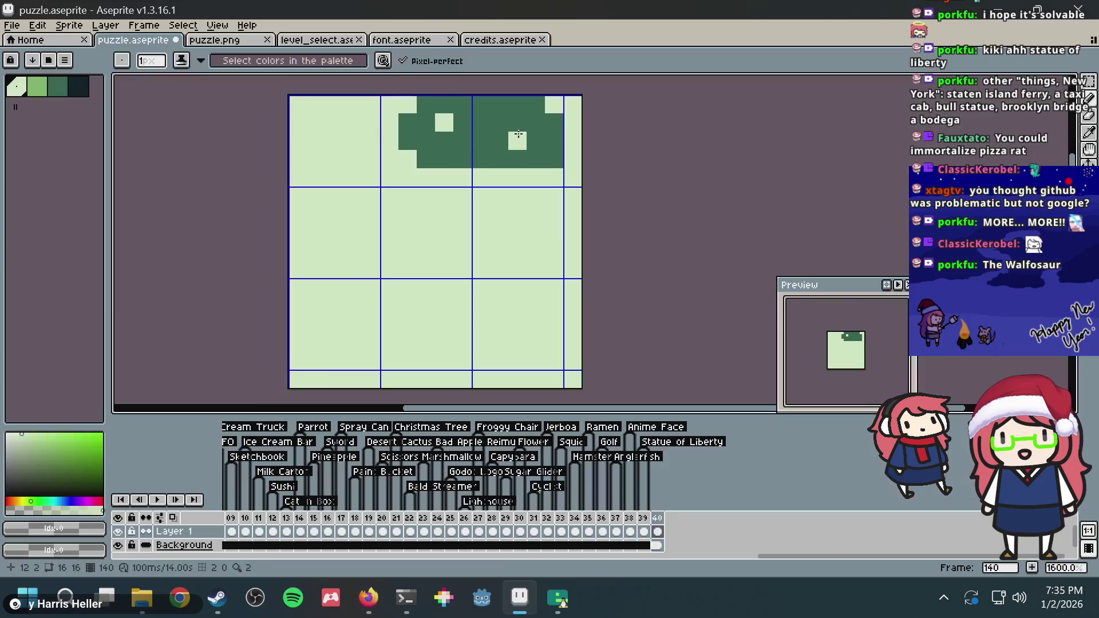
pyautogui.keyDown('alt'); pyautogui.click(509, 135); pyautogui.keyUp('alt')
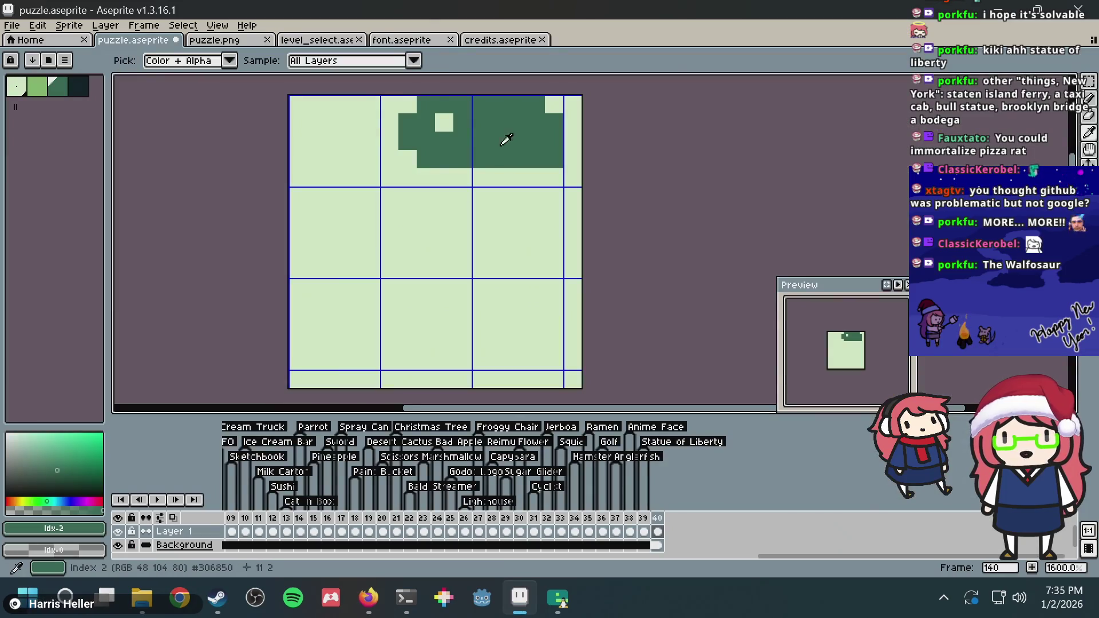
pyautogui.hotkey('alt', 'Tab')
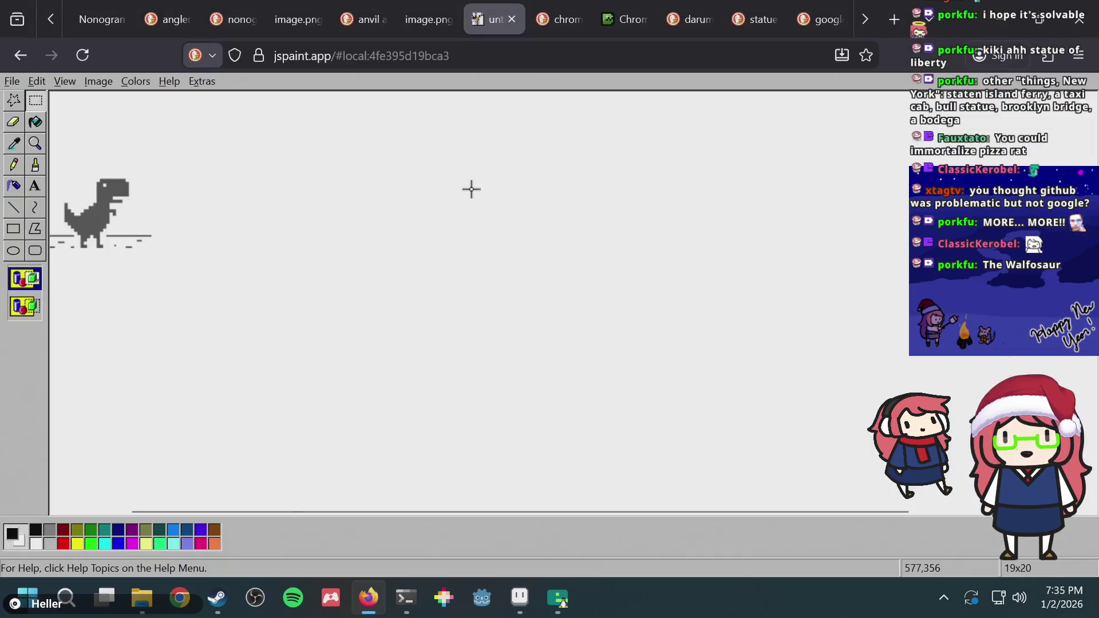
# Draw the mouth row and the neck below the dinosaur's head
pyautogui.hotkey('alt', 'Tab')
pyautogui.moveTo(472, 194); pyautogui.dragTo(521, 194)
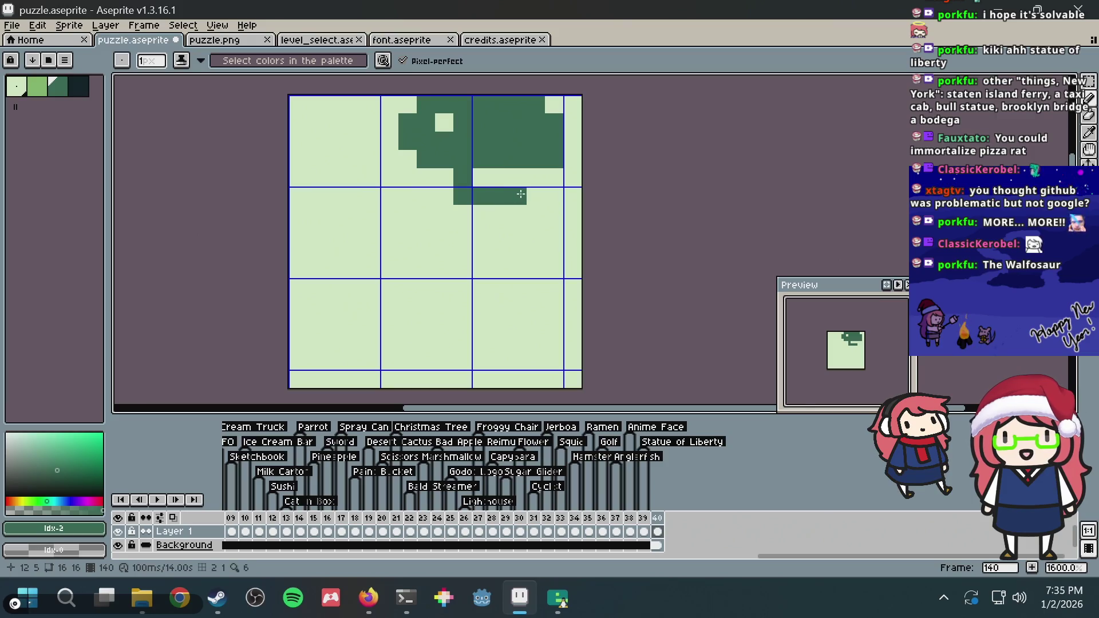
pyautogui.hotkey('alt', 'Tab')
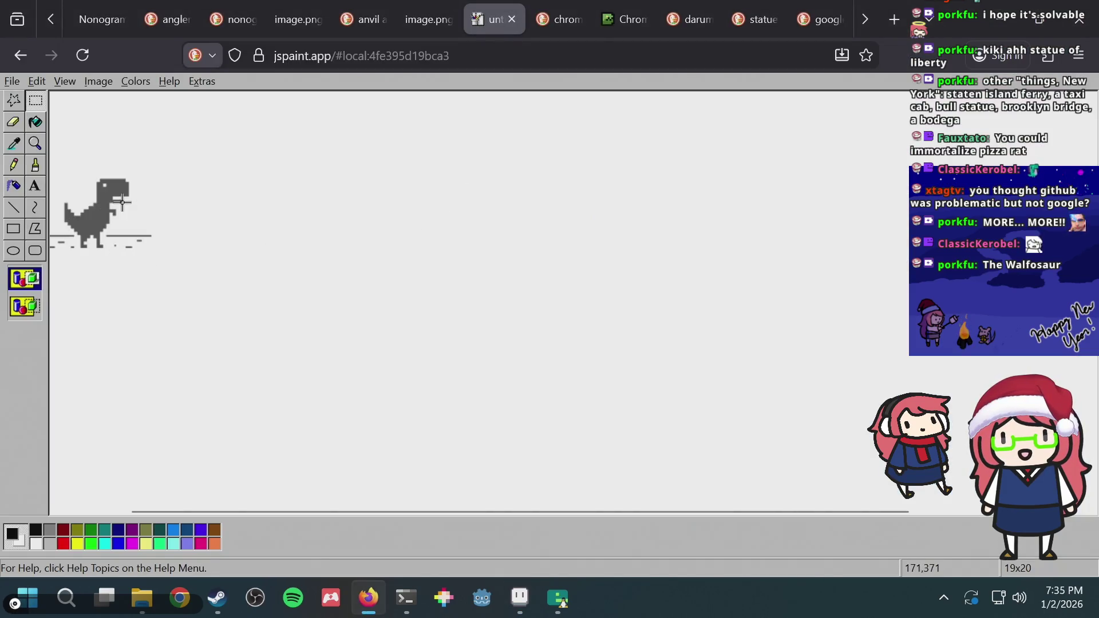
pyautogui.hotkey('alt', 'Tab')
pyautogui.moveTo(391, 154); pyautogui.dragTo(416, 206)
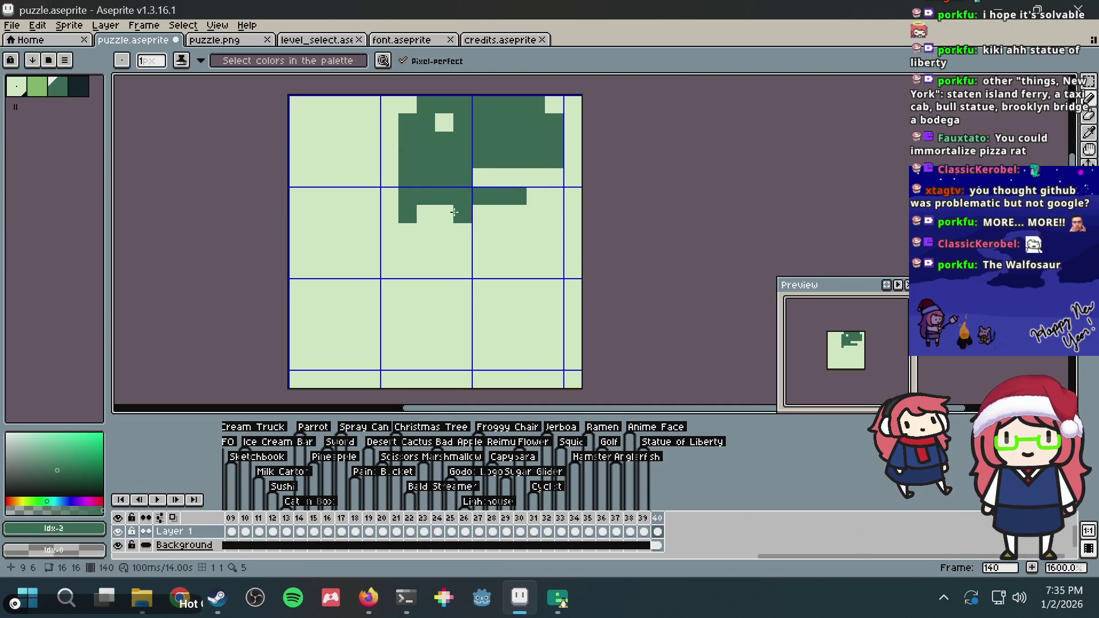
pyautogui.hotkey('alt', 'Tab')
pyautogui.hotkey('alt', 'Tab')
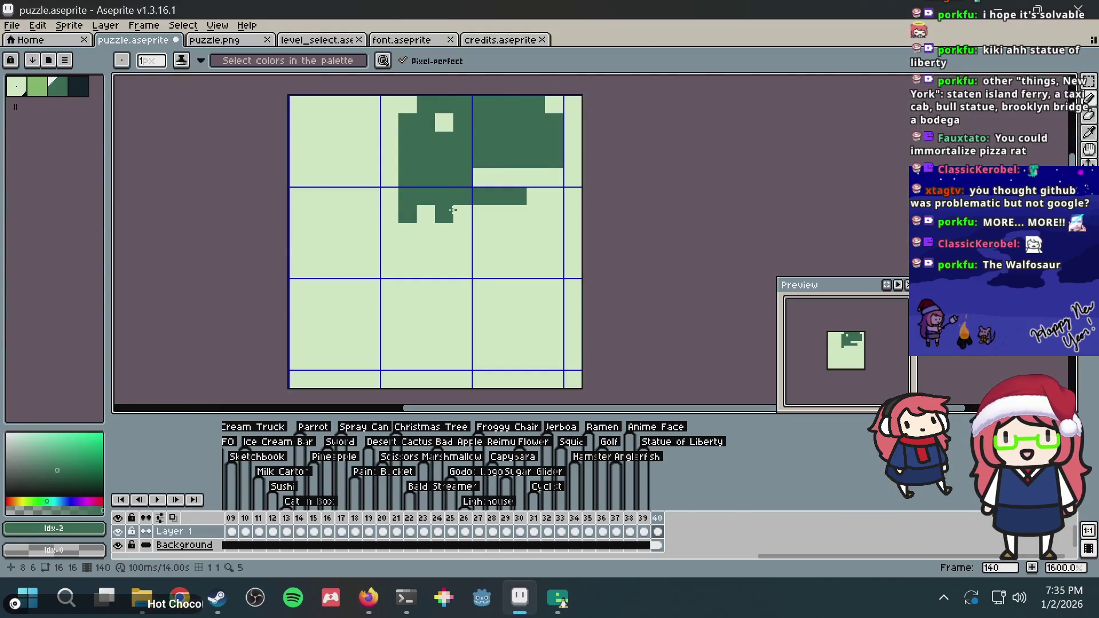
# Paint the body column down from the neck, fill the back, and extend the leg
pyautogui.moveTo(452, 210); pyautogui.dragTo(444, 309)
pyautogui.hotkey('ctrl', 'z')
pyautogui.moveTo(444, 224)
pyautogui.mouseDown()
pyautogui.moveTo(428, 250)
pyautogui.moveTo(430, 292)
pyautogui.mouseUp()
pyautogui.hotkey('ctrl', 'z')
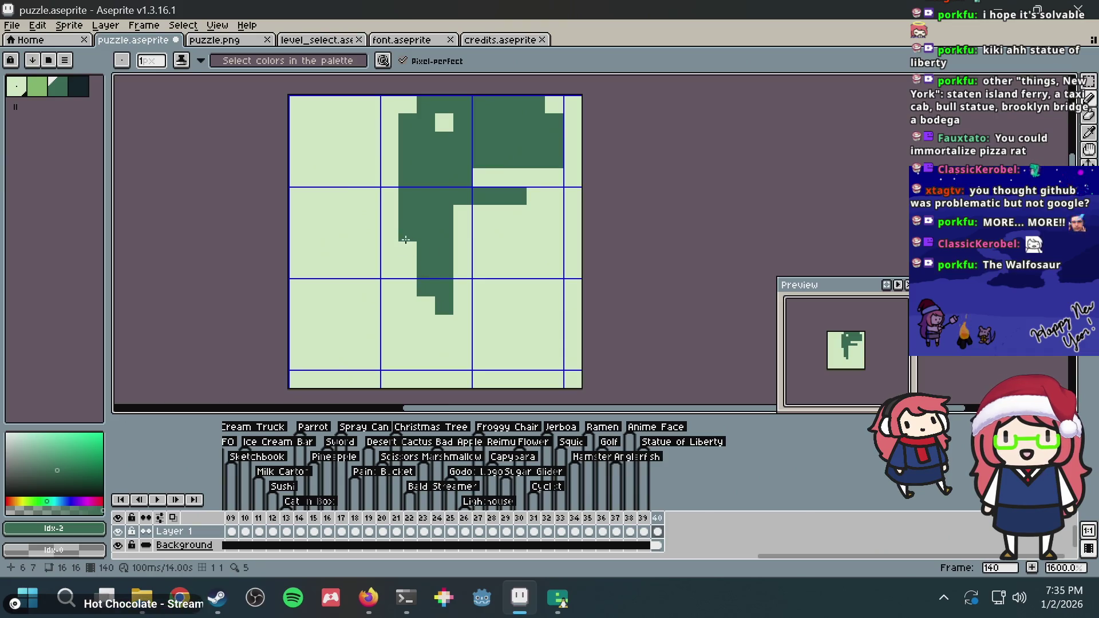
pyautogui.hotkey('alt', 'Tab')
pyautogui.hotkey('alt', 'Tab')
pyautogui.click(389, 232)
pyautogui.moveTo(352, 268)
pyautogui.mouseDown()
pyautogui.moveTo(408, 269)
pyautogui.moveTo(407, 252)
pyautogui.mouseUp()
pyautogui.moveTo(426, 305); pyautogui.dragTo(426, 325)
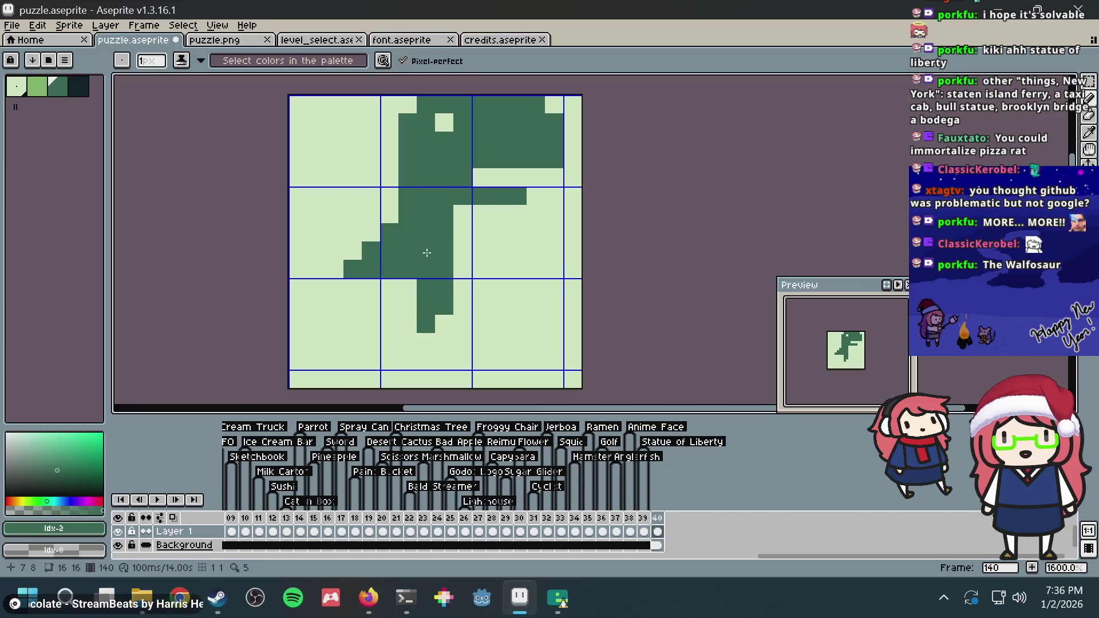
# Thicken the dark-green body column and darken two snout pixels
pyautogui.hotkey('alt', 'Tab')
pyautogui.hotkey('alt', 'Tab')
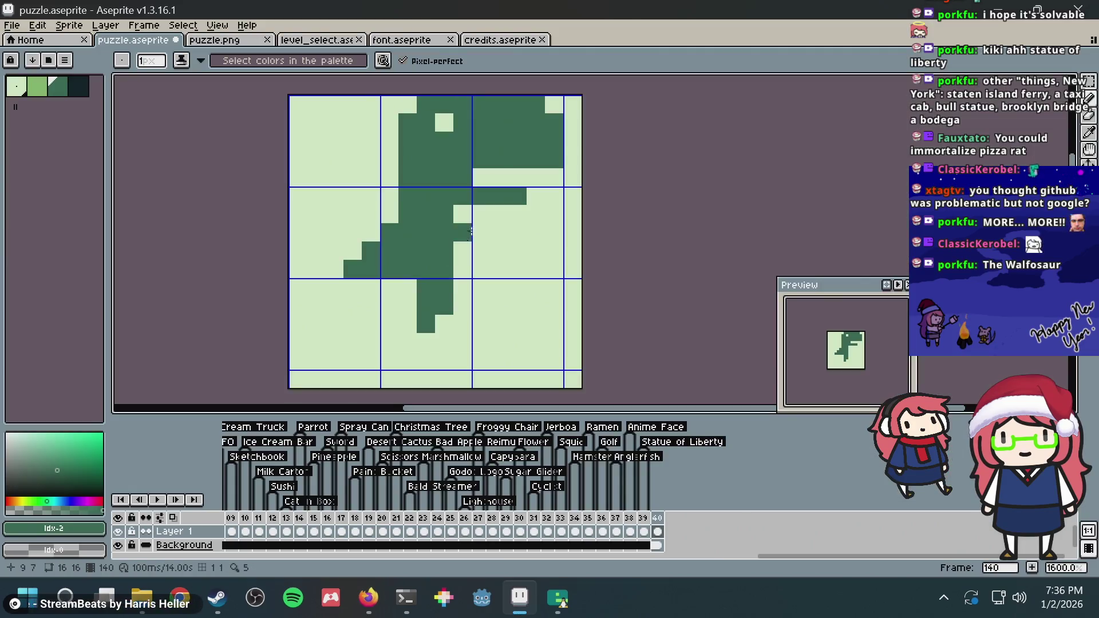
pyautogui.moveTo(464, 209); pyautogui.dragTo(462, 289)
pyautogui.click(481, 178)
pyautogui.click(535, 195)
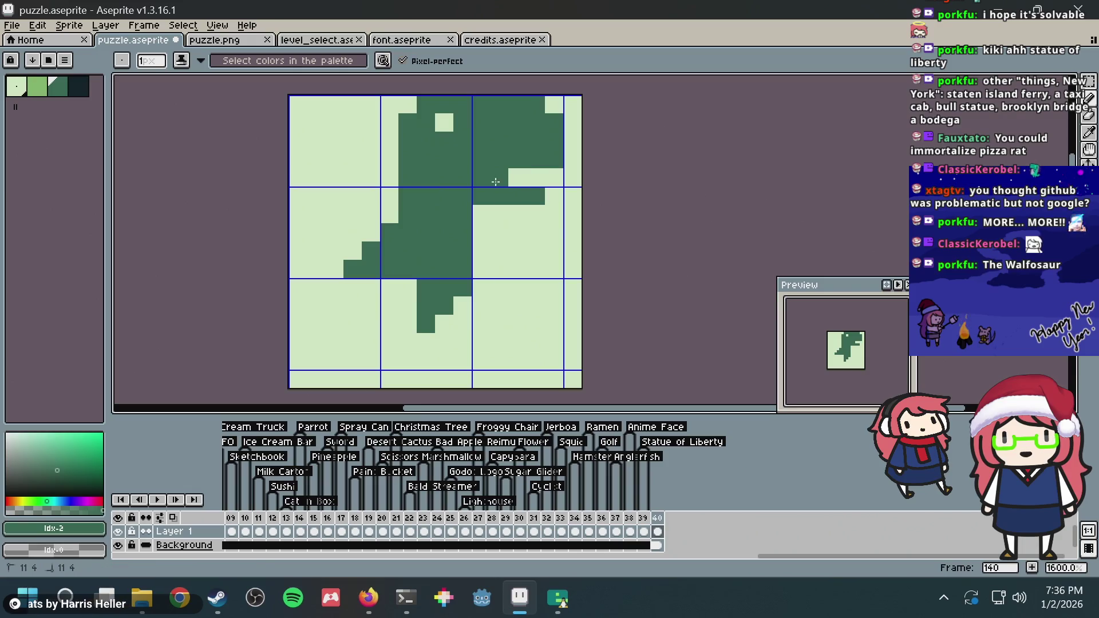
pyautogui.hotkey('alt', 'Tab')
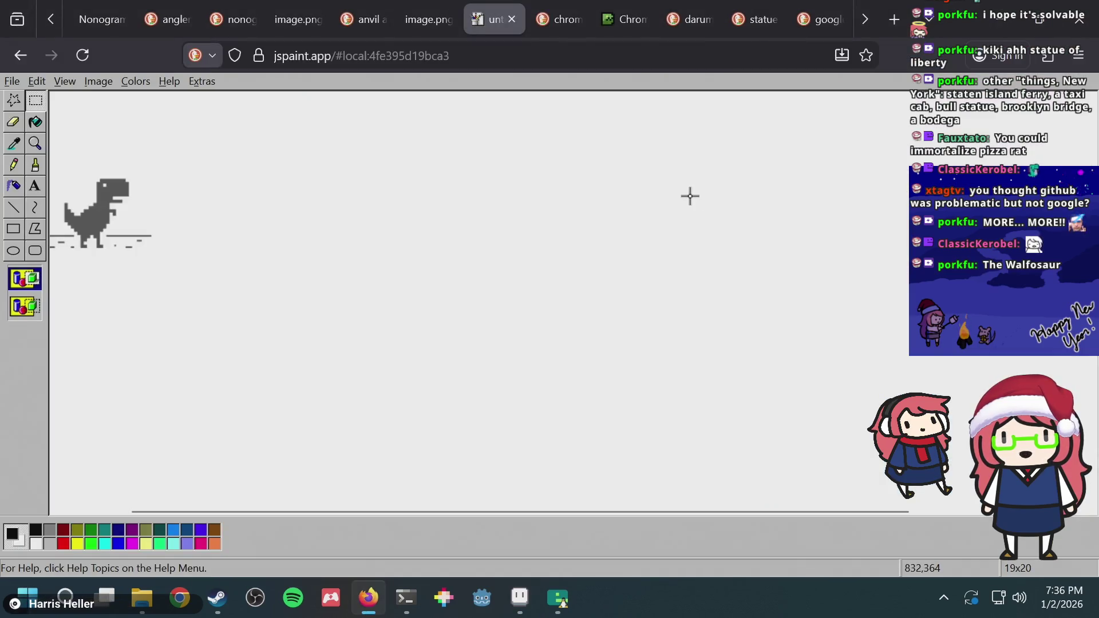
pyautogui.hotkey('alt', 'Tab')
pyautogui.hotkey('alt', 'Tab')
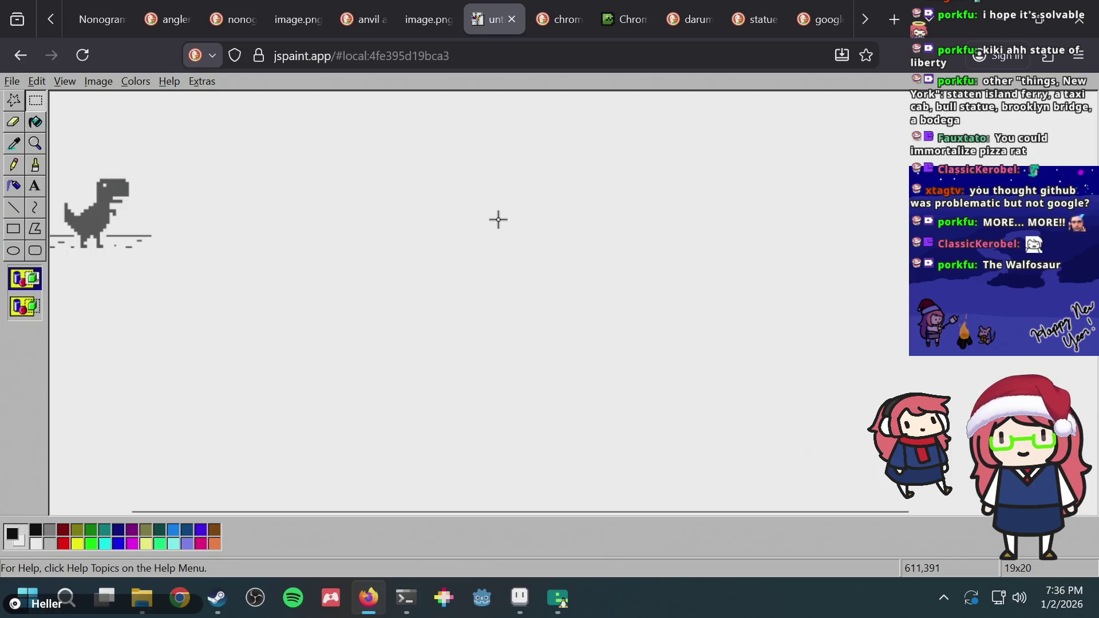
pyautogui.hotkey('alt', 'Tab')
pyautogui.hotkey('alt', 'Tab')
pyautogui.hotkey('alt', 'Tab')
# Add the arm pixel and fill the lower-left body solid dark green
pyautogui.click(498, 251)
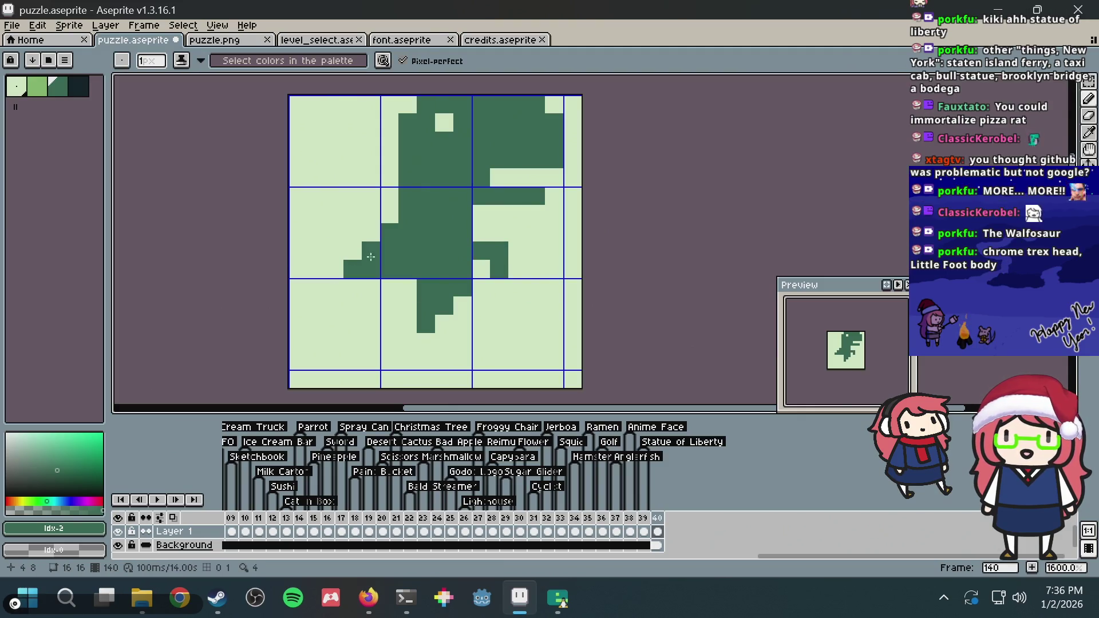
pyautogui.hotkey('alt', 'Tab')
pyautogui.hotkey('alt', 'Tab')
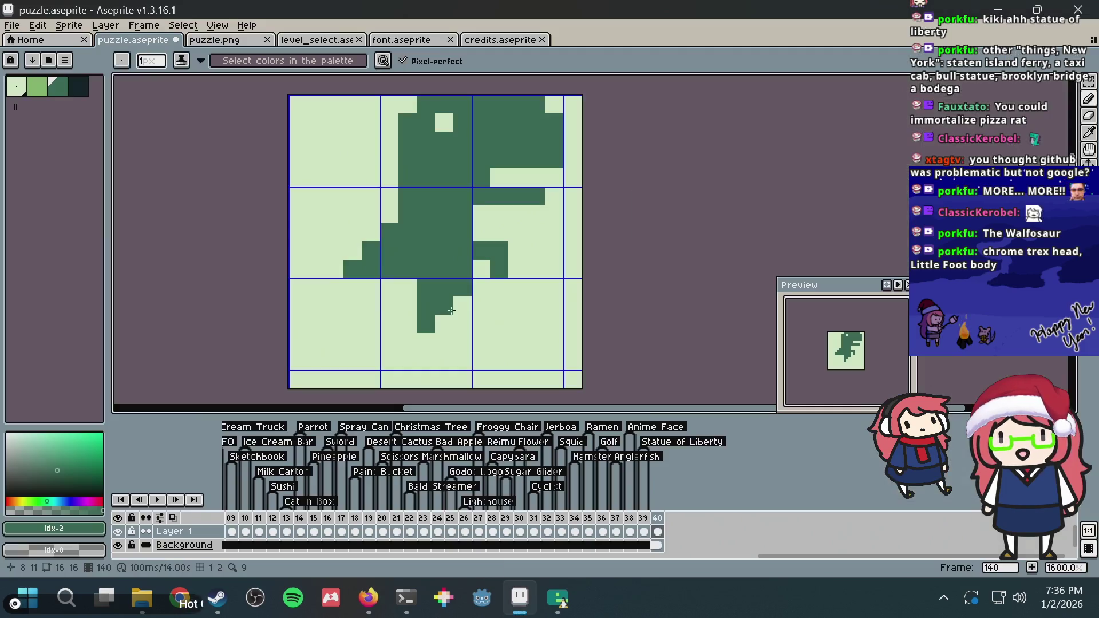
pyautogui.moveTo(456, 309)
pyautogui.mouseDown()
pyautogui.moveTo(442, 360)
pyautogui.moveTo(311, 359)
pyautogui.mouseUp()
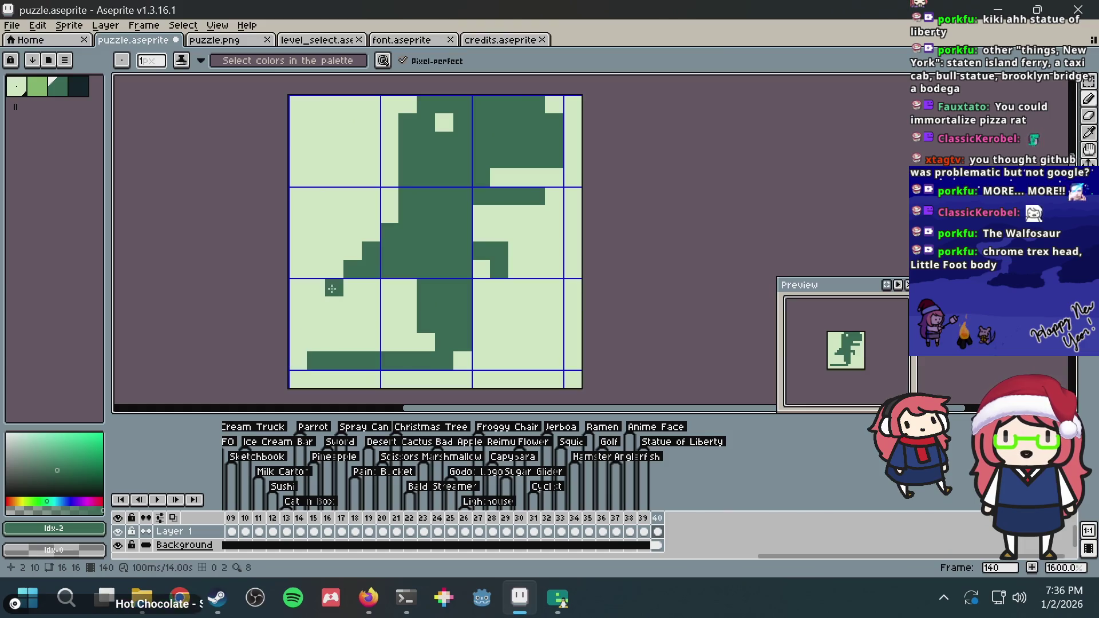
pyautogui.moveTo(318, 281); pyautogui.dragTo(298, 285)
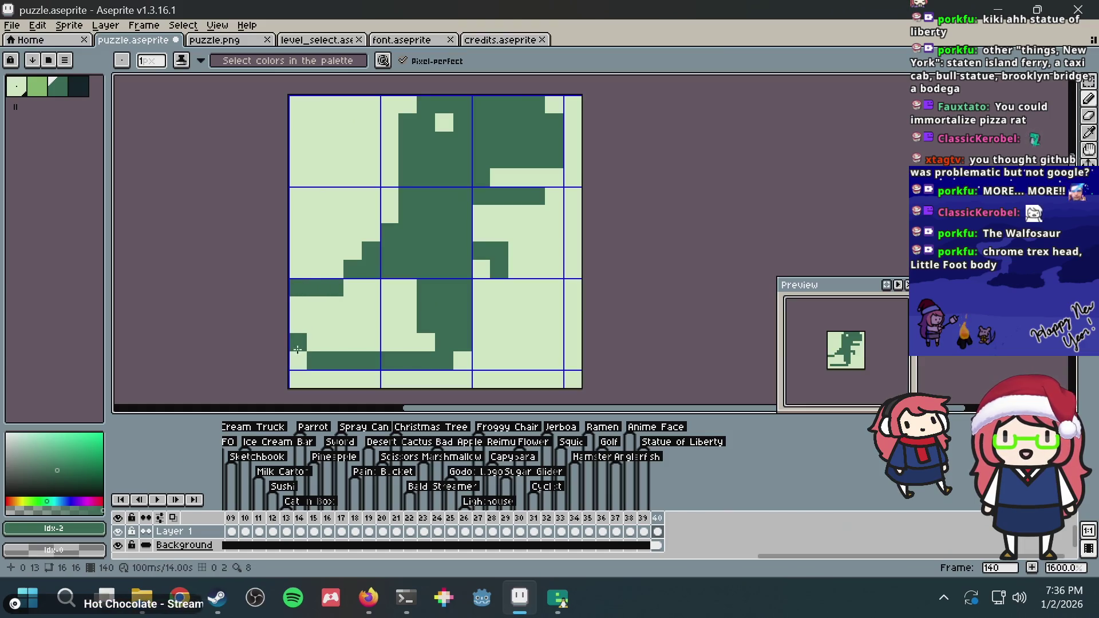
pyautogui.press('g')
pyautogui.click(312, 342)
pyautogui.press('b')
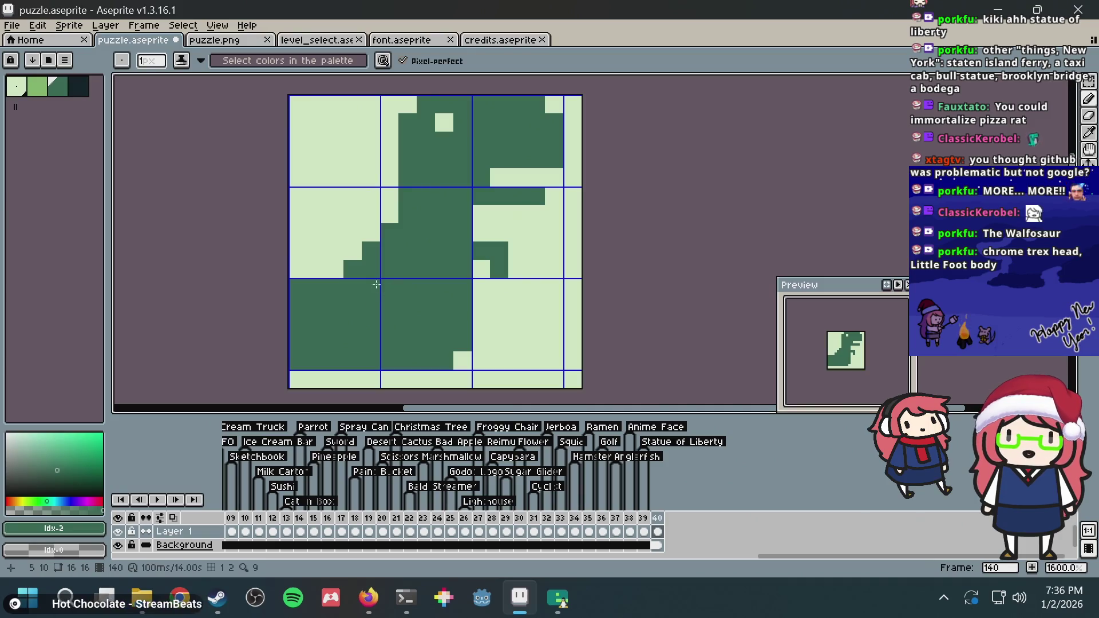
# Extend the dark row to the left edge, then use light pixels to step the back
pyautogui.press('alt')
pyautogui.hotkey('alt', 'Tab')
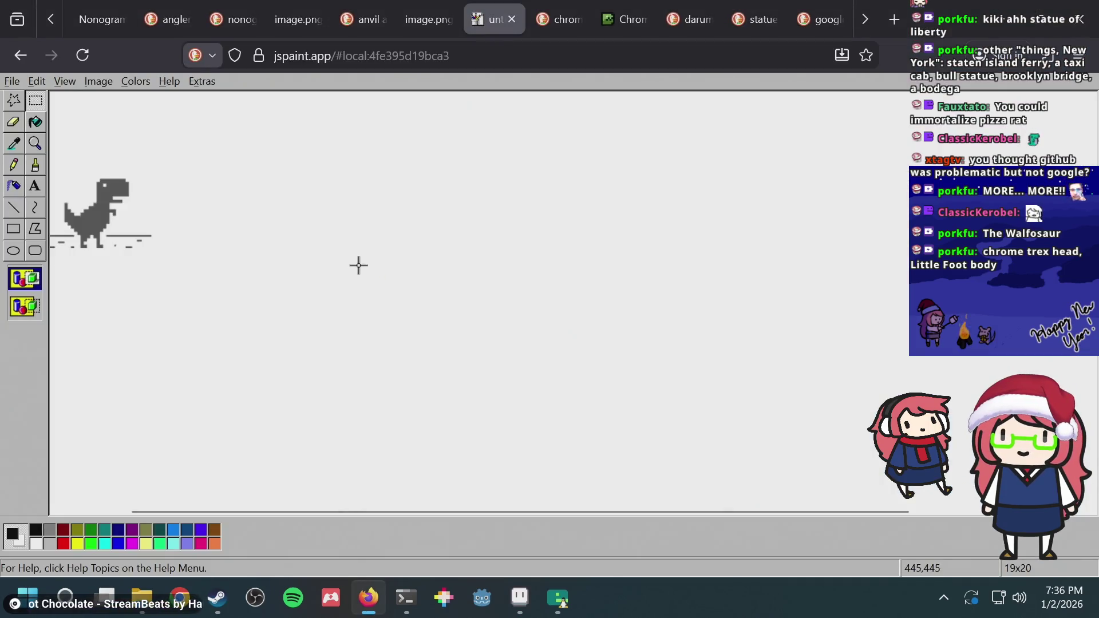
pyautogui.hotkey('alt', 'Tab')
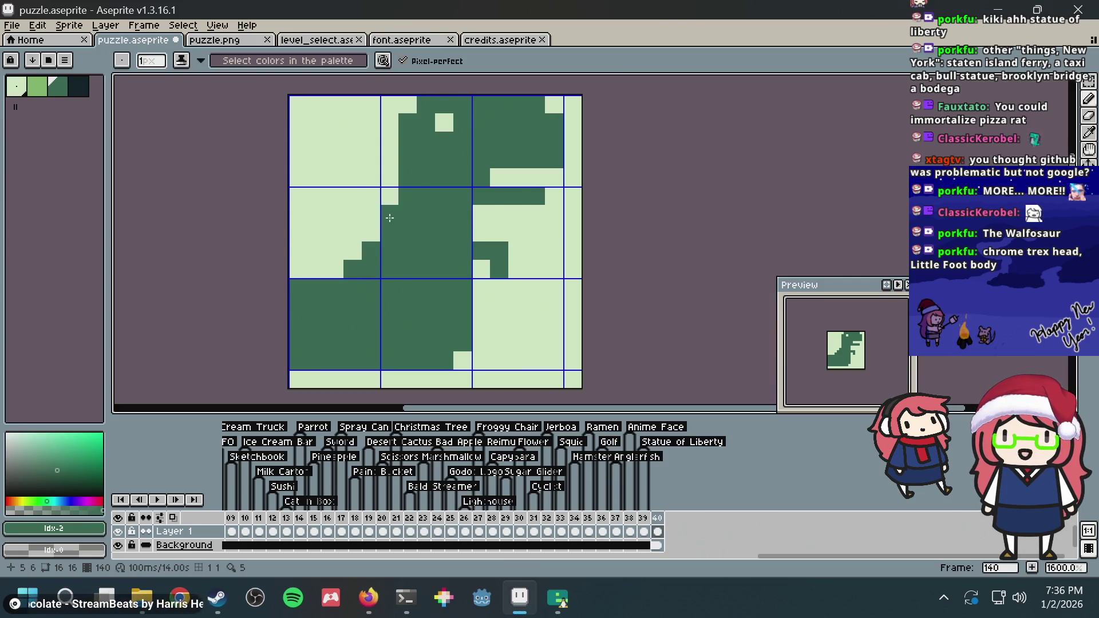
pyautogui.moveTo(344, 272); pyautogui.dragTo(295, 269)
pyautogui.hotkey('alt', 'Tab')
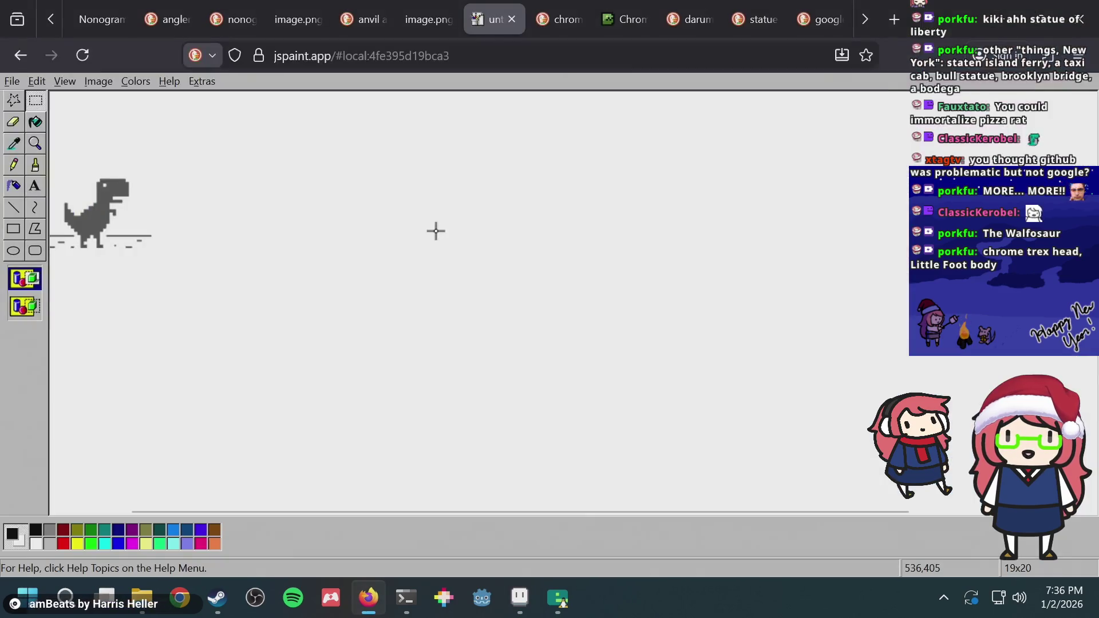
pyautogui.hotkey('alt', 'Tab')
pyautogui.keyDown('alt'); pyautogui.click(329, 238); pyautogui.keyUp('alt')
pyautogui.moveTo(321, 269); pyautogui.dragTo(291, 269)
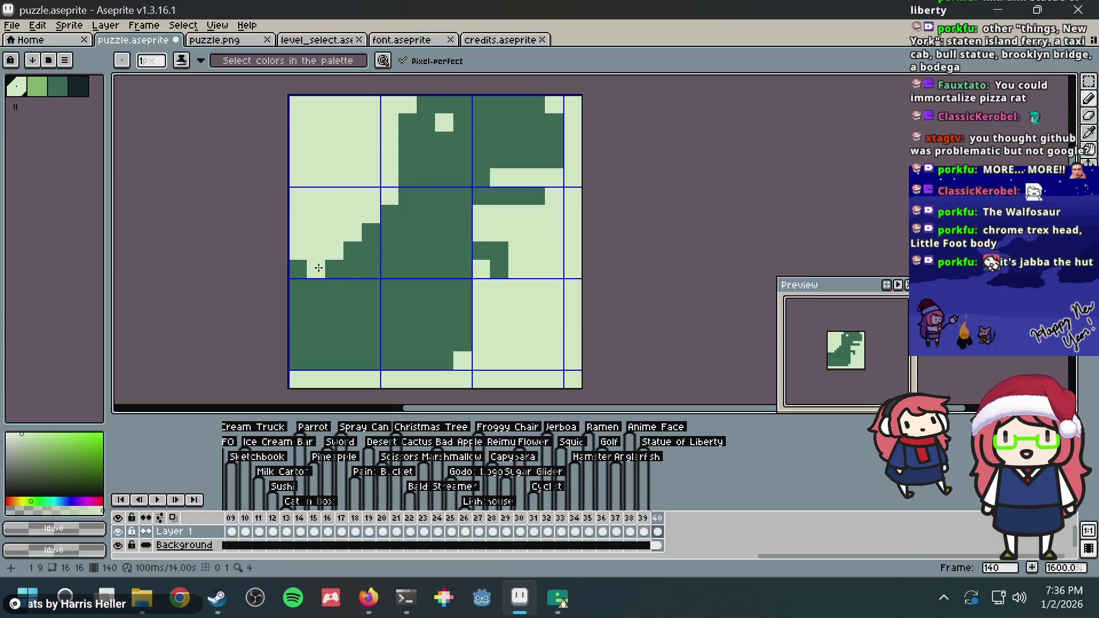
pyautogui.click(412, 244)
pyautogui.scroll(-1, 412, 243)
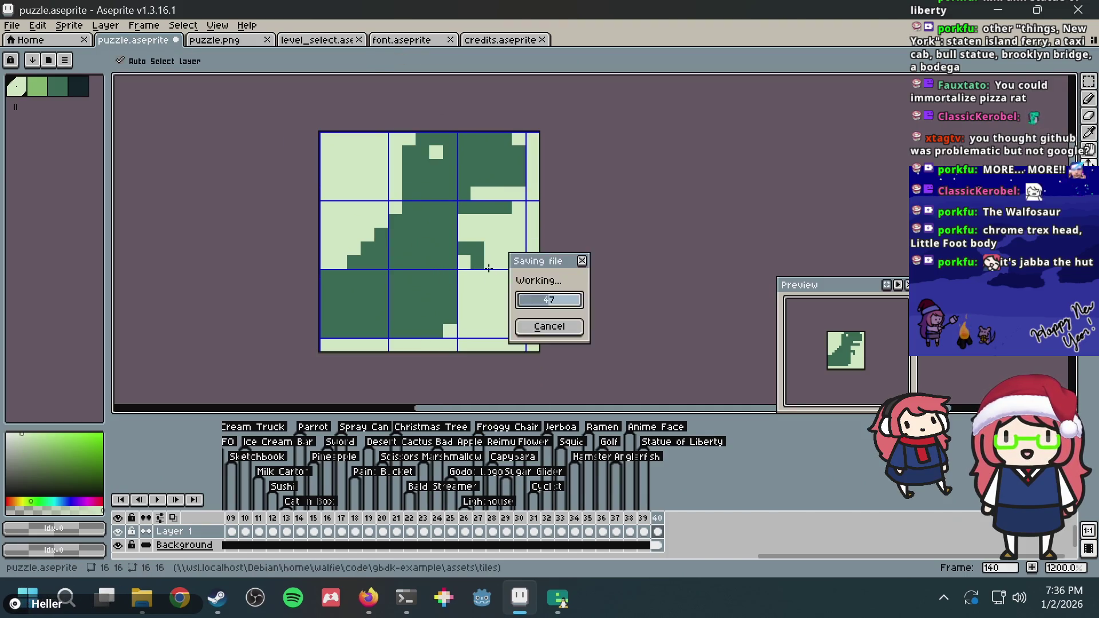
# Save puzzle.aseprite and lighten one pixel on the dinosaur's body
pyautogui.hotkey('alt', 'Tab')
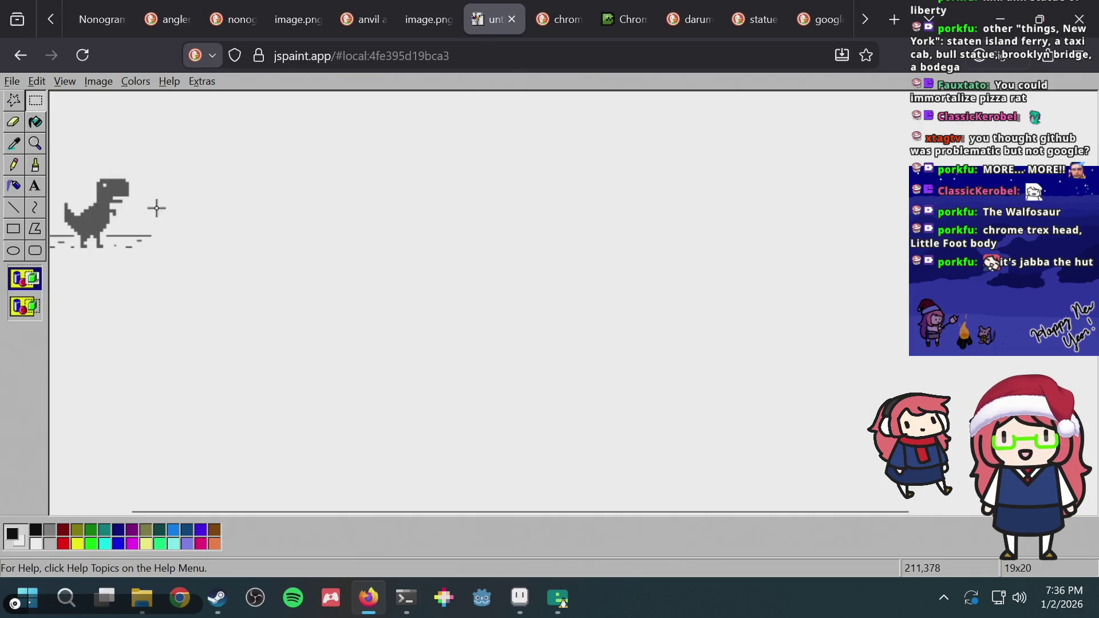
pyautogui.hotkey('alt', 'Tab')
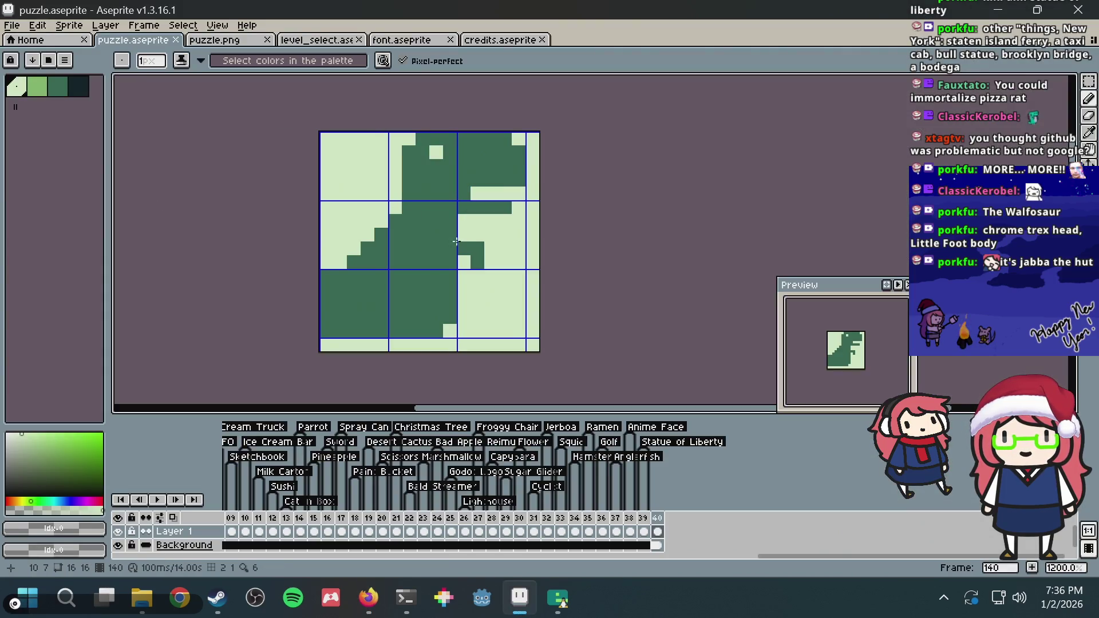
pyautogui.click(411, 247)
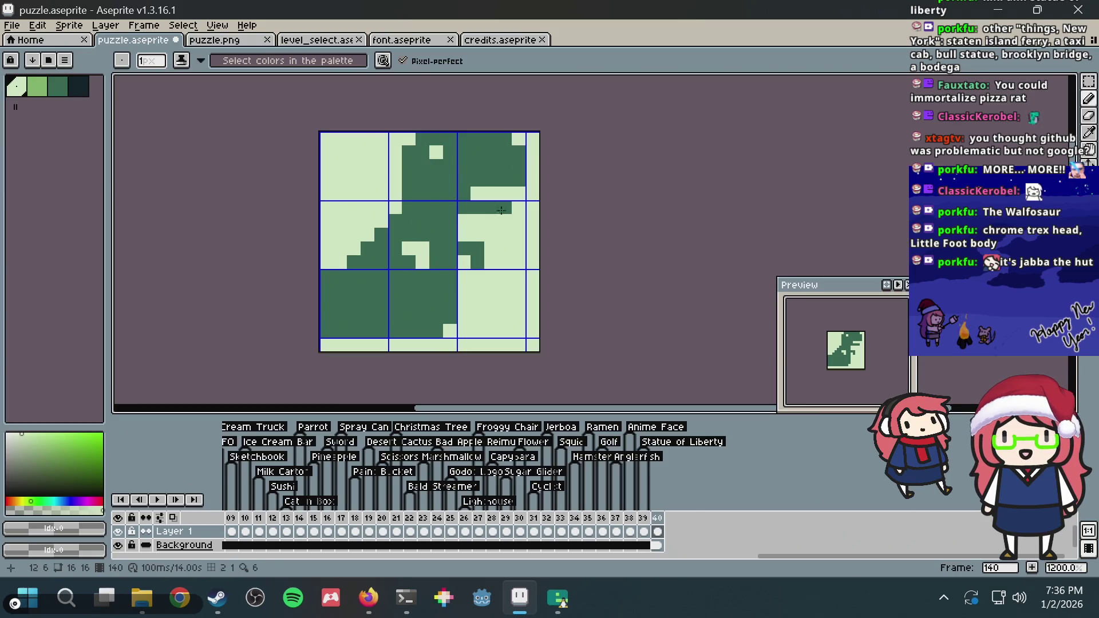
pyautogui.scroll(-1, 532, 195)
pyautogui.scroll(1, 532, 195)
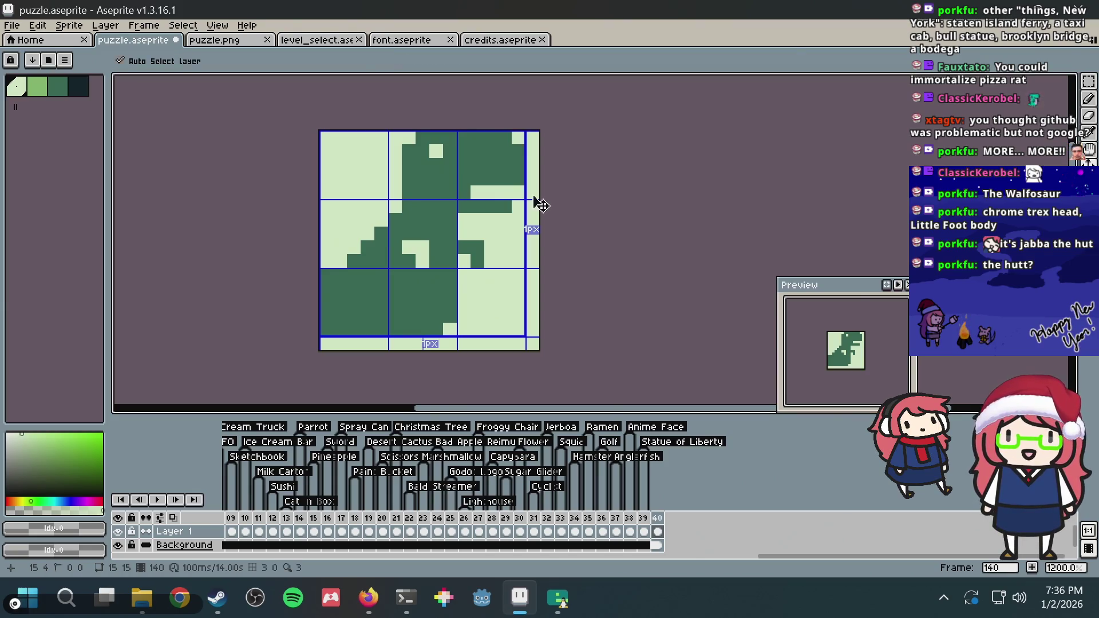
pyautogui.scroll(1, 480, 230)
# Undo the lightened pixel, save again, and paint the column beside the neck dark green
pyautogui.hotkey('ctrl', 'z')
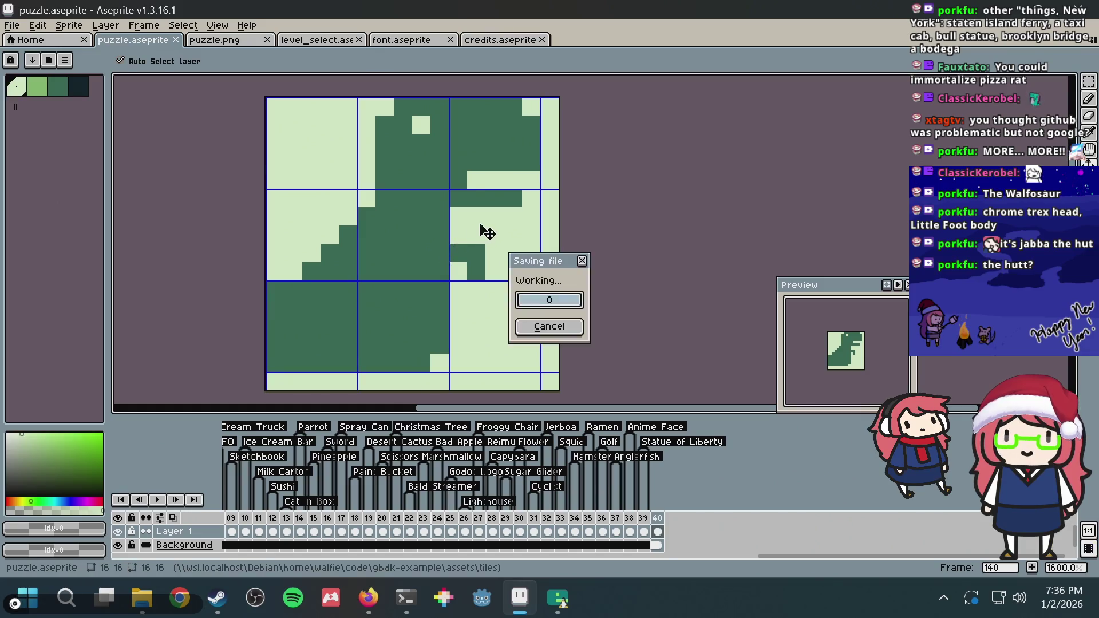
pyautogui.hotkey('alt', 'Tab')
pyautogui.hotkey('alt', 'Tab')
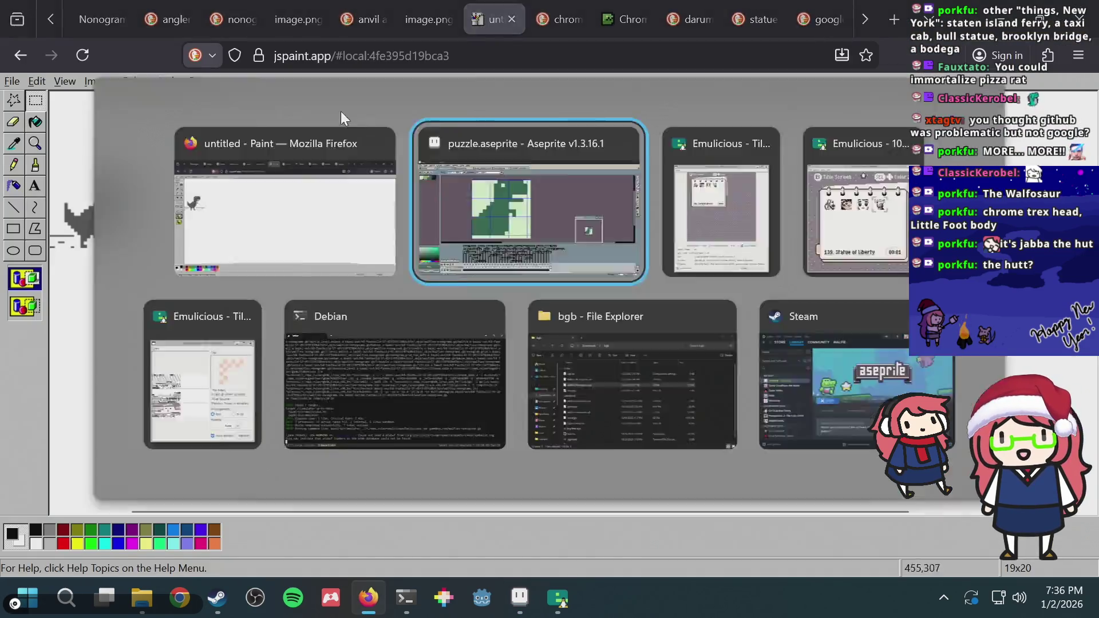
pyautogui.moveTo(366, 143)
pyautogui.mouseDown()
pyautogui.moveTo(366, 123)
pyautogui.moveTo(367, 203)
pyautogui.mouseUp()
# Move the light eye pixel one pixel left, darkening the old eye spot
pyautogui.press('i')
pyautogui.keyDown('alt'); pyautogui.click(421, 125); pyautogui.keyUp('alt')
pyautogui.click(403, 125)
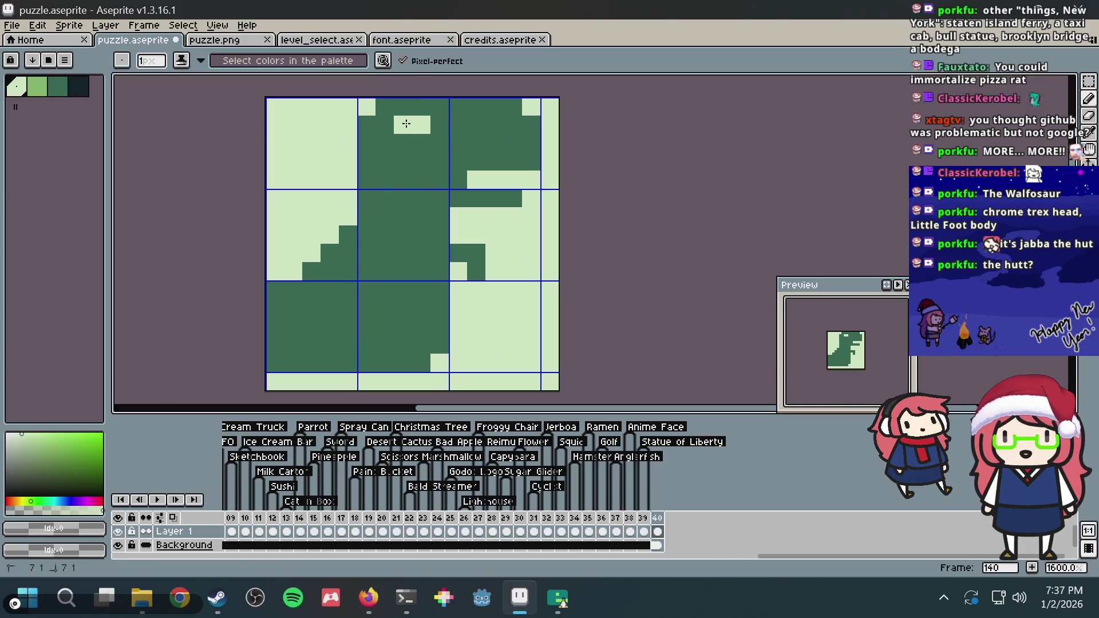
pyautogui.keyDown('alt'); pyautogui.click(438, 120); pyautogui.keyUp('alt')
pyautogui.click(421, 125)
pyautogui.hotkey('alt', 'Tab')
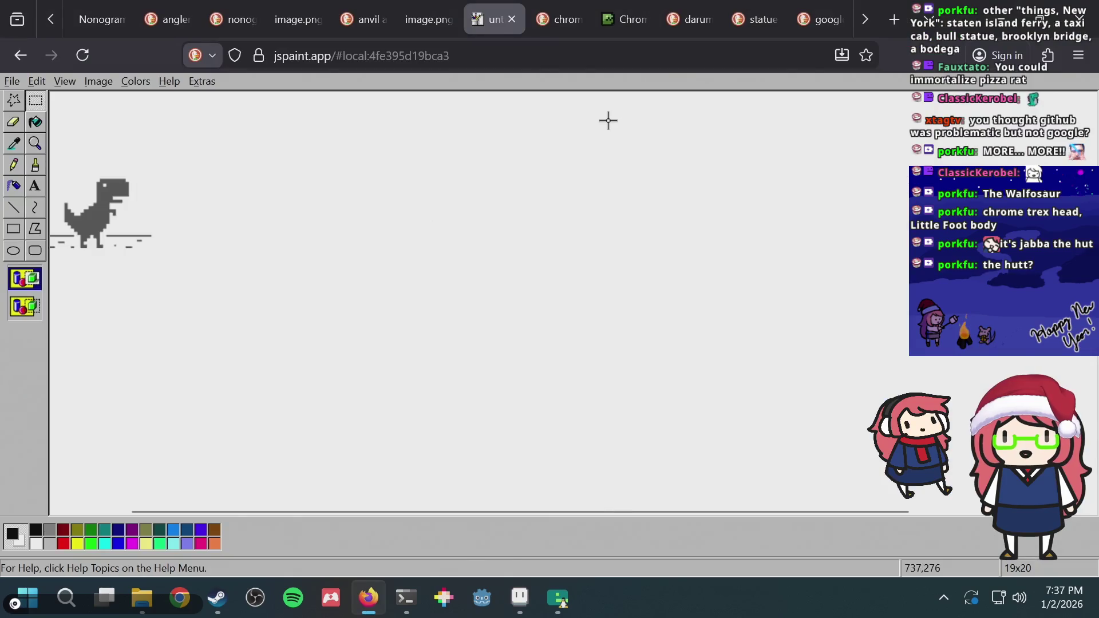
pyautogui.hotkey('alt', 'Tab')
pyautogui.hotkey('alt', 'Tab')
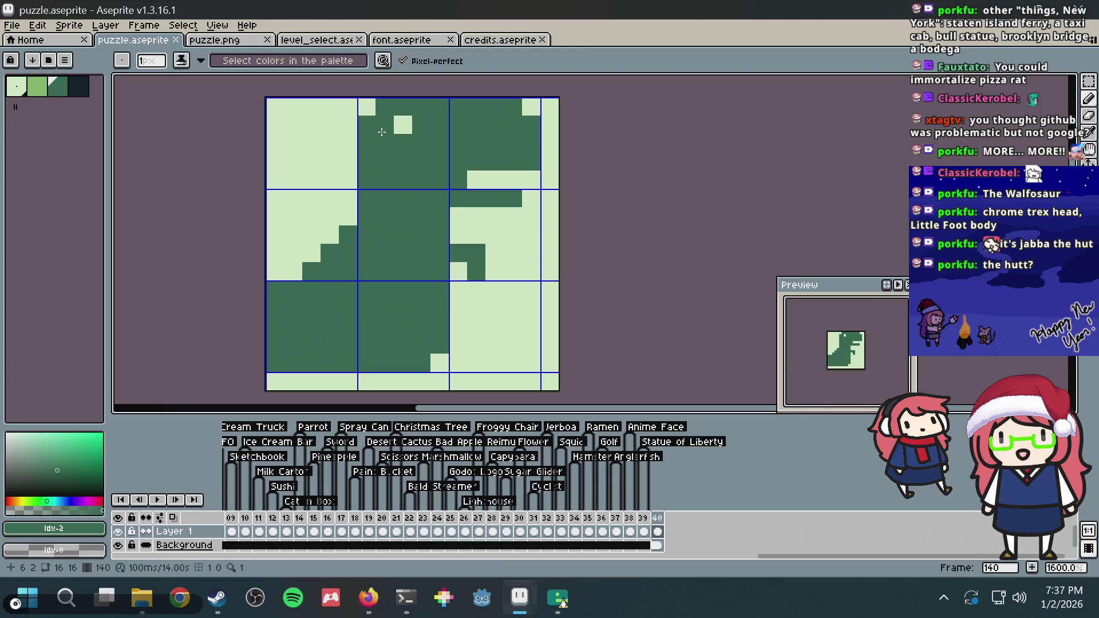
pyautogui.hotkey('alt', 'Tab')
# Lengthen the mouth gap, adjust head pixels, then rectangle-select the reference dino in JS Paint
pyautogui.keyDown('alt'); pyautogui.click(474, 178); pyautogui.keyUp('alt')
pyautogui.click(459, 179)
pyautogui.click(443, 191)
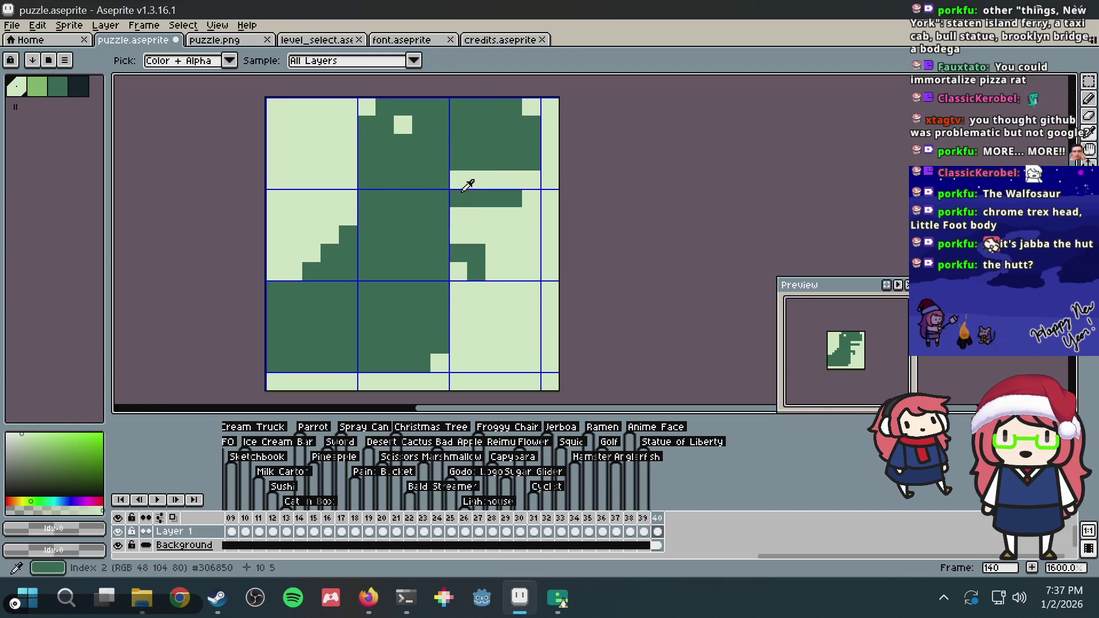
pyautogui.keyDown('alt'); pyautogui.click(466, 192); pyautogui.keyUp('alt')
pyautogui.click(456, 234)
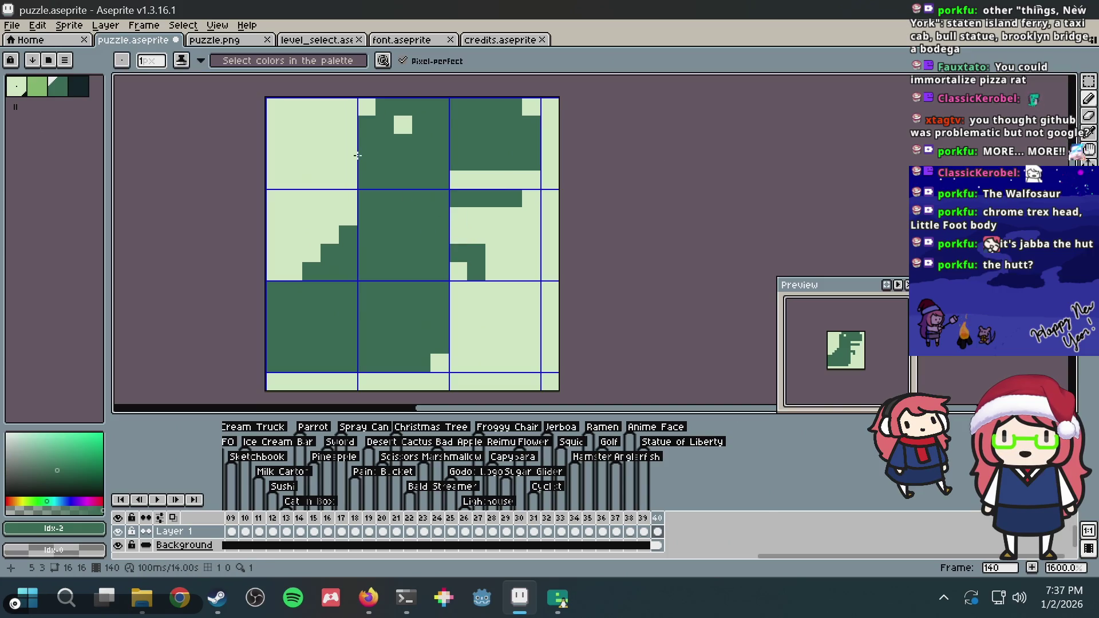
pyautogui.moveTo(350, 148); pyautogui.dragTo(349, 228)
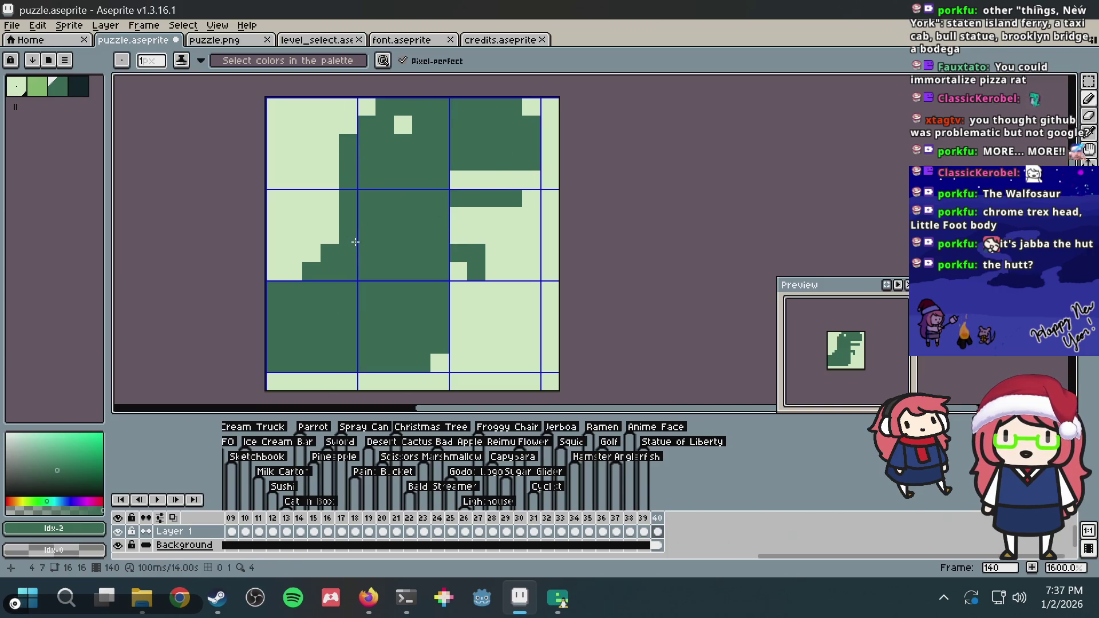
pyautogui.hotkey('ctrl', 'z')
pyautogui.hotkey('alt', 'Tab')
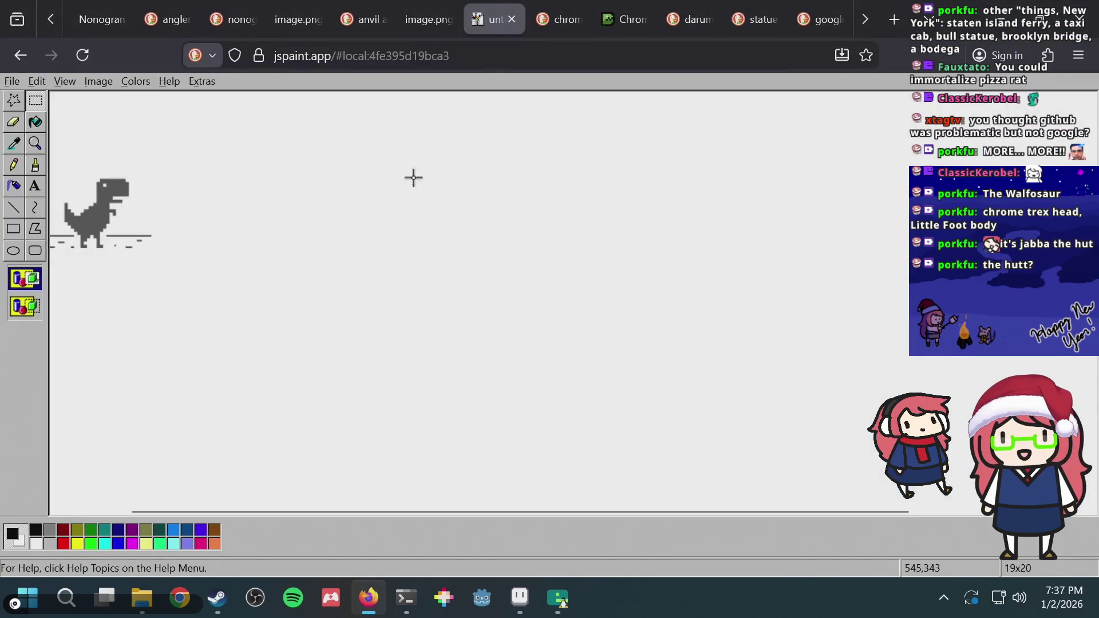
pyautogui.moveTo(61, 176); pyautogui.dragTo(127, 241)
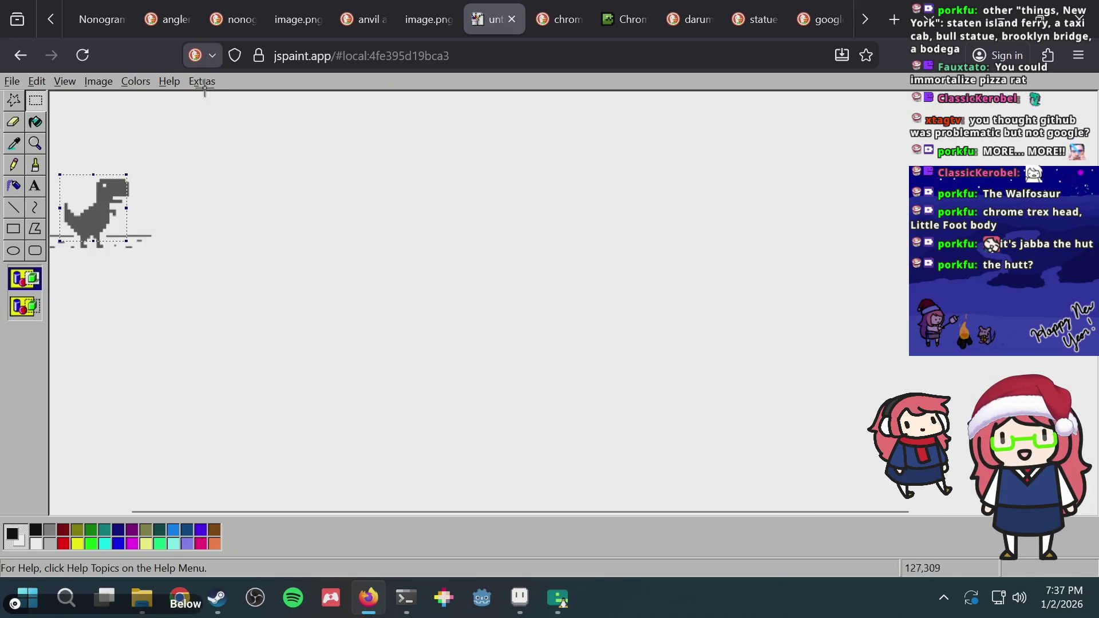
# Switch Firefox tabs to the chrome dinosaur 16x16 DuckDuckGo image results
pyautogui.click(403, 21)
pyautogui.click(492, 19)
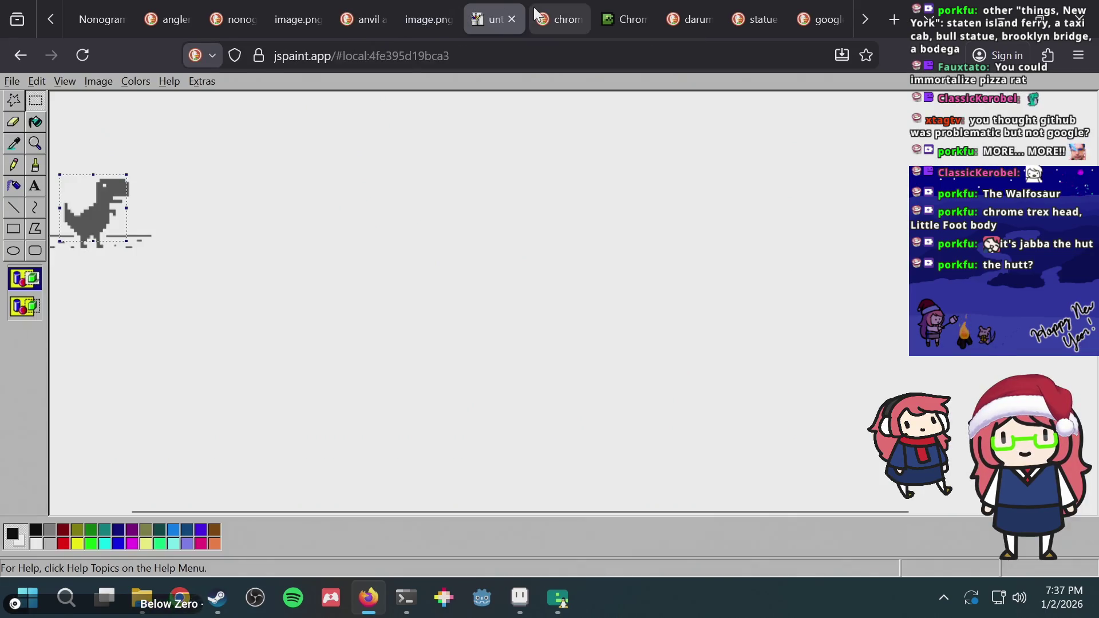
pyautogui.click(533, 18)
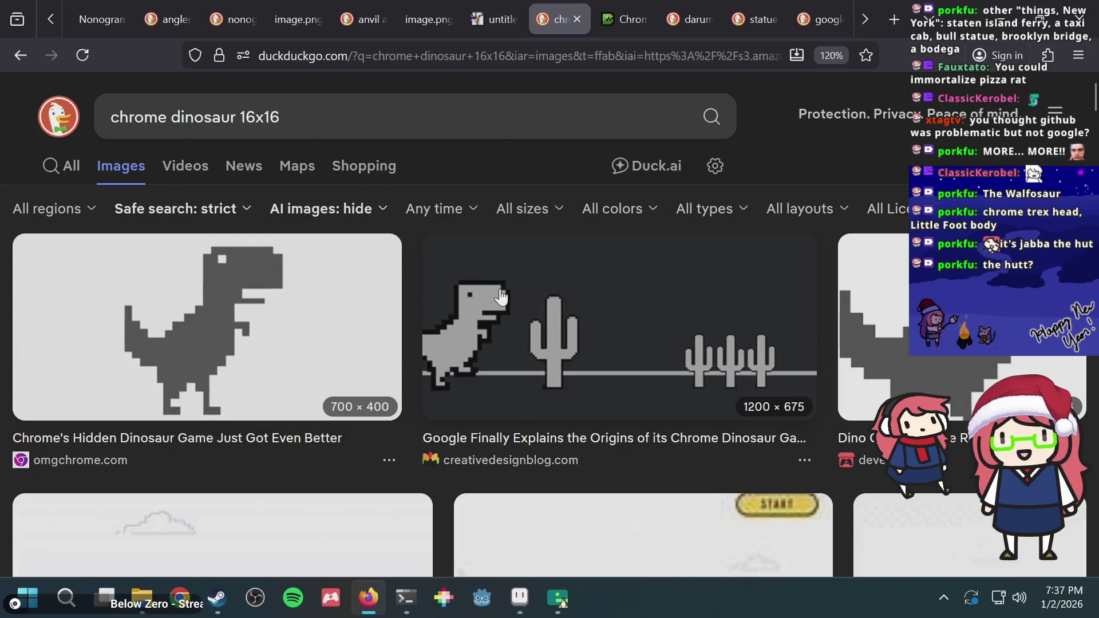
pyautogui.scroll(-2, 496, 289)
pyautogui.scroll(-5, 496, 289)
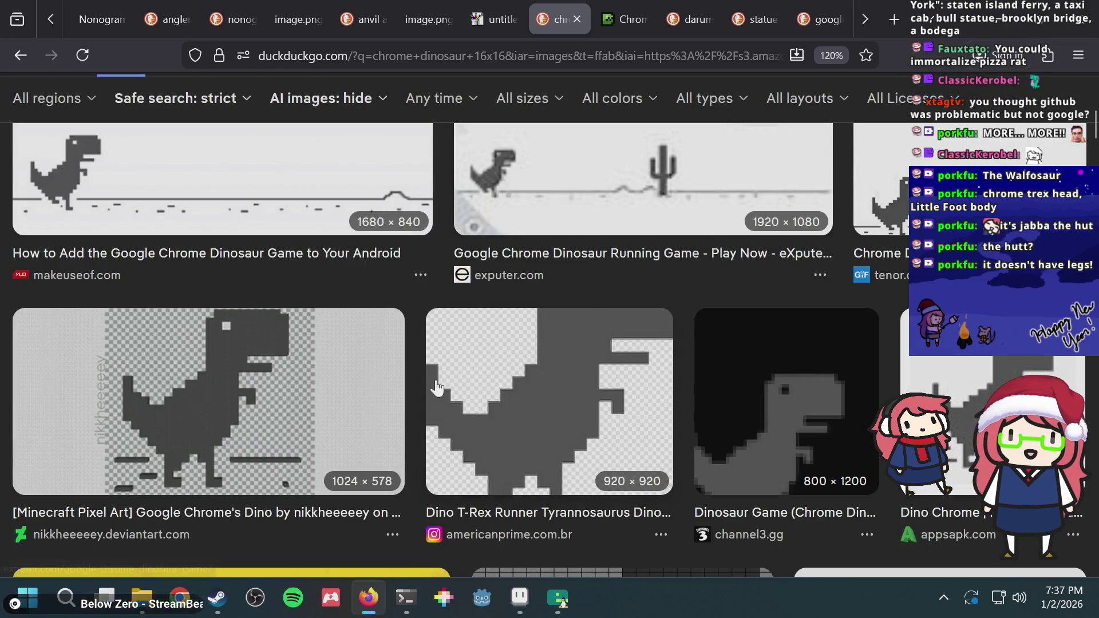
# Preview the Minecraft and T-Rex Runner results, then enlarge the Chrome Dino Perler Bead Pattern
pyautogui.click(279, 395)
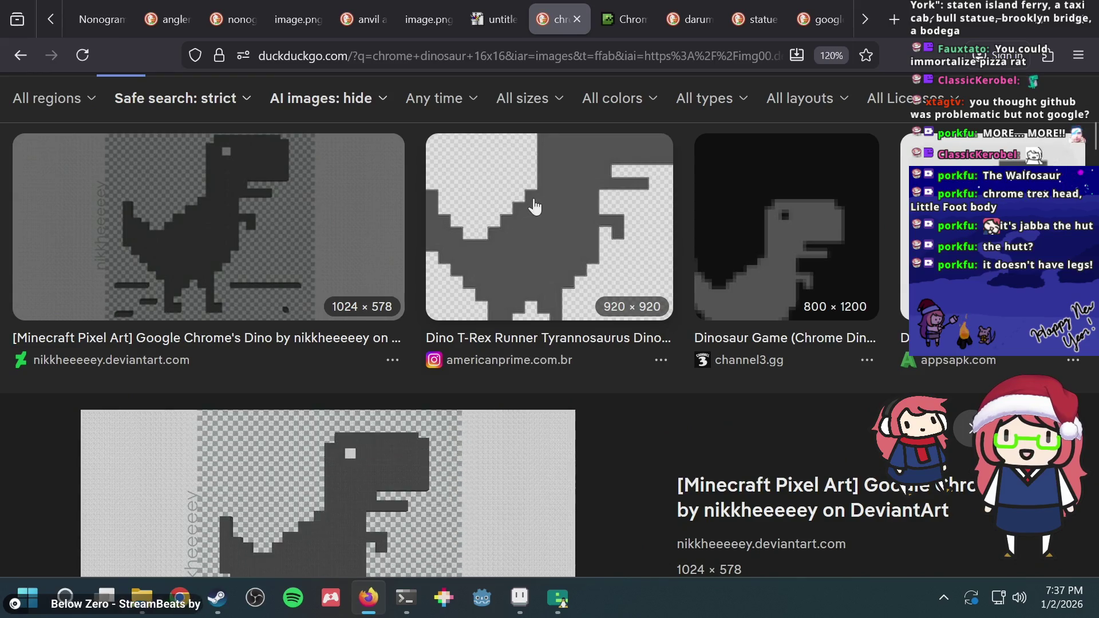
pyautogui.click(533, 207)
pyautogui.scroll(-3, 470, 282)
pyautogui.scroll(-5, 609, 283)
pyautogui.scroll(3, 609, 283)
pyautogui.scroll(3, 609, 283)
pyautogui.click(598, 504)
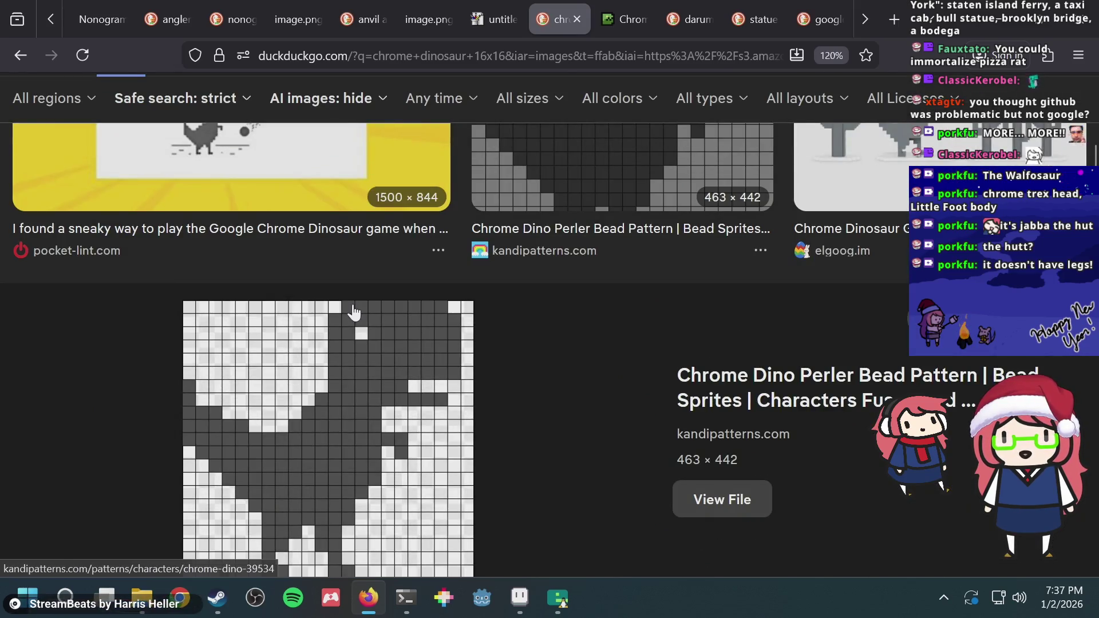
pyautogui.hotkey('alt', 'Tab')
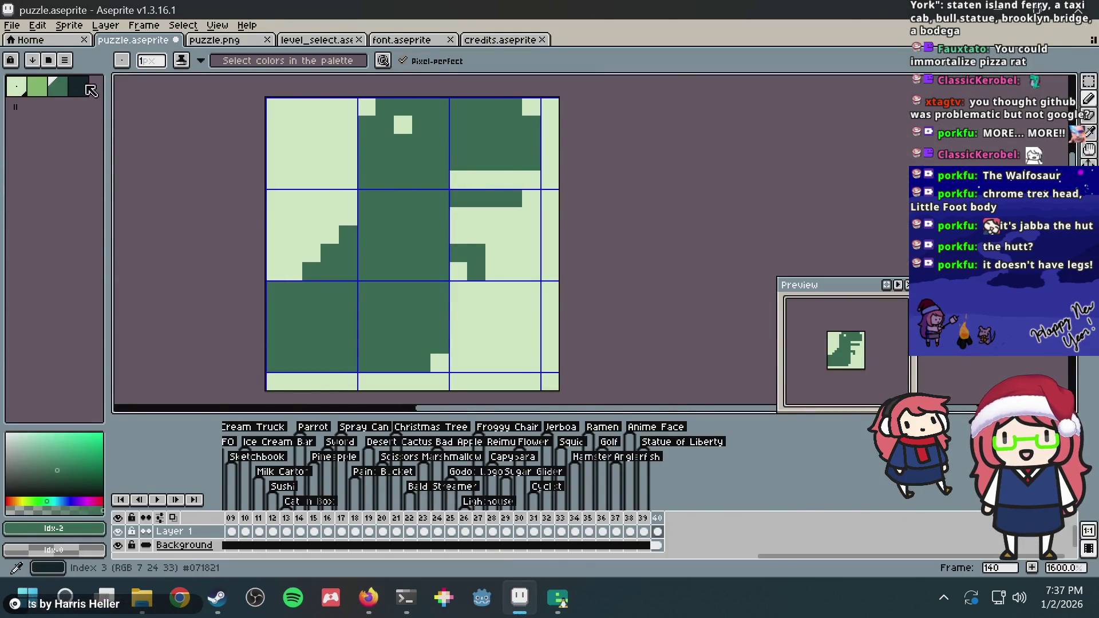
# Select the darkest green and reduce the eye to a single light pixel, checking the reference
pyautogui.press(']')
pyautogui.click(413, 103)
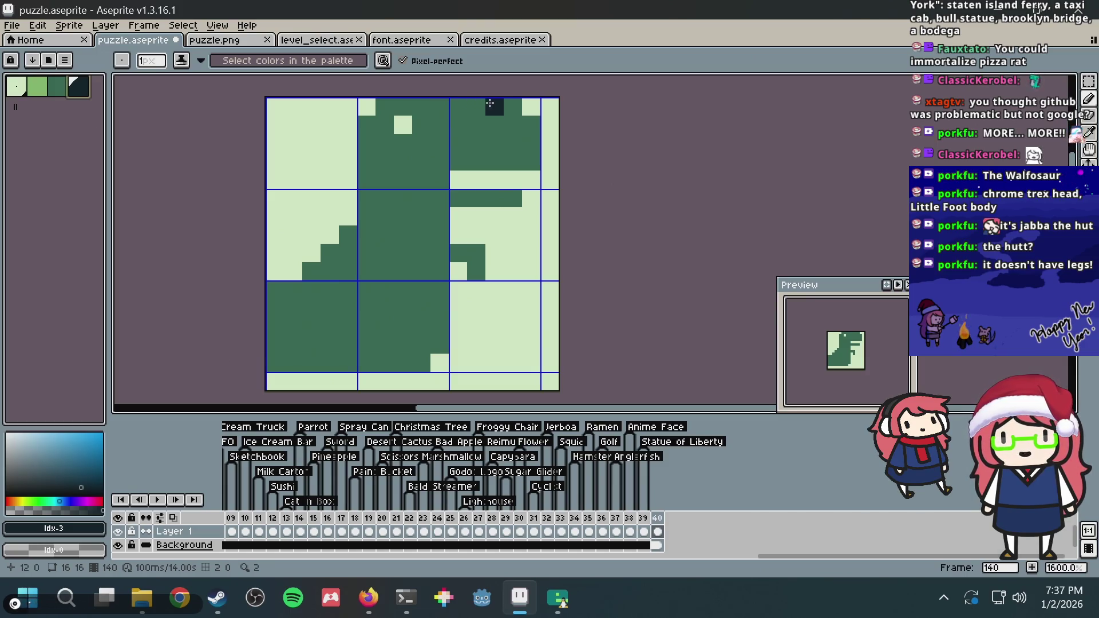
pyautogui.hotkey('alt', 'Tab')
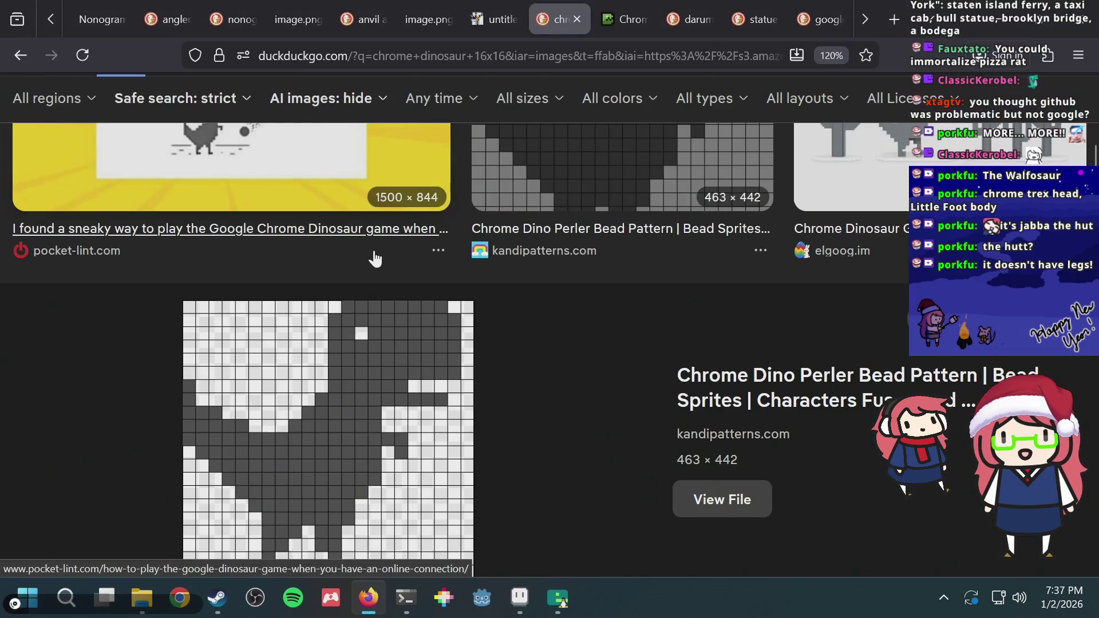
pyautogui.hotkey('alt', 'Tab')
pyautogui.click(403, 143)
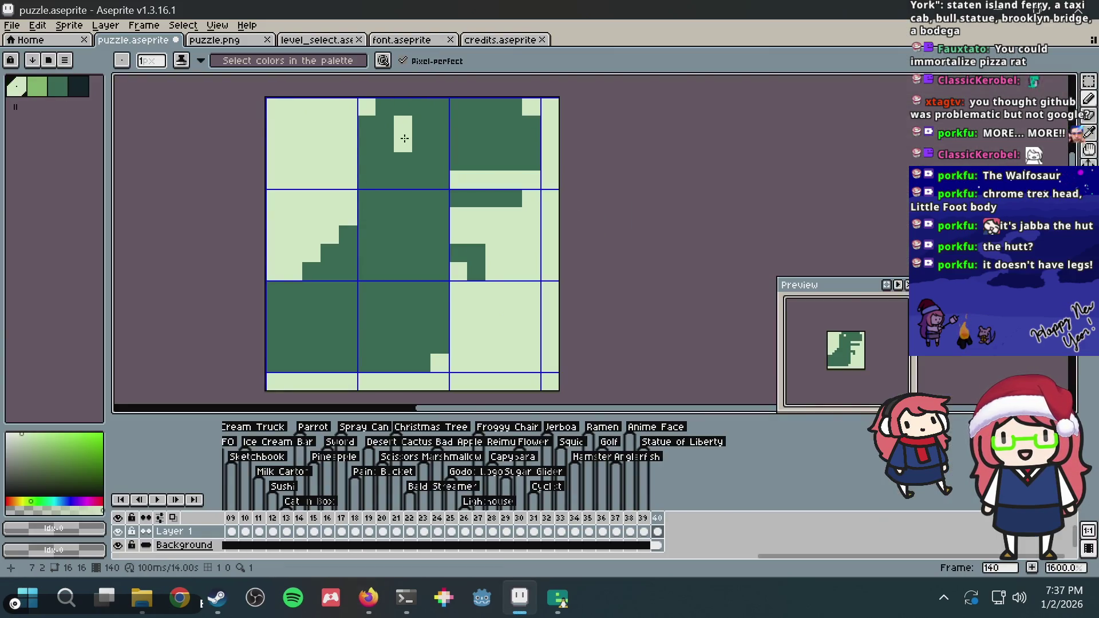
pyautogui.keyDown('alt'); pyautogui.click(422, 108); pyautogui.keyUp('alt')
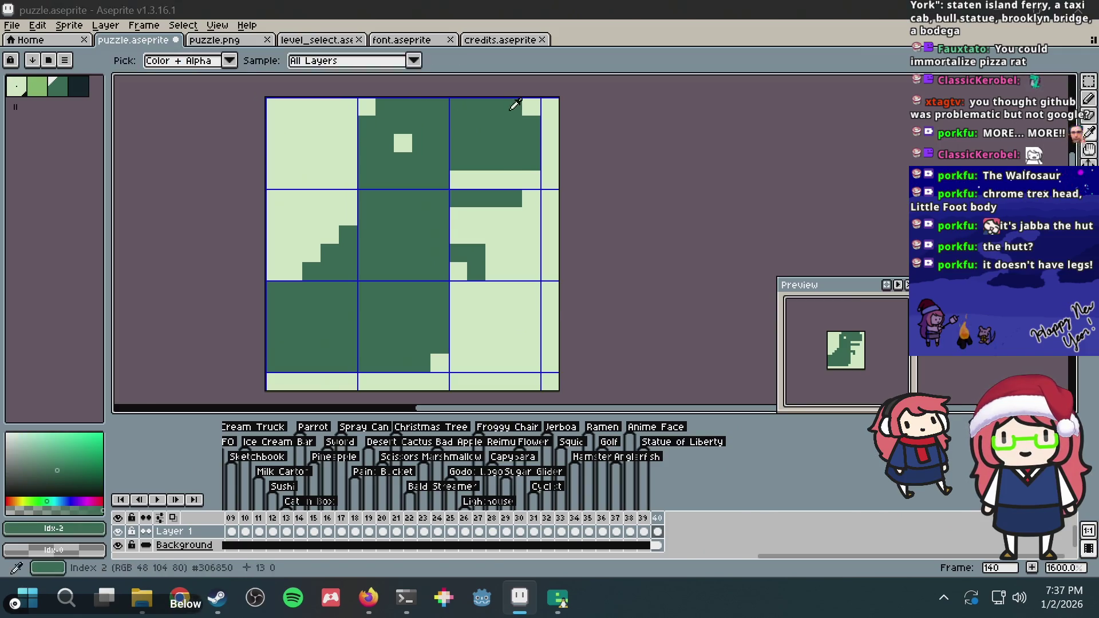
pyautogui.hotkey('alt', 'Tab')
pyautogui.hotkey('alt', 'Tab')
pyautogui.hotkey('alt', 'Tab')
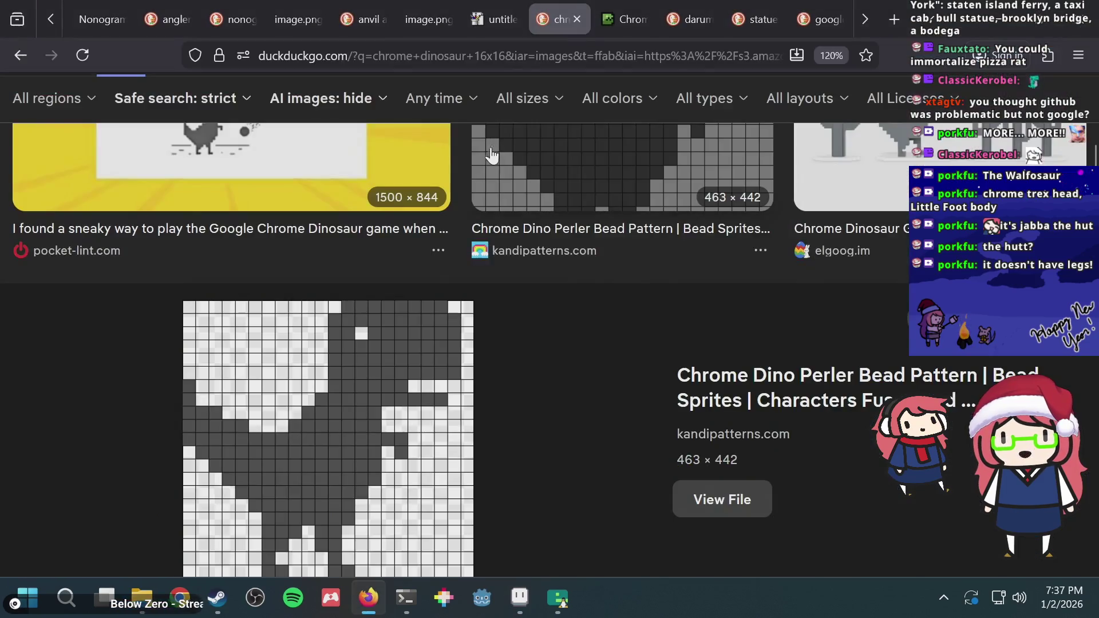
pyautogui.hotkey('alt', 'Tab')
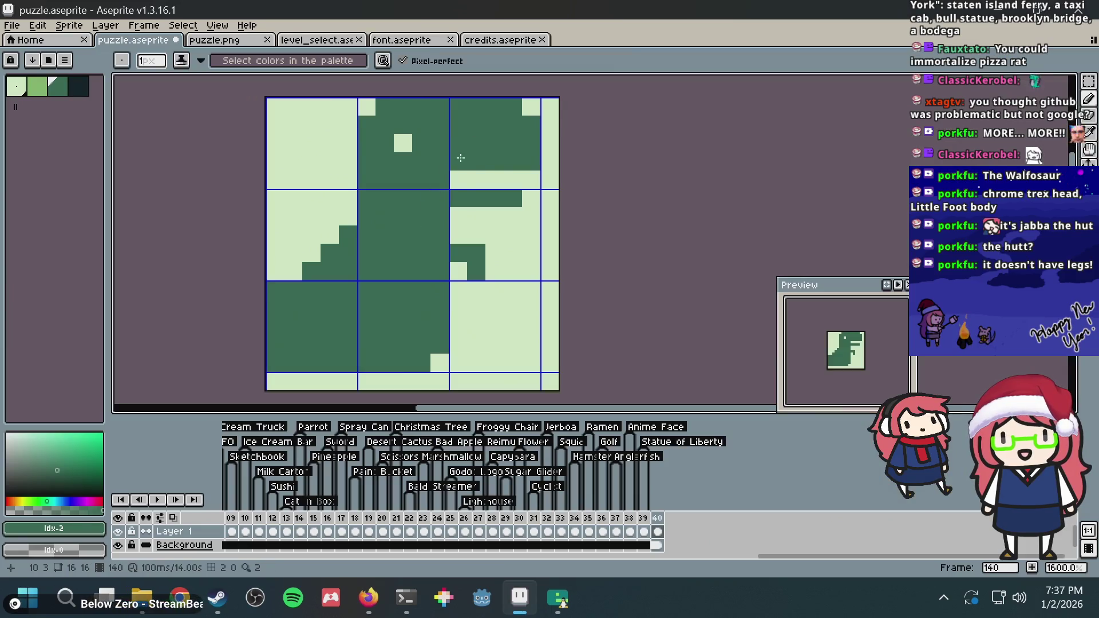
# Redraw the mouth: fill the old gap, paint the lower jaw, open the gap one row lower
pyautogui.moveTo(472, 180); pyautogui.dragTo(535, 180)
pyautogui.click(458, 179)
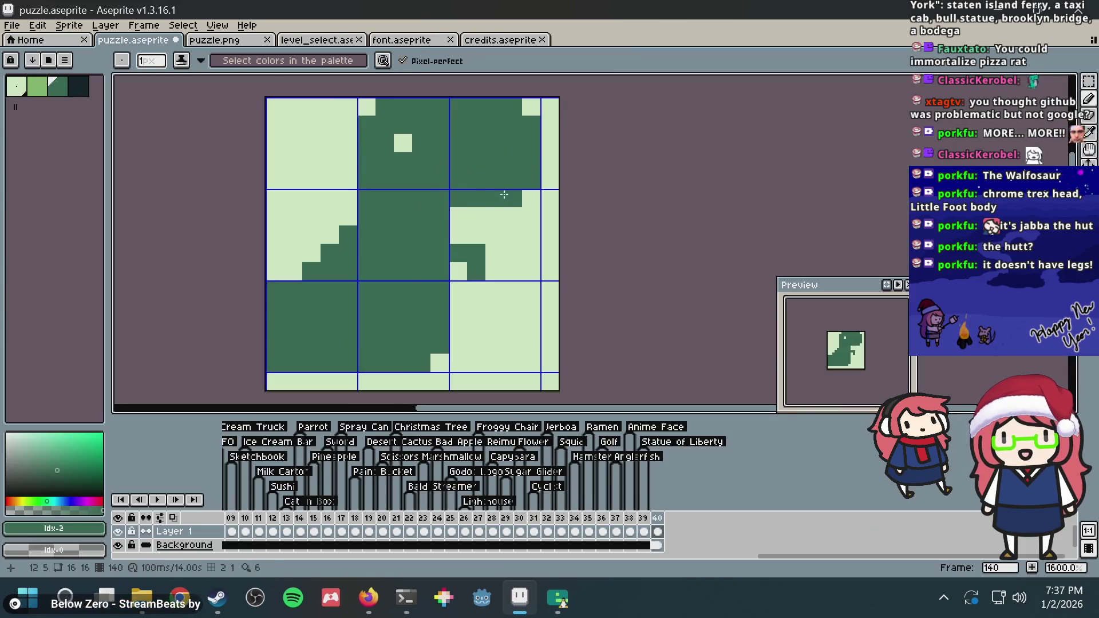
pyautogui.moveTo(459, 216)
pyautogui.mouseDown()
pyautogui.moveTo(538, 216)
pyautogui.moveTo(451, 202)
pyautogui.mouseUp()
pyautogui.keyDown('alt'); pyautogui.click(531, 198); pyautogui.keyUp('alt')
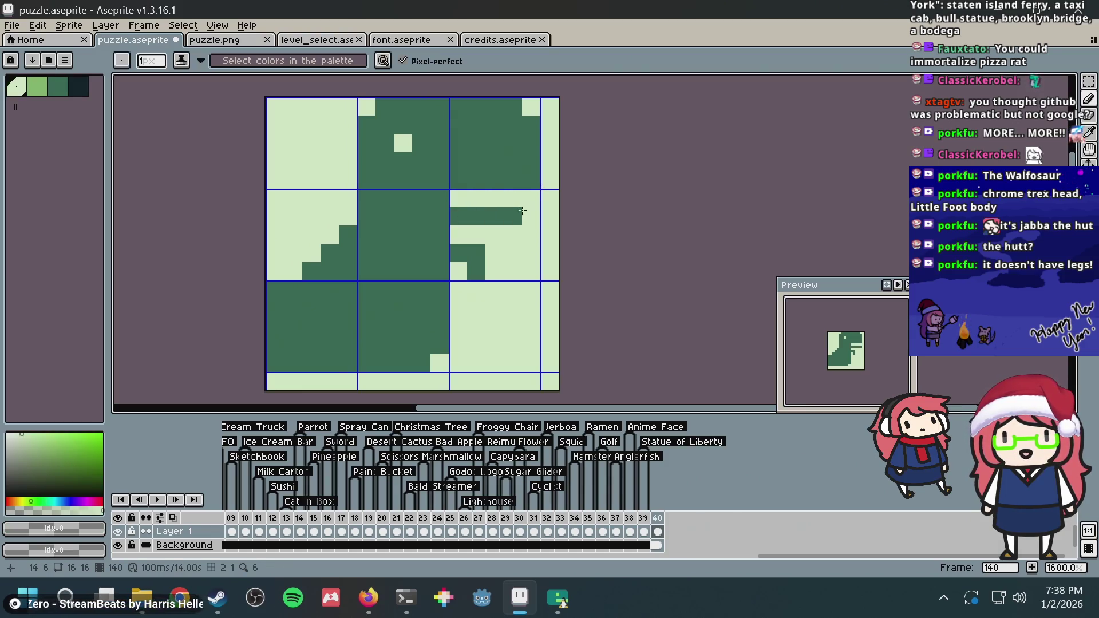
pyautogui.hotkey('alt', 'Tab')
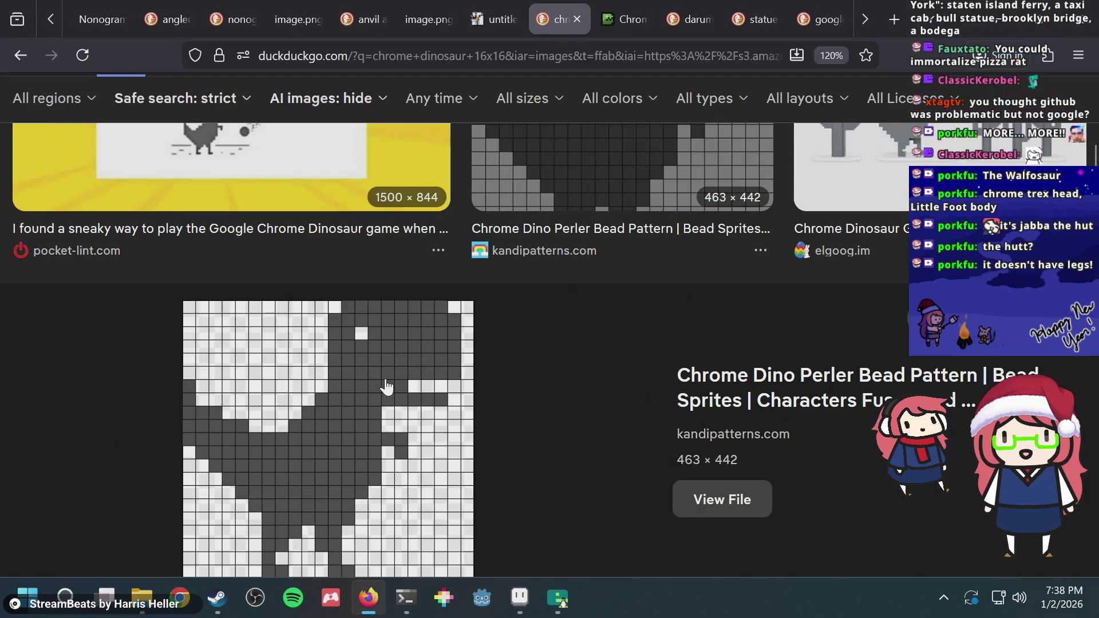
pyautogui.hotkey('alt', 'Tab')
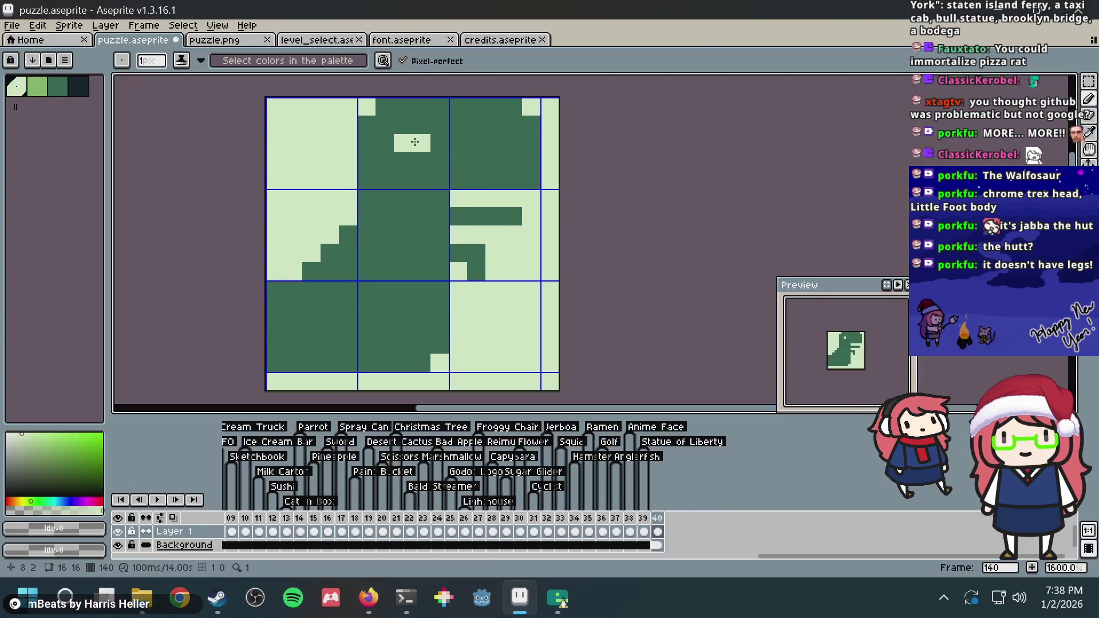
pyautogui.hotkey('alt', 'Tab')
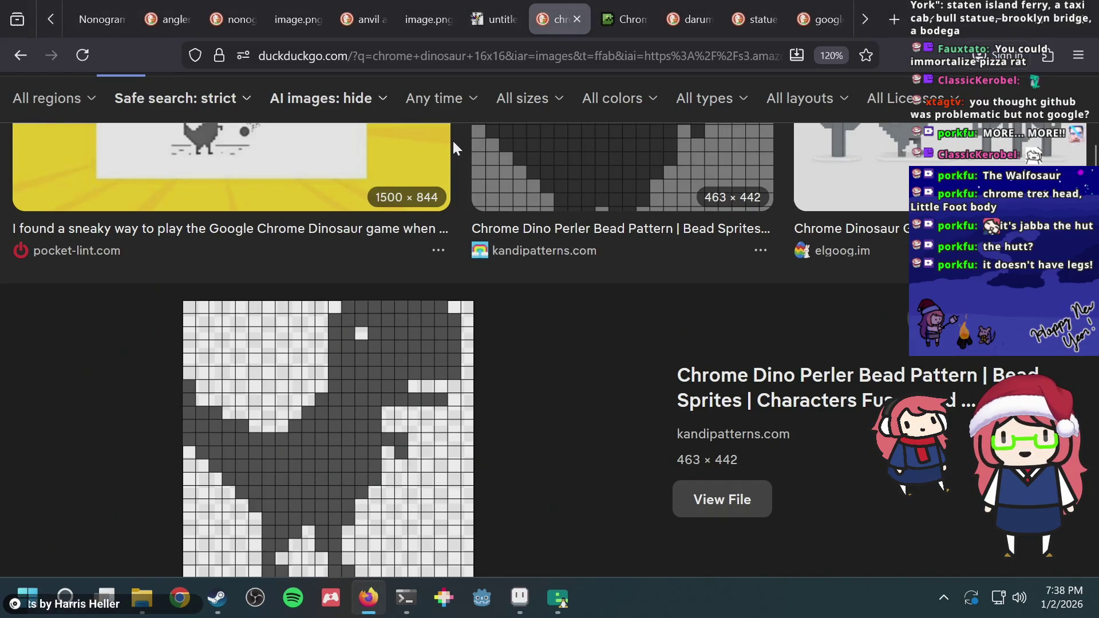
pyautogui.hotkey('alt', 'Tab')
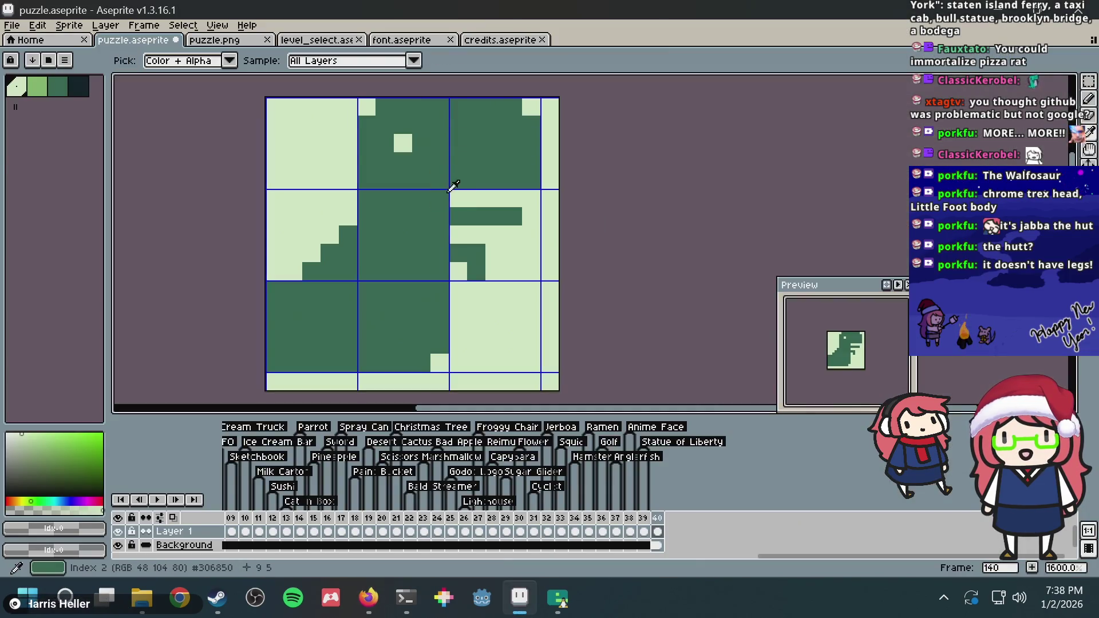
pyautogui.keyDown('alt'); pyautogui.click(448, 183); pyautogui.keyUp('alt')
pyautogui.click(458, 198)
pyautogui.hotkey('alt', 'Tab')
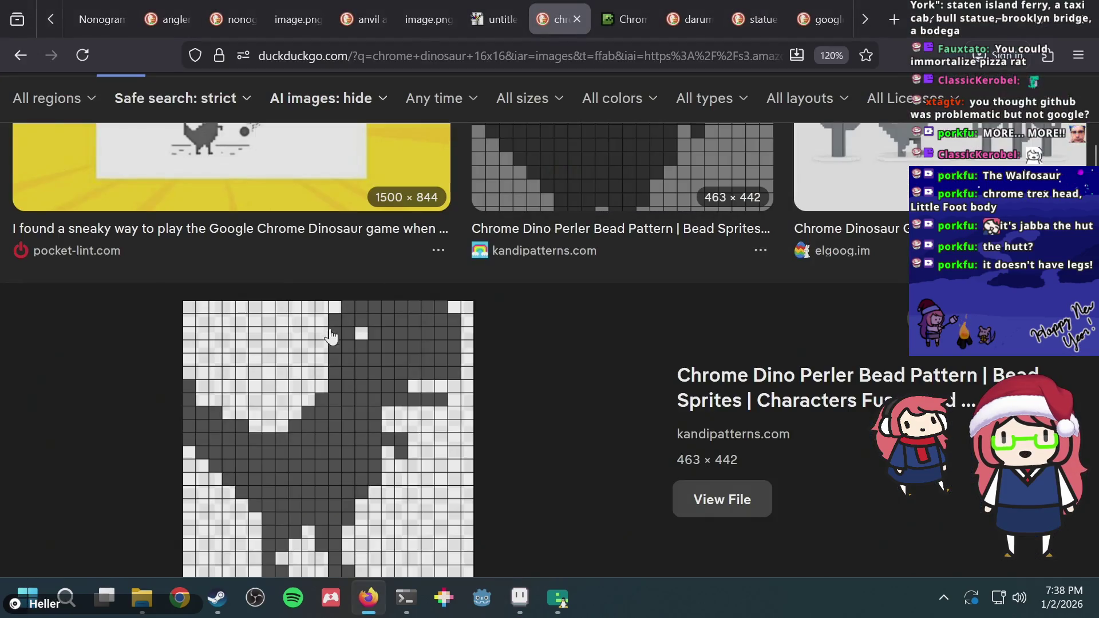
pyautogui.hotkey('alt', 'Tab')
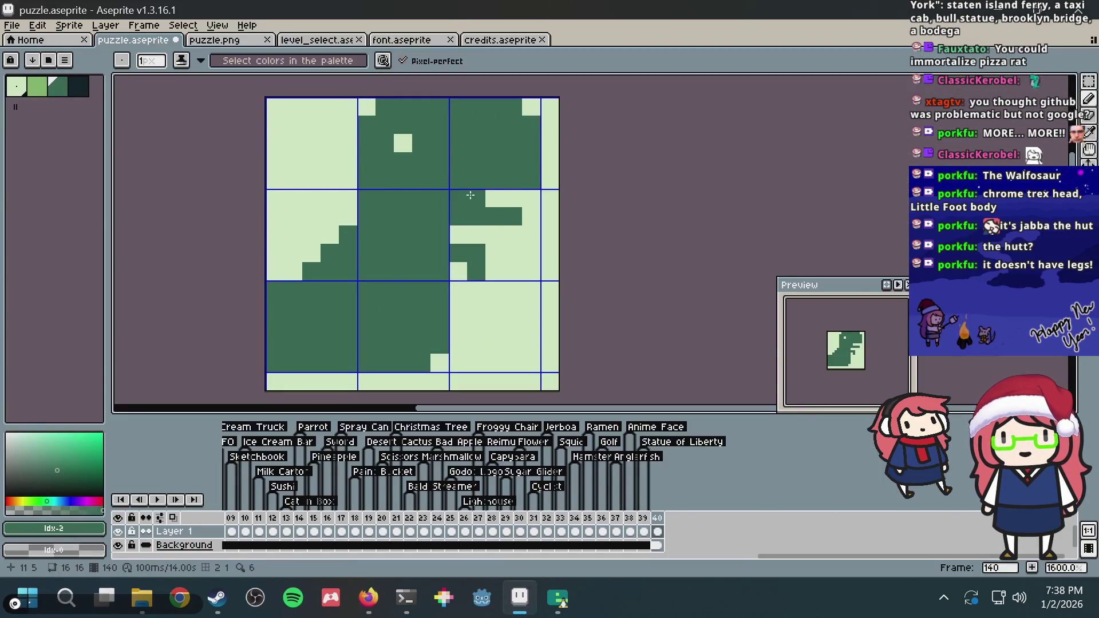
# Reshape the arm: raise it one row, erase its lower pixel, extend it two pixels left
pyautogui.hotkey('alt', 'Tab')
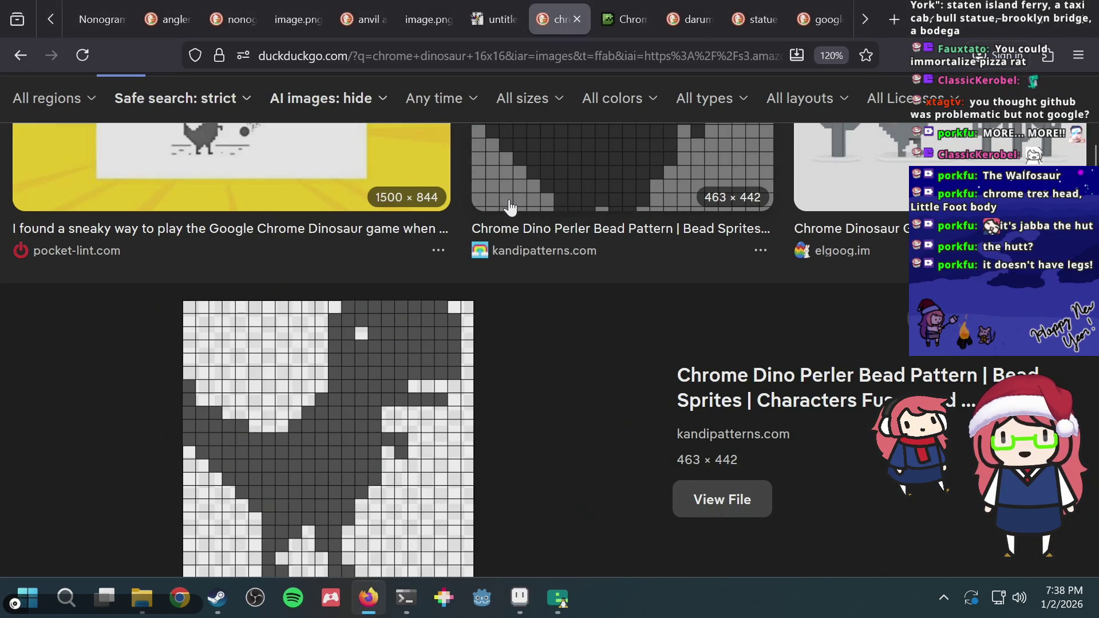
pyautogui.hotkey('alt', 'Tab')
pyautogui.hotkey('alt', 'Tab')
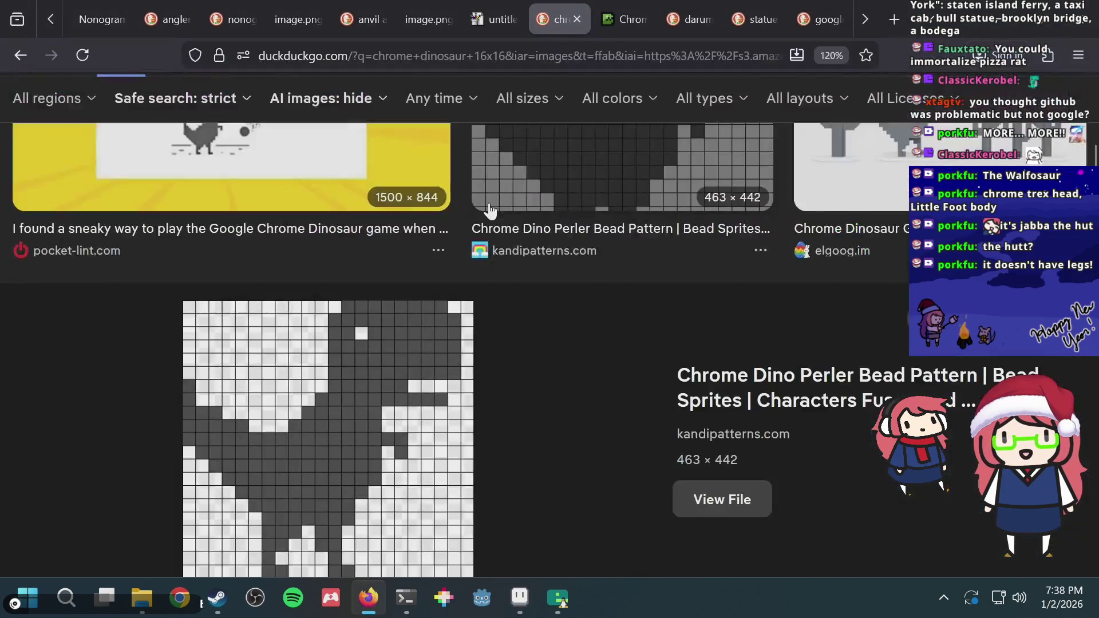
pyautogui.hotkey('alt', 'Tab')
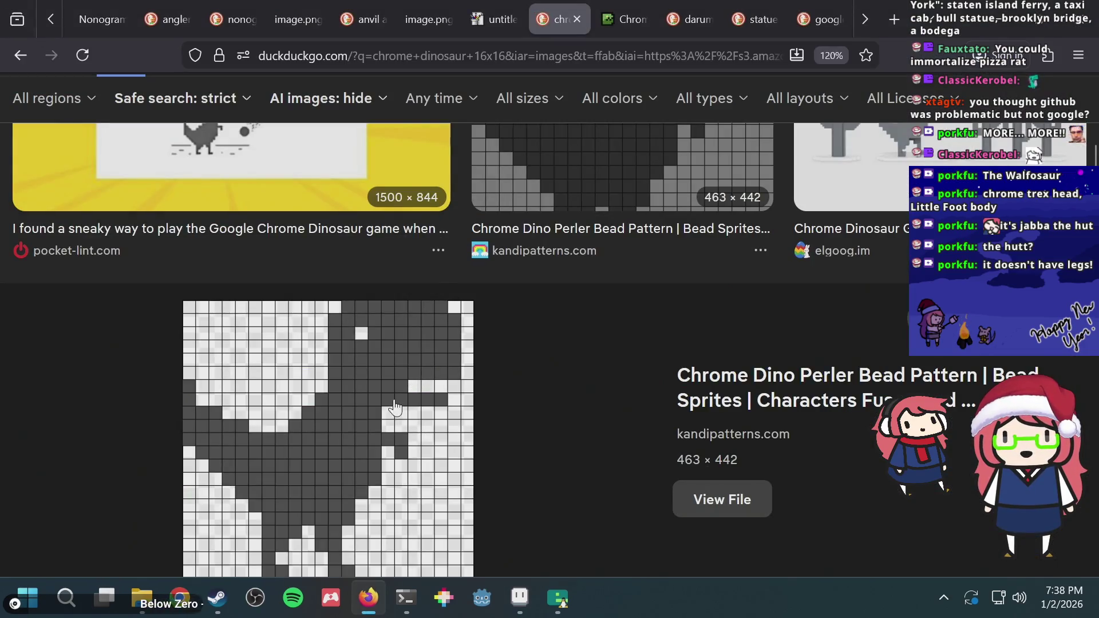
pyautogui.hotkey('alt', 'Tab')
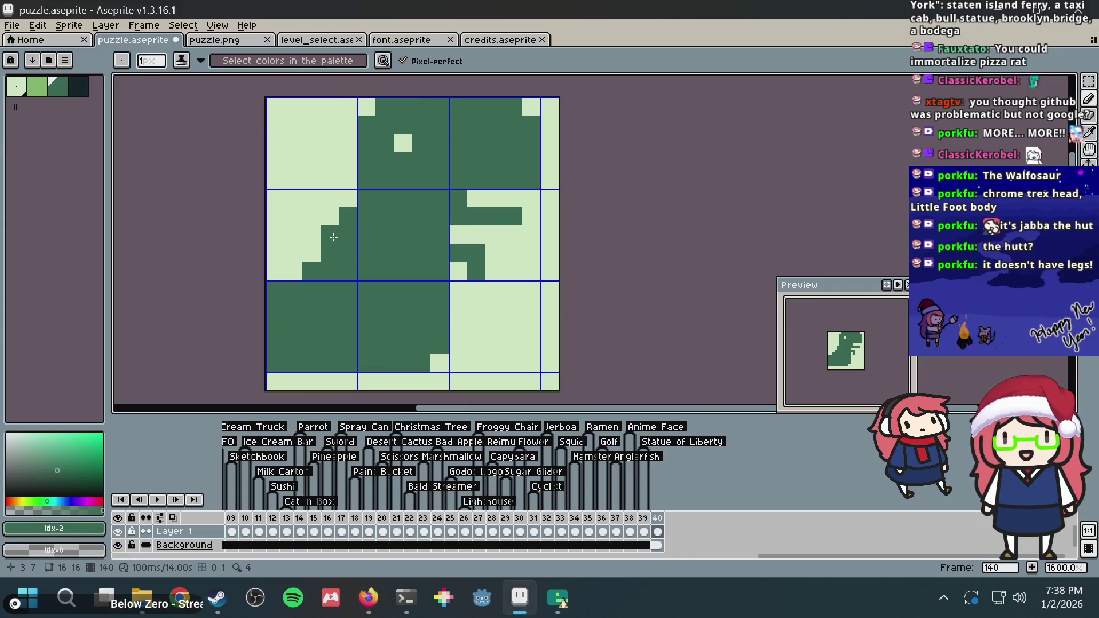
pyautogui.hotkey('alt', 'Tab')
pyautogui.hotkey('alt', 'Tab')
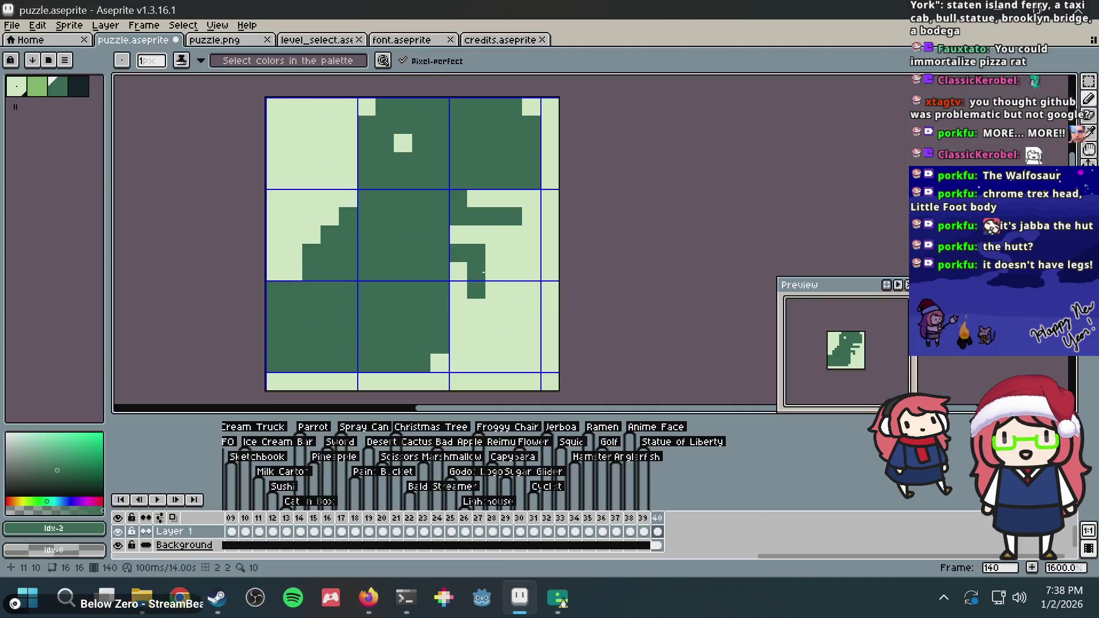
pyautogui.click(477, 250)
pyautogui.rightClick(467, 271)
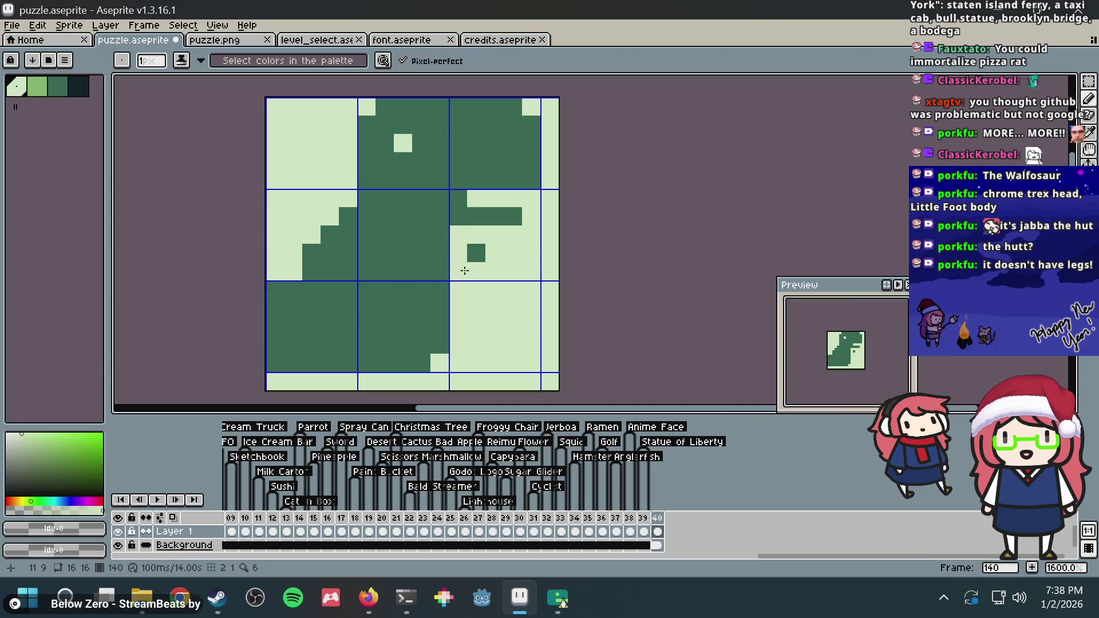
pyautogui.keyDown('alt'); pyautogui.click(447, 248); pyautogui.keyUp('alt')
pyautogui.moveTo(458, 271); pyautogui.dragTo(475, 274)
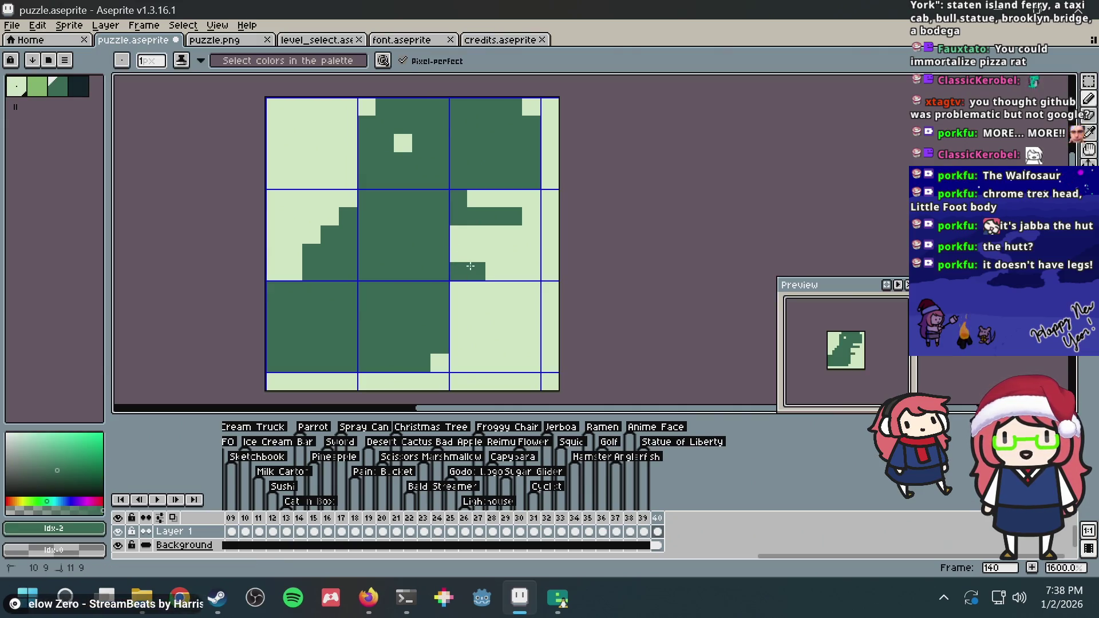
pyautogui.click(476, 289)
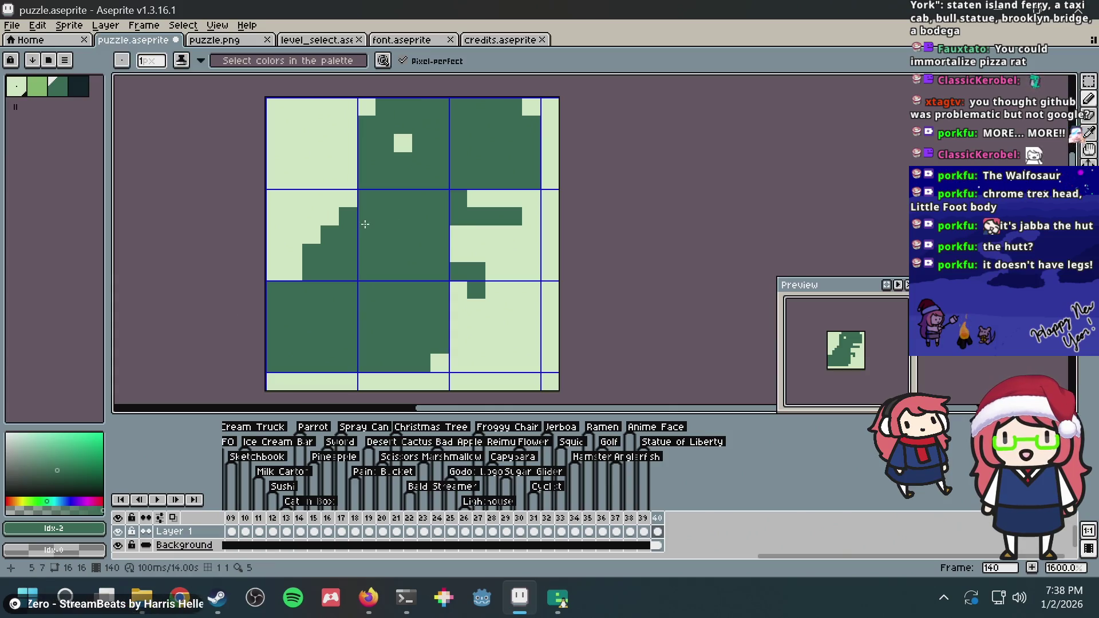
pyautogui.hotkey('alt', 'Tab')
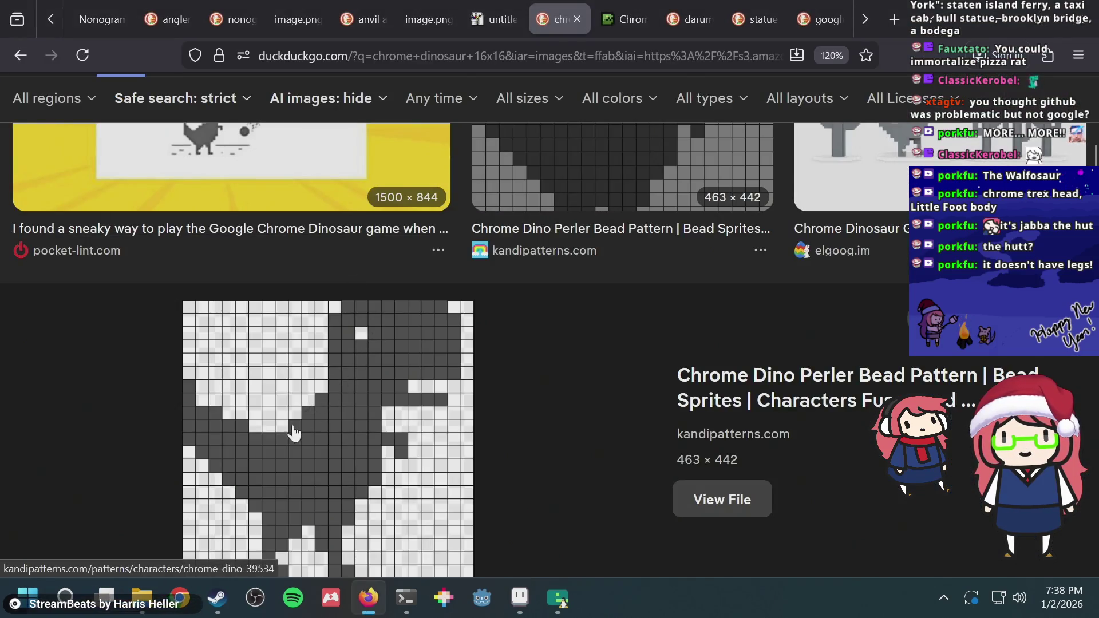
pyautogui.hotkey('alt', 'Tab')
pyautogui.hotkey('alt', 'Tab')
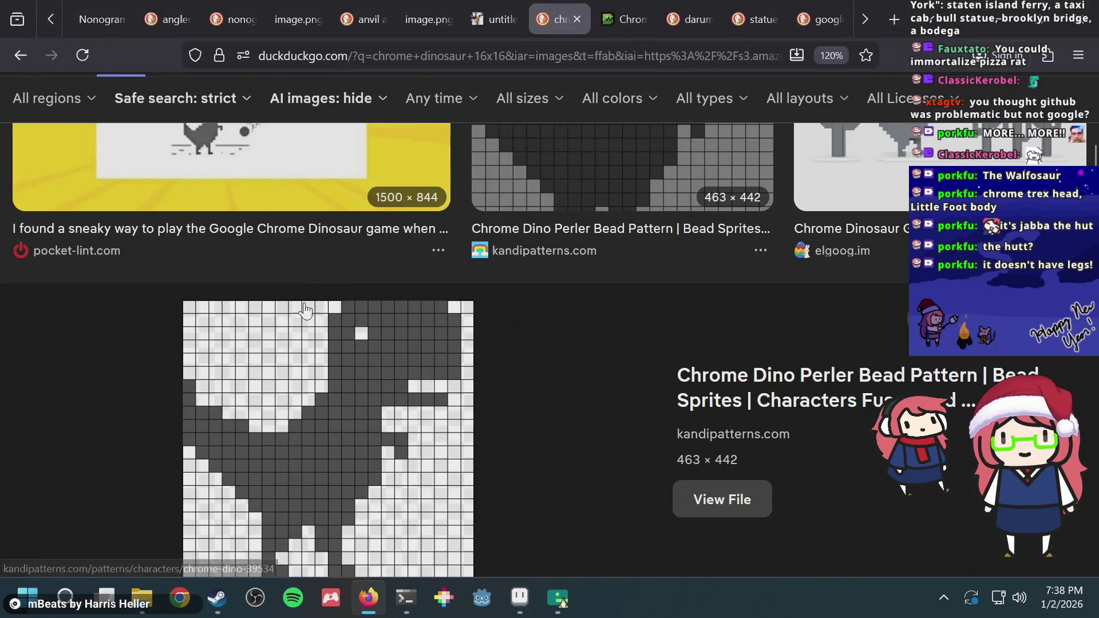
pyautogui.hotkey('alt', 'Tab')
# Extend the back slope one pixel left and darken that row's leftmost pixel
pyautogui.click(292, 274)
pyautogui.click(276, 271)
pyautogui.scroll(-1, 485, 215)
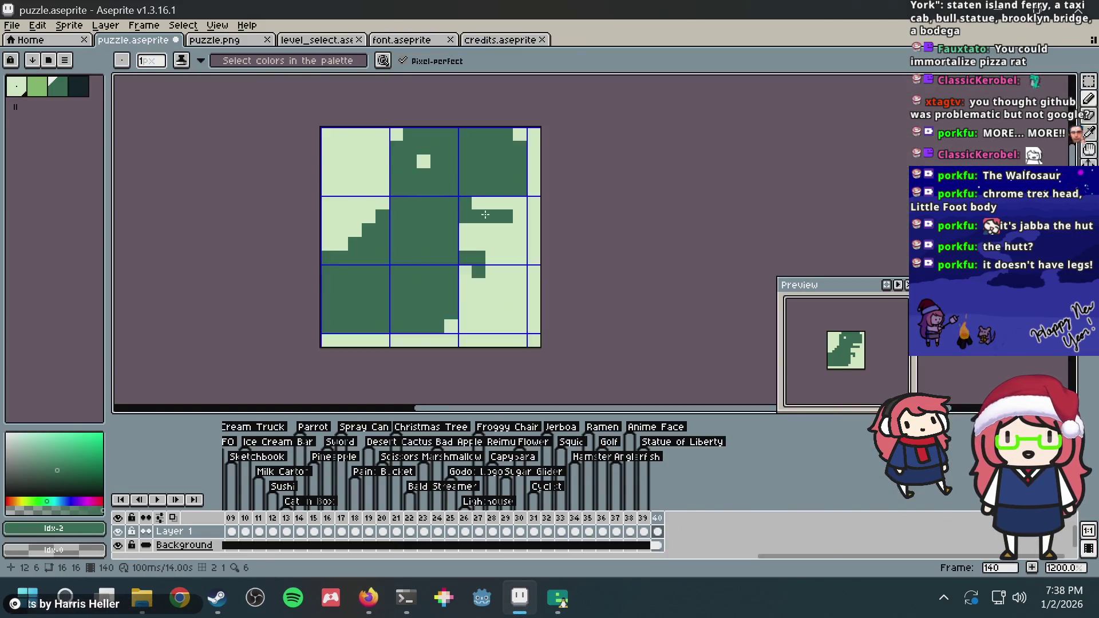
pyautogui.scroll(-1, 485, 215)
# Save puzzle.aseprite with the updated mouth, arm and back outline
pyautogui.hotkey('ctrl', 's')
pyautogui.scroll(-1, 485, 215)
pyautogui.scroll(-1, 492, 217)
pyautogui.scroll(1, 498, 219)
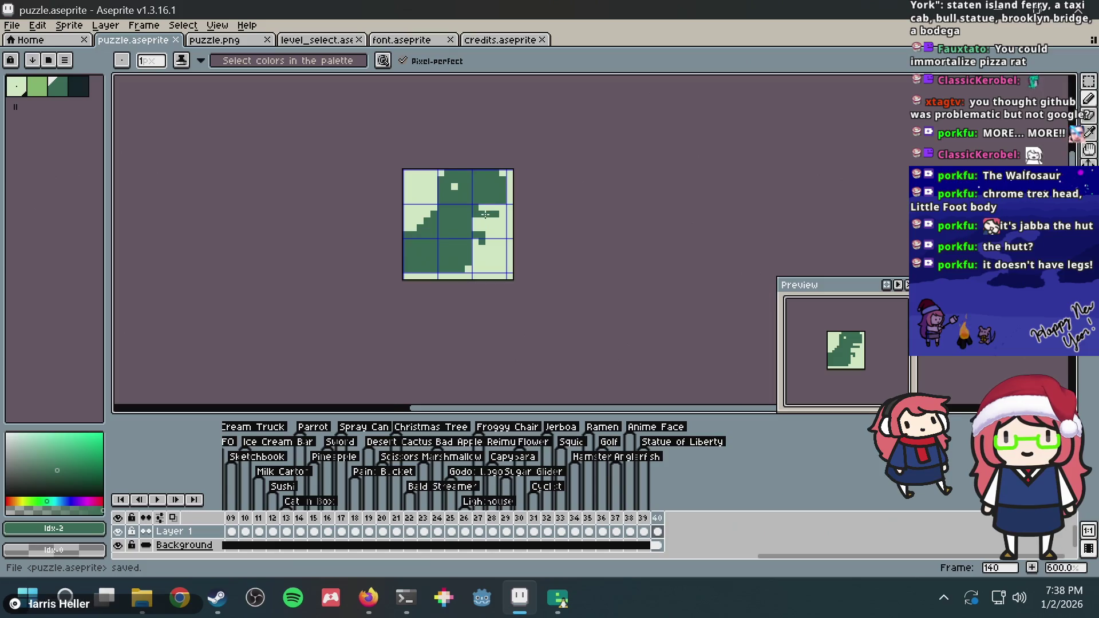
pyautogui.press('v')
pyautogui.hotkey('ctrl', 's')
pyautogui.press('b')
pyautogui.scroll(2, 502, 221)
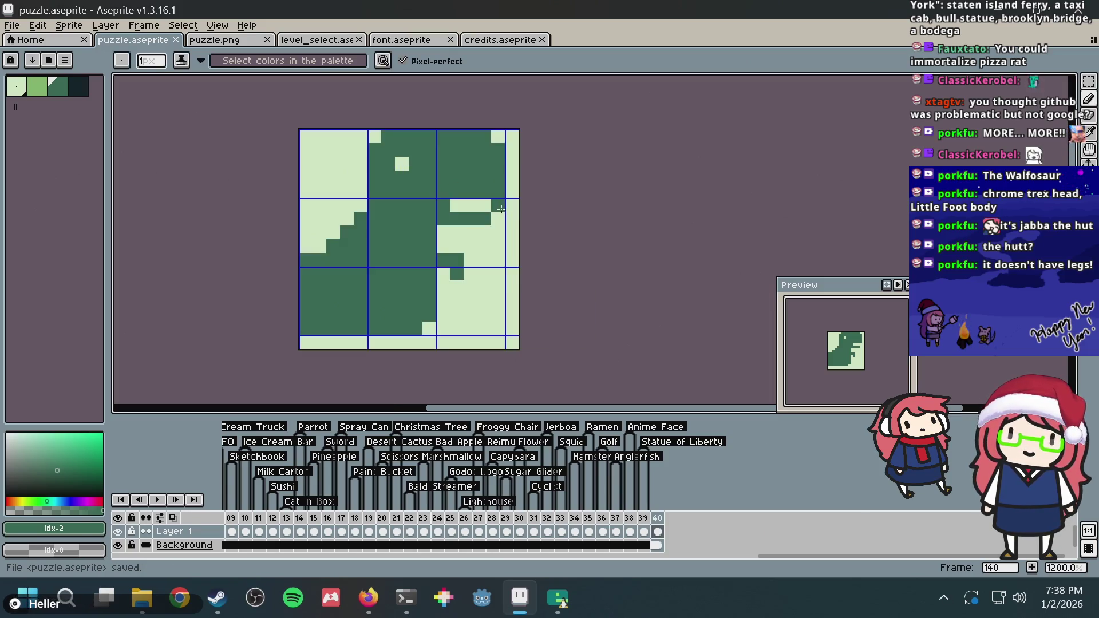
pyautogui.scroll(1, 506, 223)
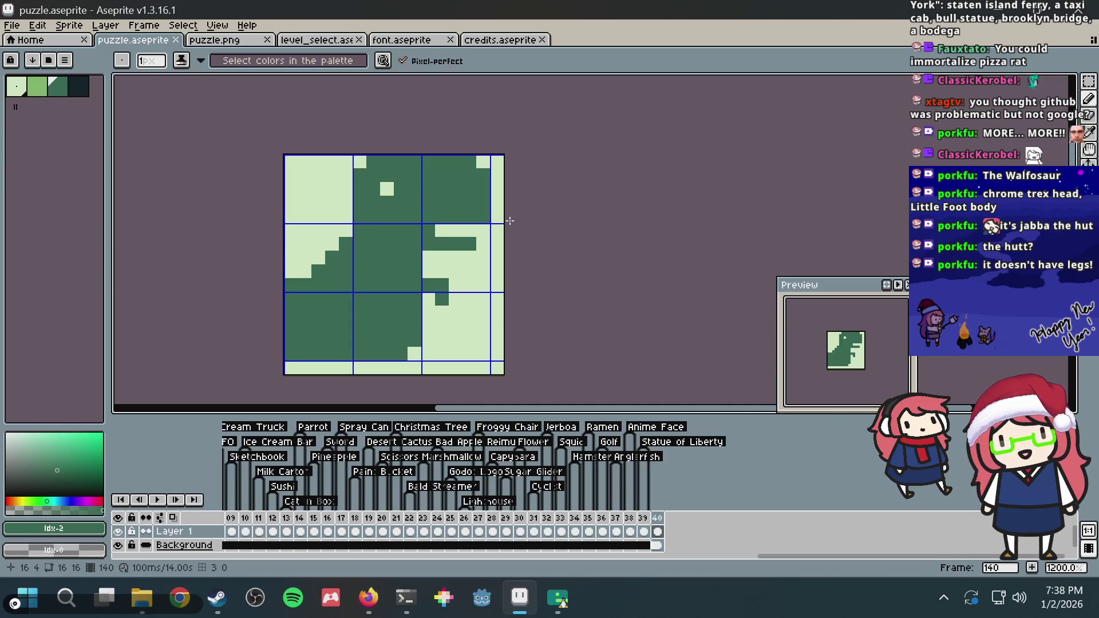
pyautogui.press('m')
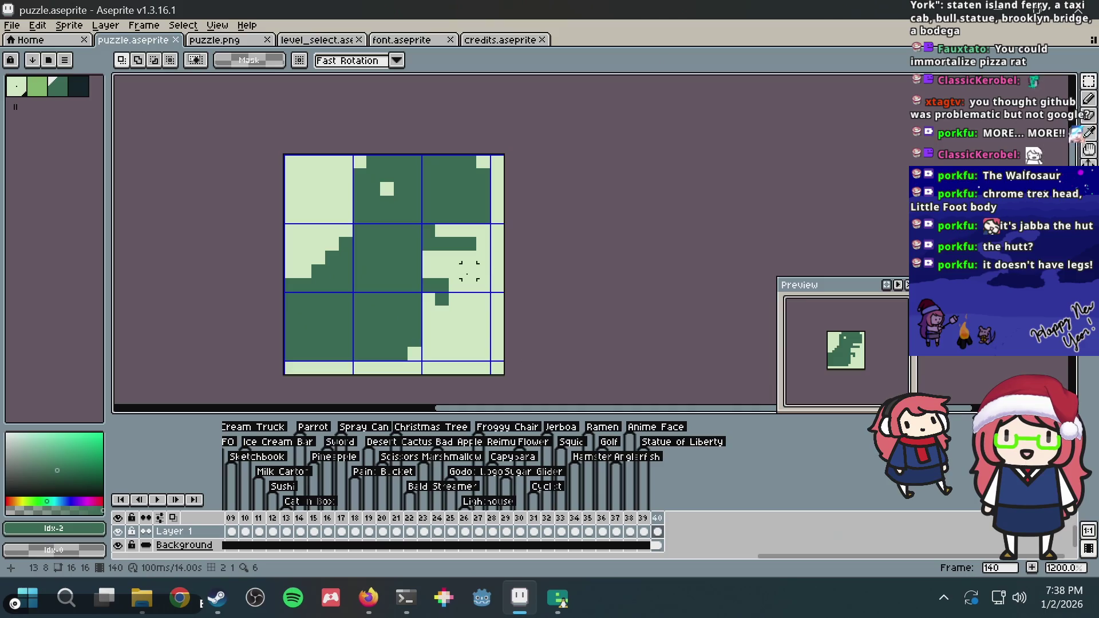
# Select the whole dinosaur and squash it narrower
pyautogui.moveTo(475, 346); pyautogui.dragTo(252, 120)
pyautogui.moveTo(275, 363)
pyautogui.mouseDown()
pyautogui.moveTo(304, 354)
pyautogui.moveTo(330, 321)
pyautogui.moveTo(299, 339)
pyautogui.moveTo(302, 327)
pyautogui.moveTo(320, 318)
pyautogui.mouseUp()
pyautogui.press('b')
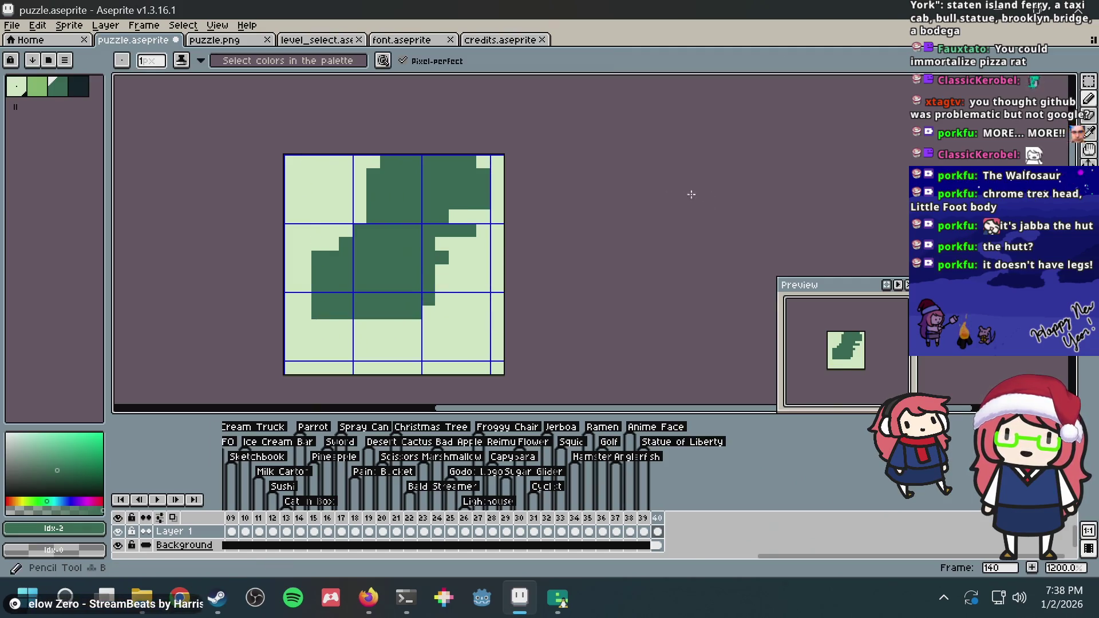
# Patch gaps in the rescaled outline and clear stray pixels on the head's top edge
pyautogui.click(455, 263)
pyautogui.click(455, 271)
pyautogui.keyDown('alt'); pyautogui.click(440, 243); pyautogui.keyUp('alt')
pyautogui.click(414, 175)
pyautogui.click(458, 174)
pyautogui.click(484, 166)
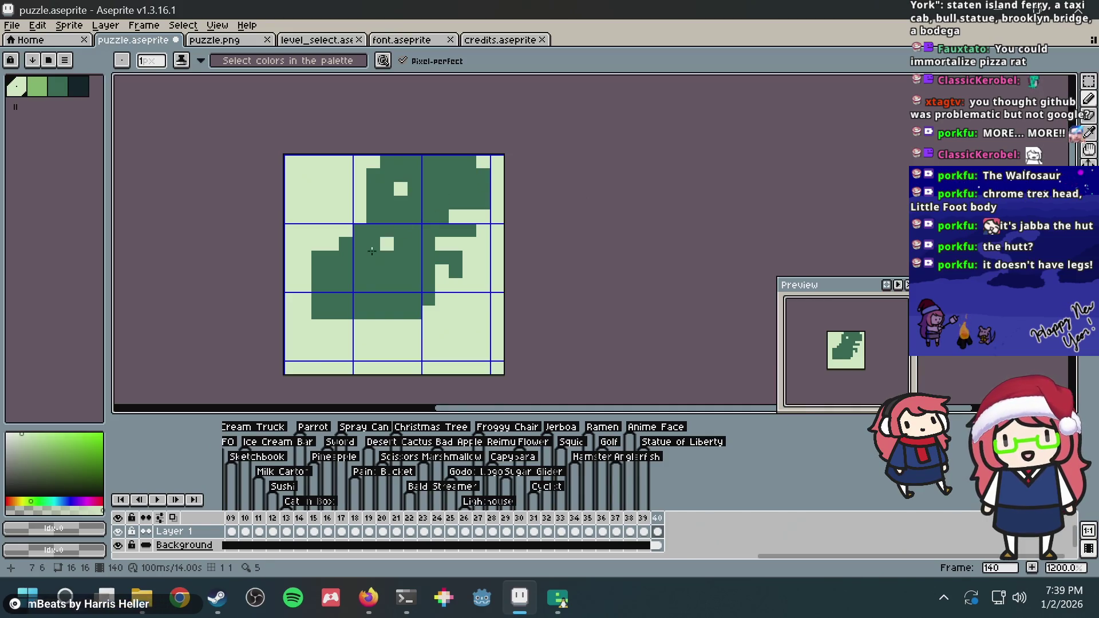
# Paint the dark-green tail down the sprite's left edge, comparing with the reference
pyautogui.keyDown('alt'); pyautogui.click(365, 254); pyautogui.keyUp('alt')
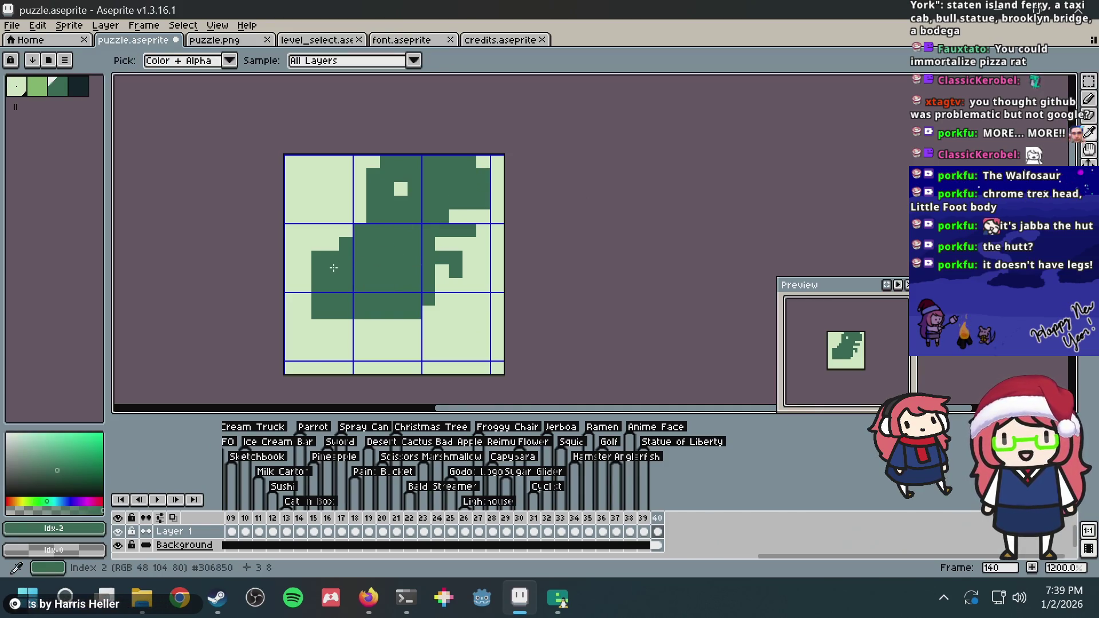
pyautogui.hotkey('alt', 'Tab')
pyautogui.hotkey('alt', 'Tab')
pyautogui.moveTo(290, 230)
pyautogui.mouseDown()
pyautogui.moveTo(290, 285)
pyautogui.moveTo(305, 287)
pyautogui.mouseUp()
pyautogui.click(337, 328)
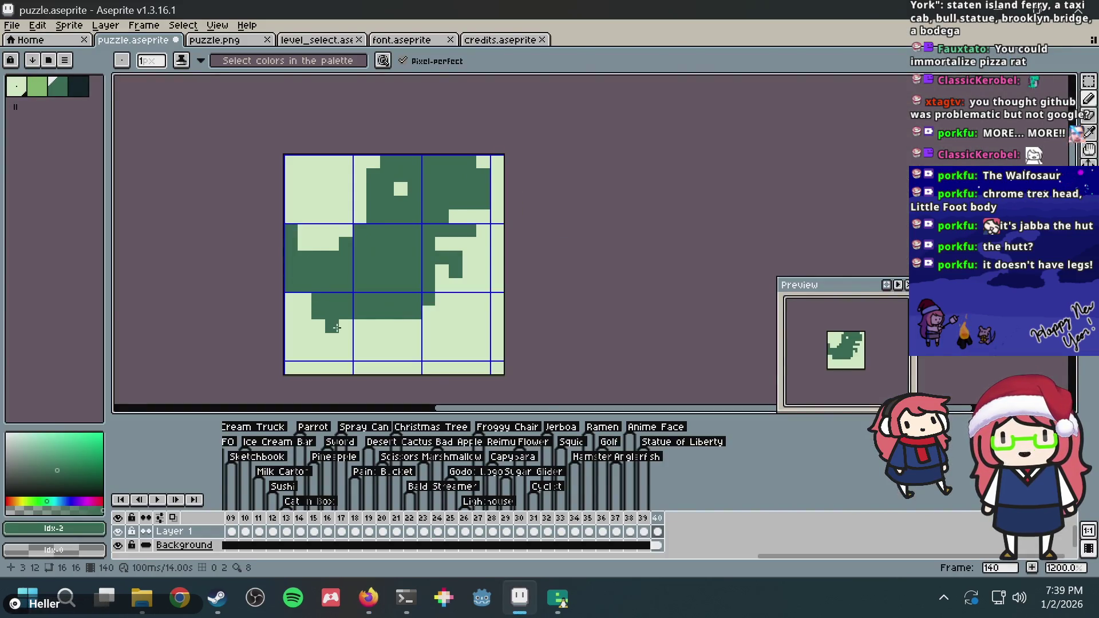
pyautogui.click(304, 312)
pyautogui.hotkey('alt', 'Tab')
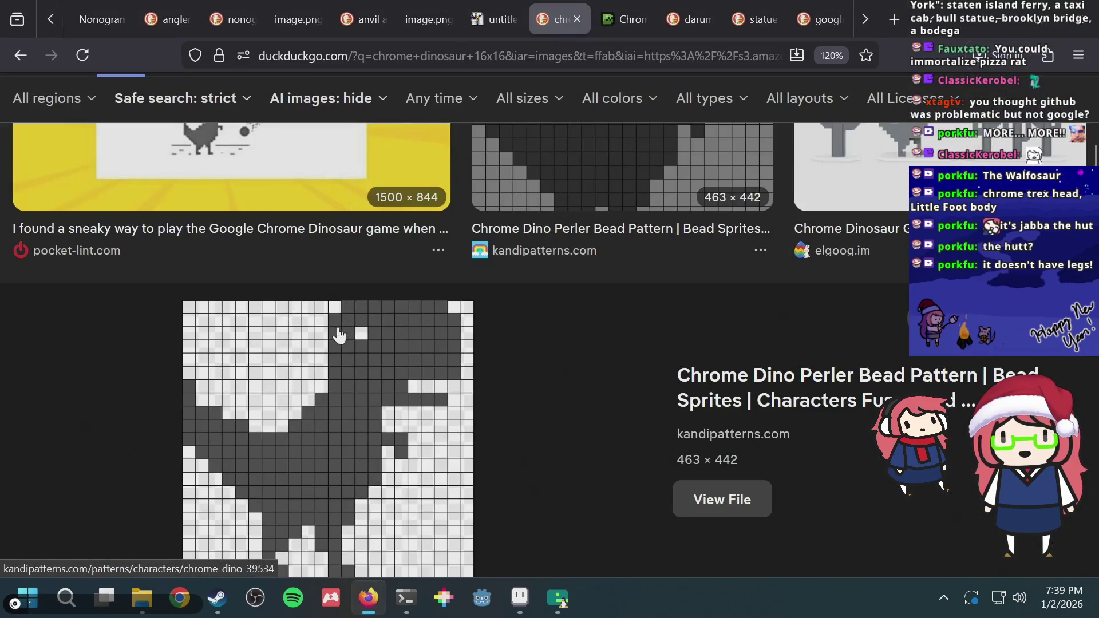
# Draw the left leg in dark green and paint the belly line across the lower body
pyautogui.hotkey('alt', 'Tab')
pyautogui.moveTo(331, 337); pyautogui.dragTo(332, 354)
pyautogui.click(318, 340)
pyautogui.click(319, 353)
pyautogui.keyDown('alt'); pyautogui.click(343, 334); pyautogui.keyUp('alt')
pyautogui.click(332, 340)
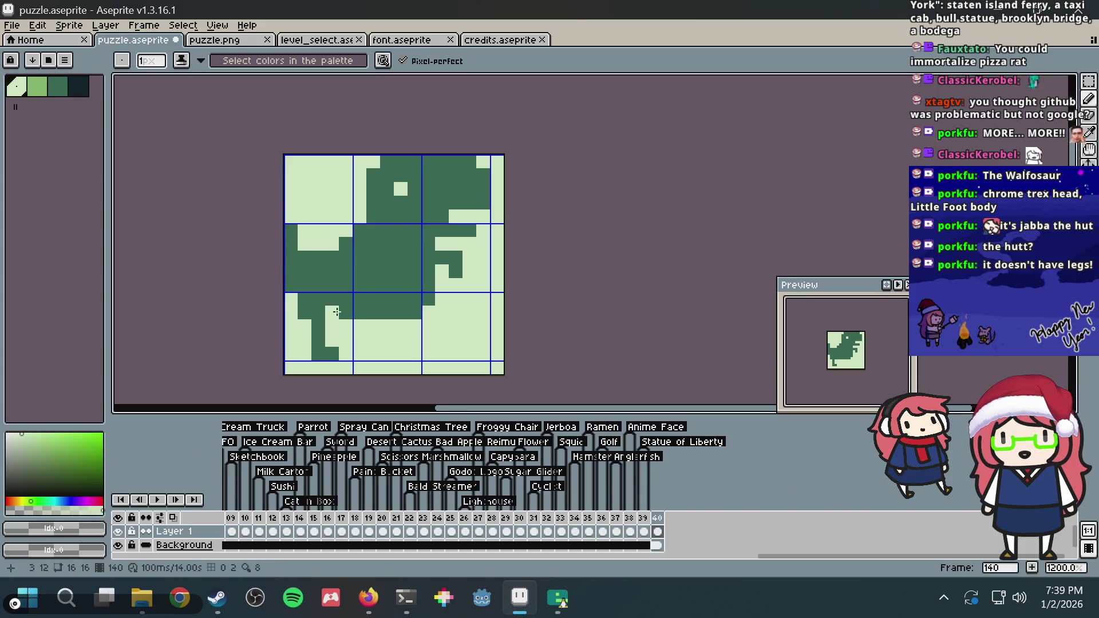
pyautogui.keyDown('alt'); pyautogui.click(318, 326); pyautogui.keyUp('alt')
pyautogui.moveTo(337, 326); pyautogui.dragTo(413, 323)
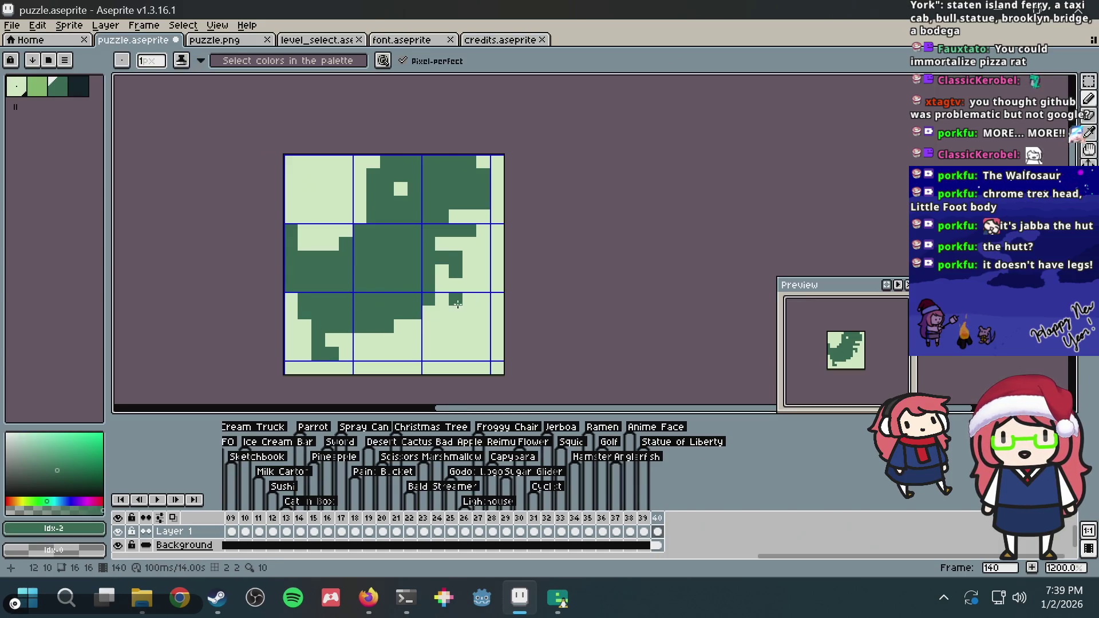
# Add dark pixels for the right leg and arm, checking the reference dino
pyautogui.hotkey('alt', 'Tab')
pyautogui.scroll(-2, 449, 315)
pyautogui.hotkey('alt', 'Tab')
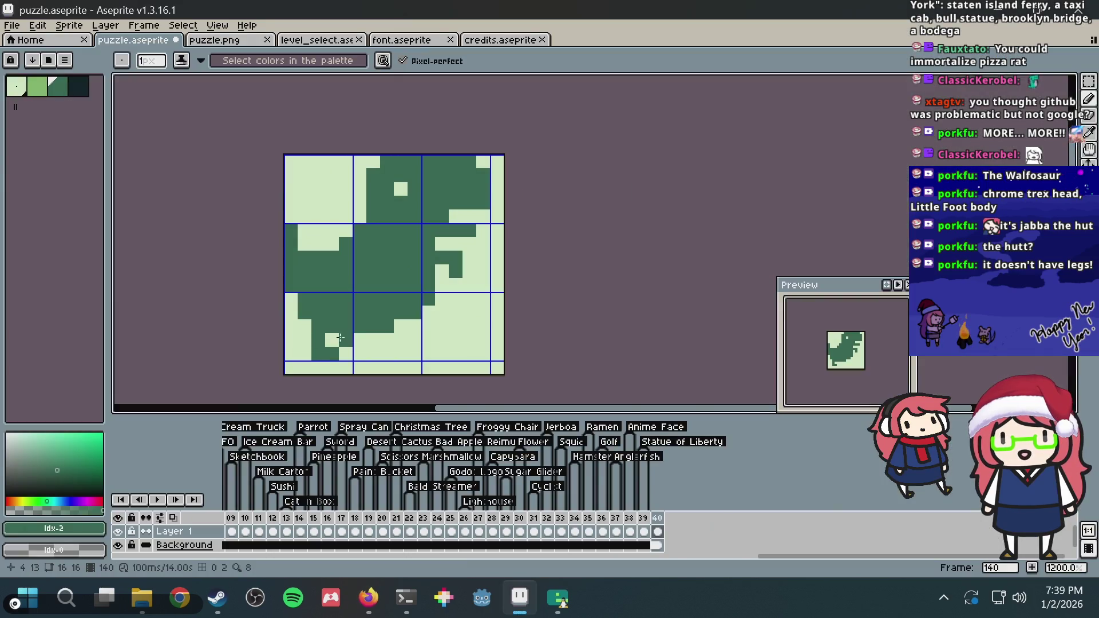
pyautogui.hotkey('alt', 'Tab')
pyautogui.hotkey('alt', 'Tab')
pyautogui.moveTo(387, 341); pyautogui.dragTo(400, 354)
pyautogui.click(399, 325)
pyautogui.scroll(-2, 452, 283)
# Pick the light background colour and save puzzle.aseprite after comparing with the reference
pyautogui.hotkey('alt', 'Tab')
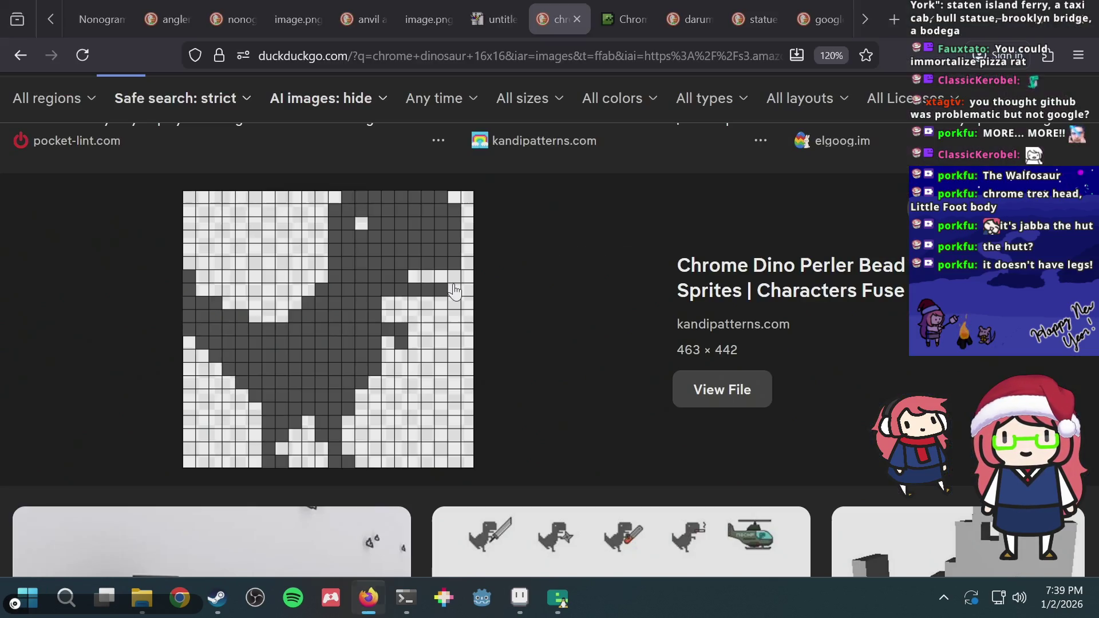
pyautogui.hotkey('alt', 'Tab')
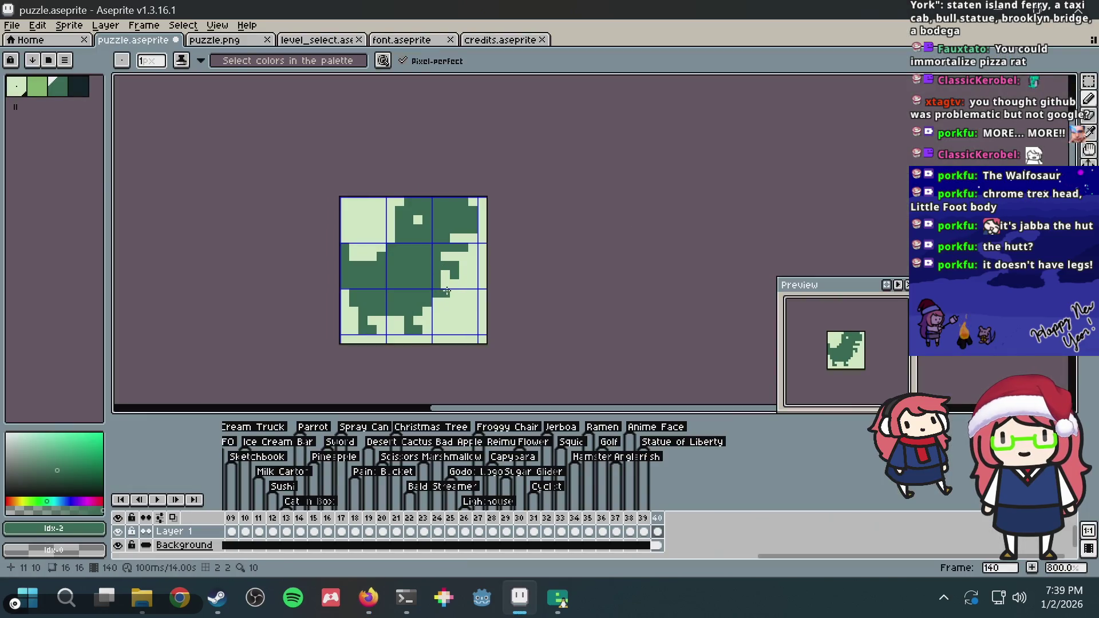
pyautogui.keyDown('alt'); pyautogui.click(447, 291); pyautogui.keyUp('alt')
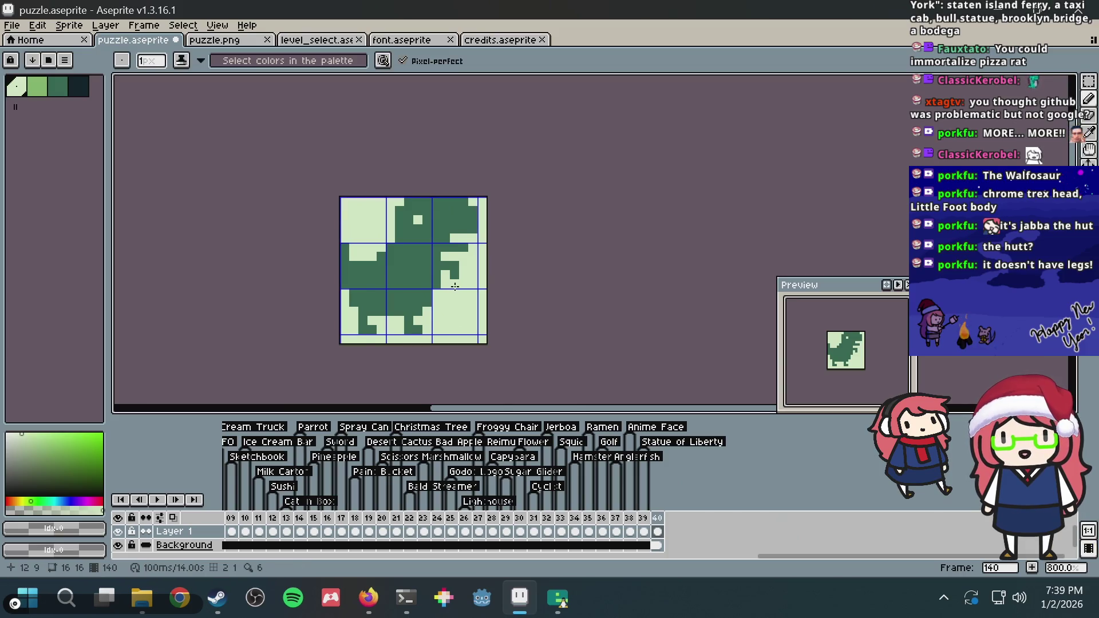
pyautogui.scroll(-1, 440, 293)
pyautogui.scroll(3, 419, 306)
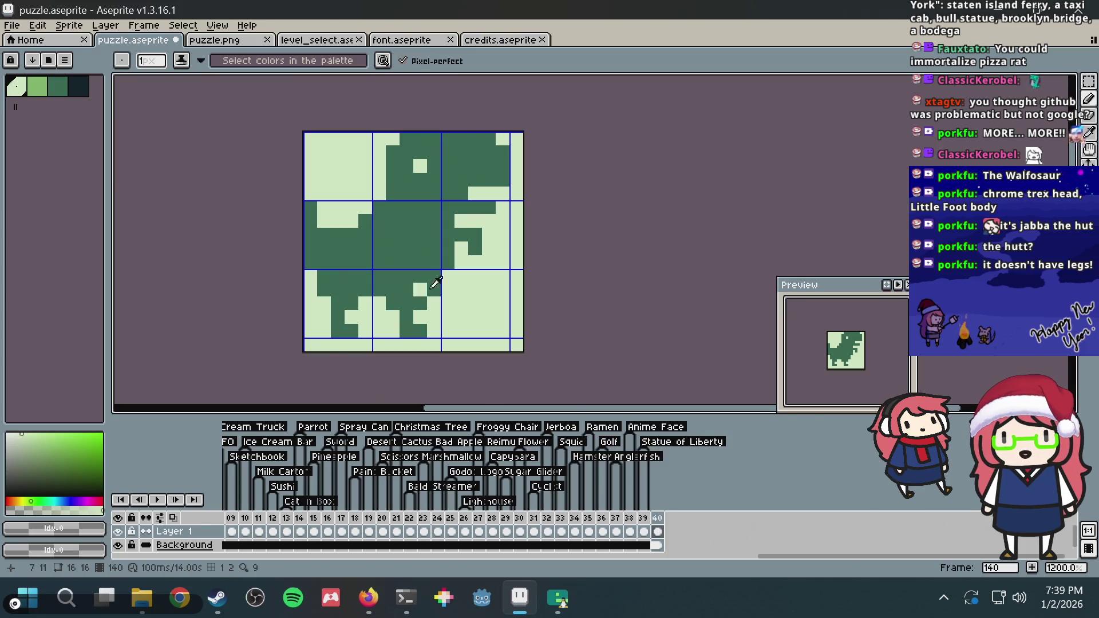
pyautogui.hotkey('alt', 'Tab')
pyautogui.hotkey('alt', 'Tab')
pyautogui.hotkey('alt', 'Tab')
pyautogui.hotkey('alt', 'Tab')
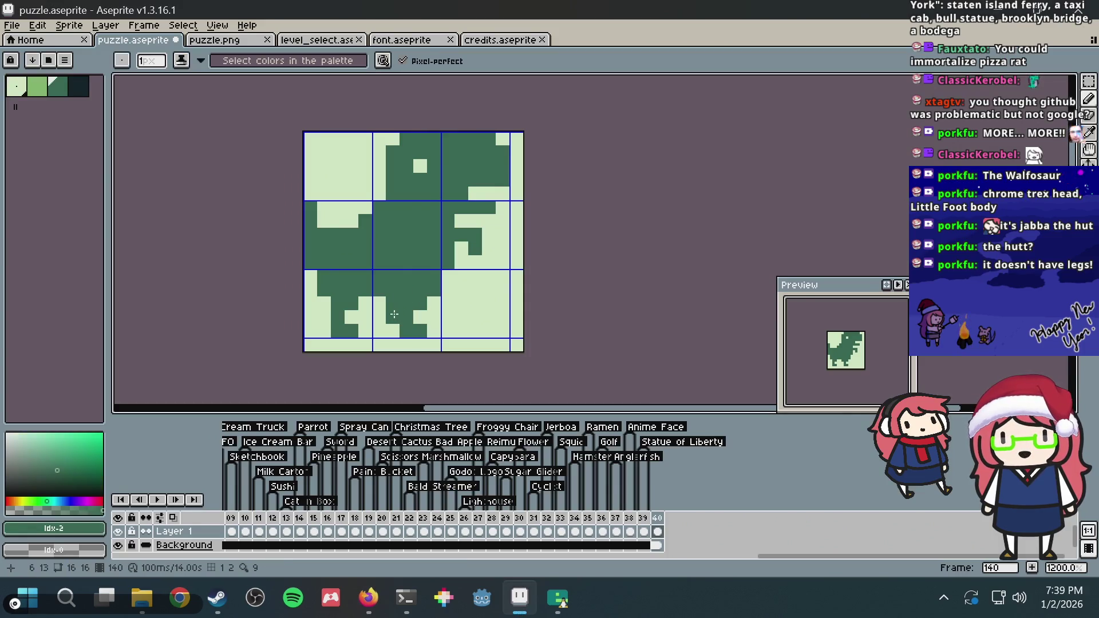
pyautogui.hotkey('alt', 'Tab')
pyautogui.hotkey('alt', 'Tab')
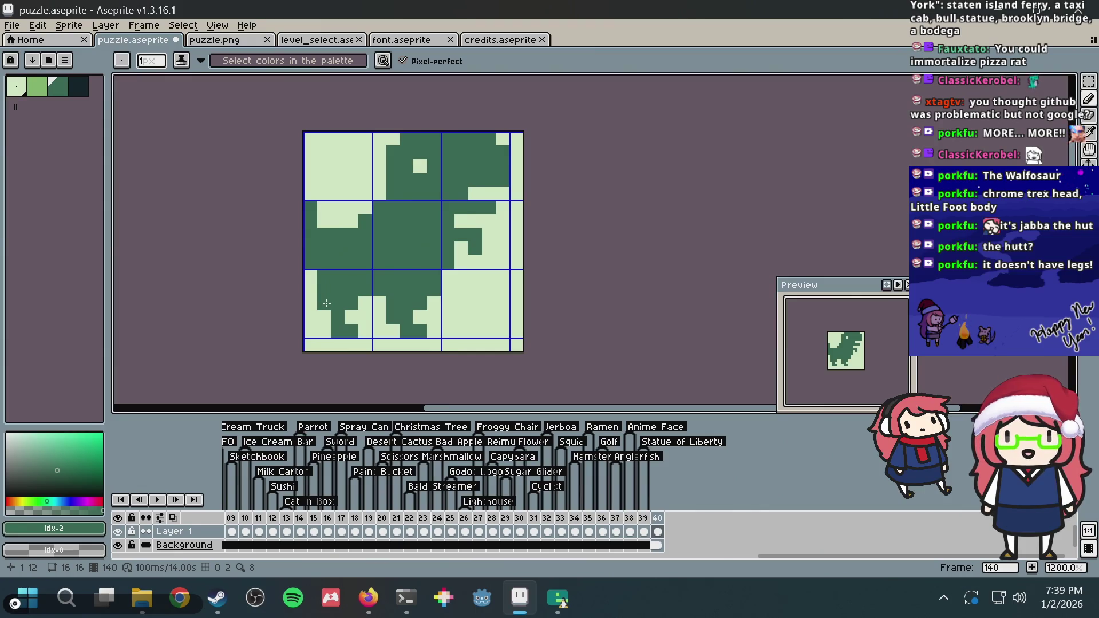
pyautogui.hotkey('ctrl', 's')
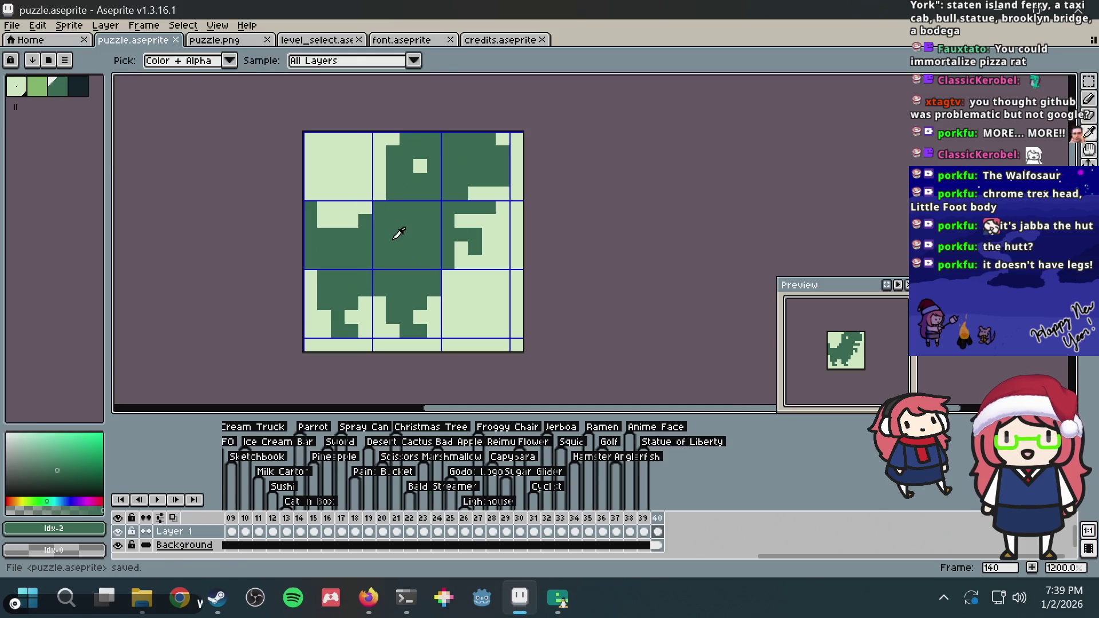
# Darken a right-middle pixel, clear one at the lower-left body, and undo a trial highlight
pyautogui.hotkey('alt', 'Tab')
pyautogui.hotkey('alt', 'Tab')
pyautogui.click(462, 235)
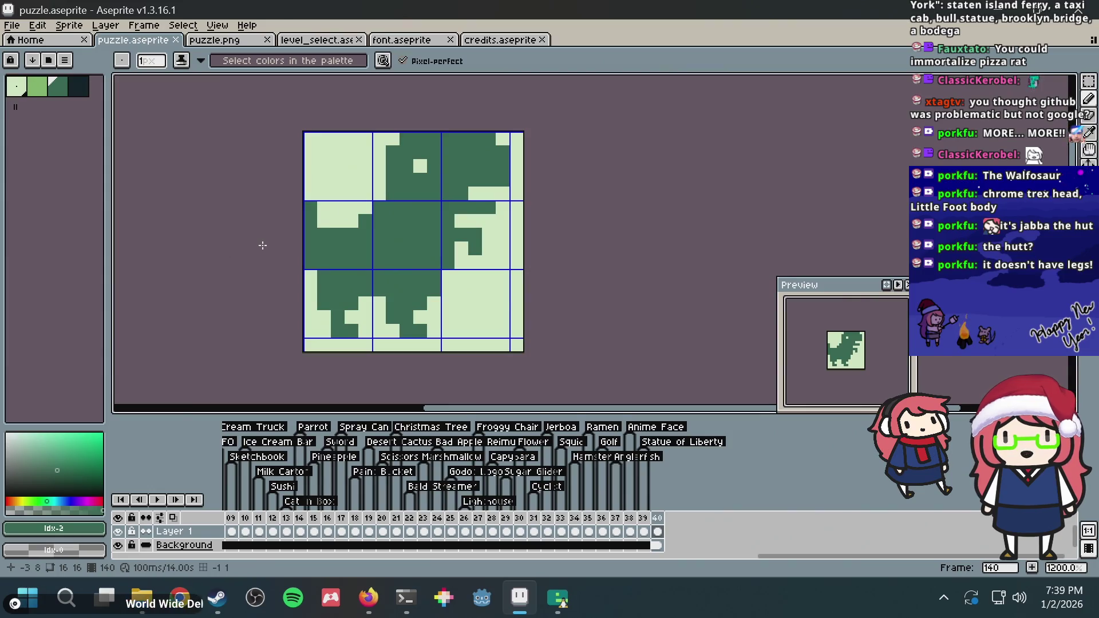
pyautogui.hotkey('alt', 'Tab')
pyautogui.hotkey('alt', 'Tab')
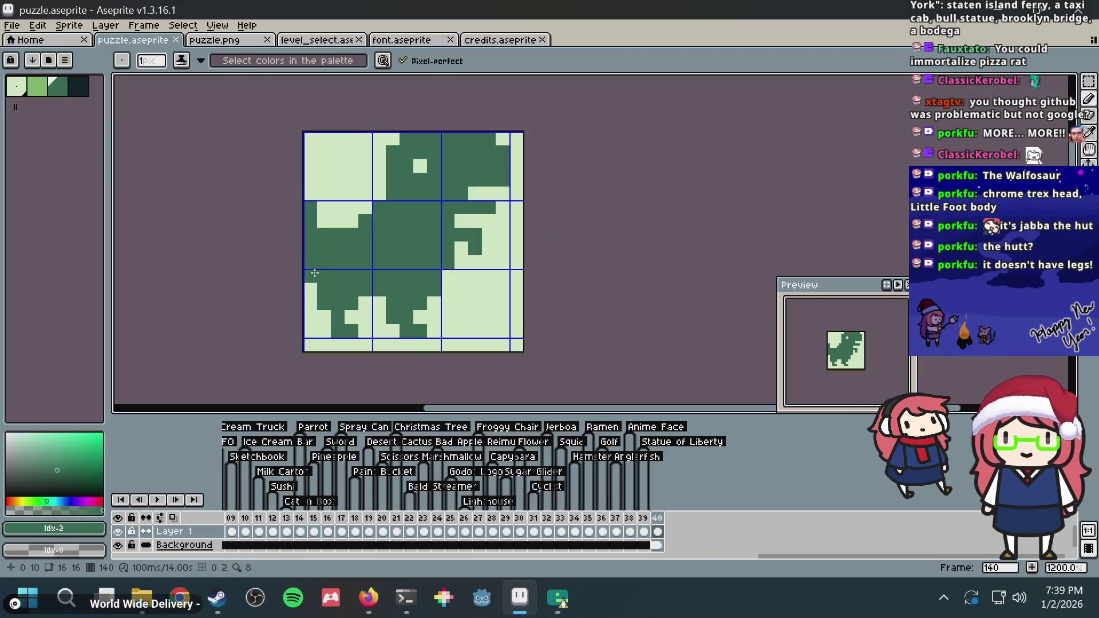
pyautogui.keyDown('alt'); pyautogui.click(315, 272); pyautogui.keyUp('alt')
pyautogui.click(322, 295)
pyautogui.click(397, 233)
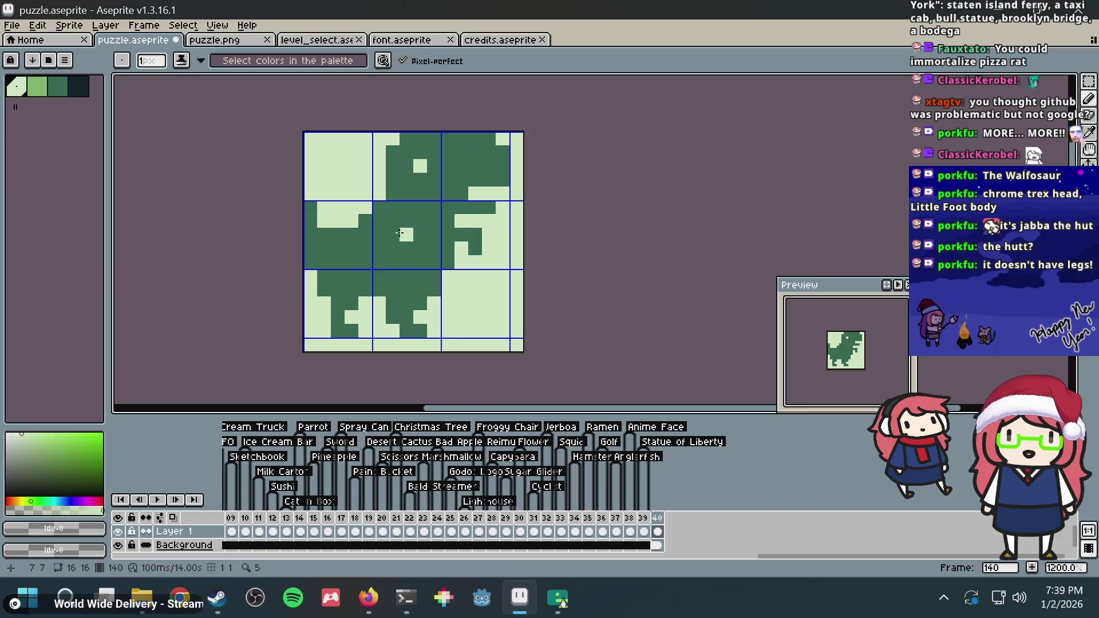
pyautogui.hotkey('ctrl', 's')
pyautogui.hotkey('ctrl', 'z')
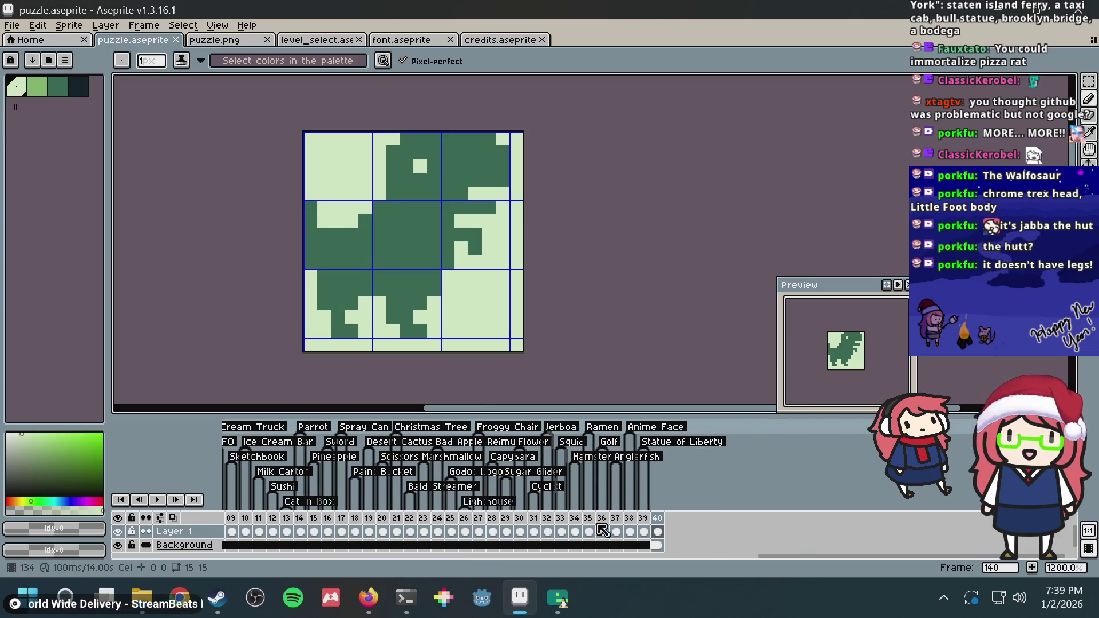
# Tag frame 140 as 'Dinosaur', select the darkest palette colour, and save
pyautogui.rightClick(665, 521)
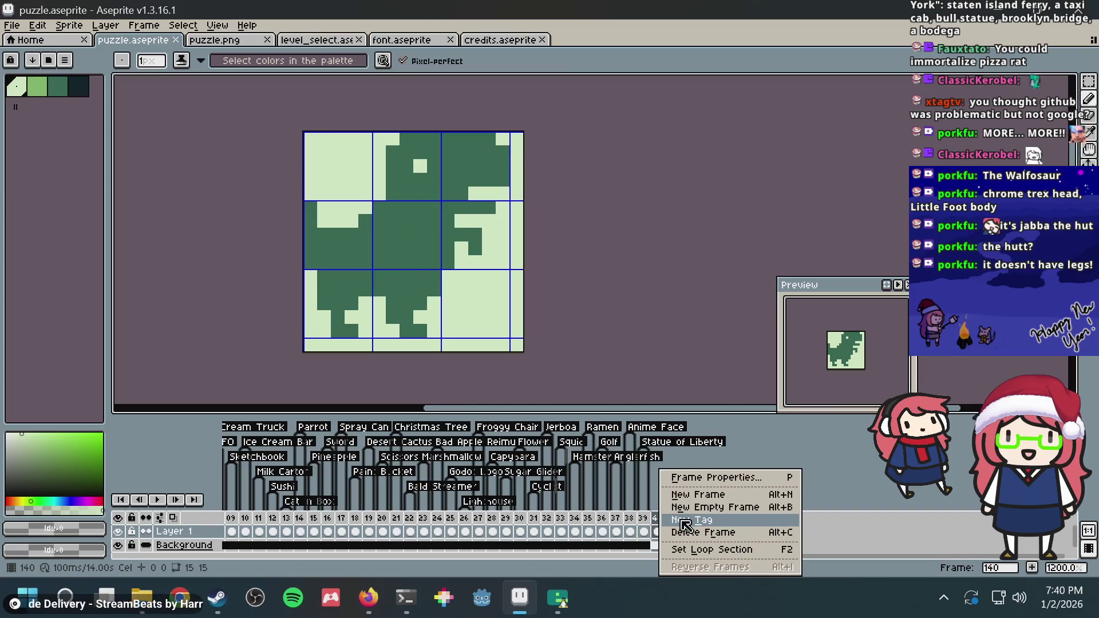
pyautogui.click(705, 520)
pyautogui.write('r')
pyautogui.press('Return')
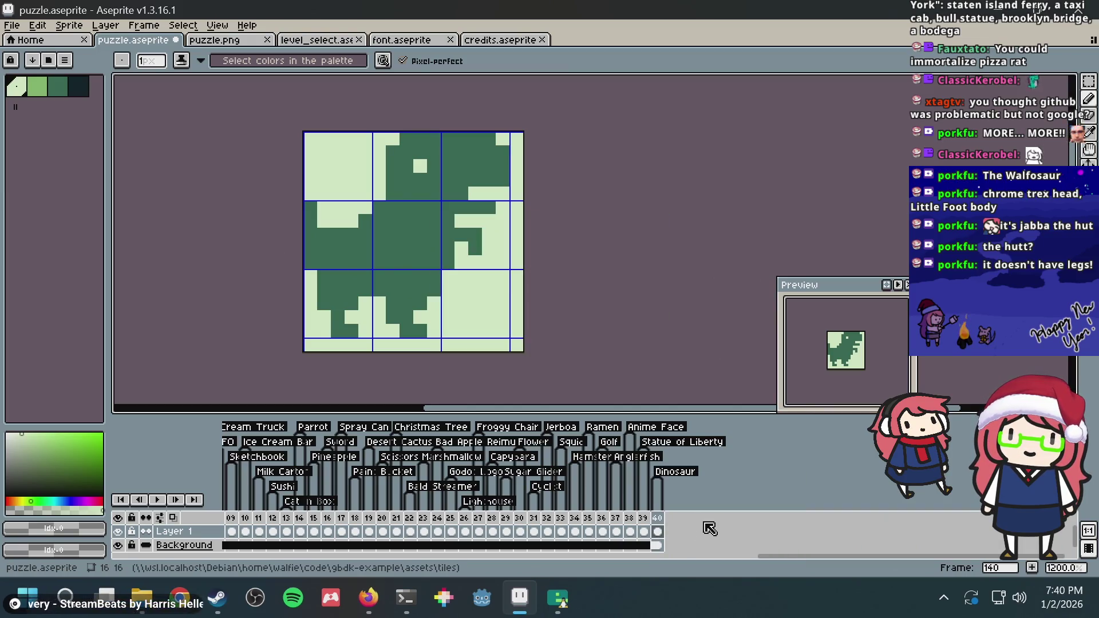
pyautogui.click(78, 86)
pyautogui.hotkey('ctrl', 's')
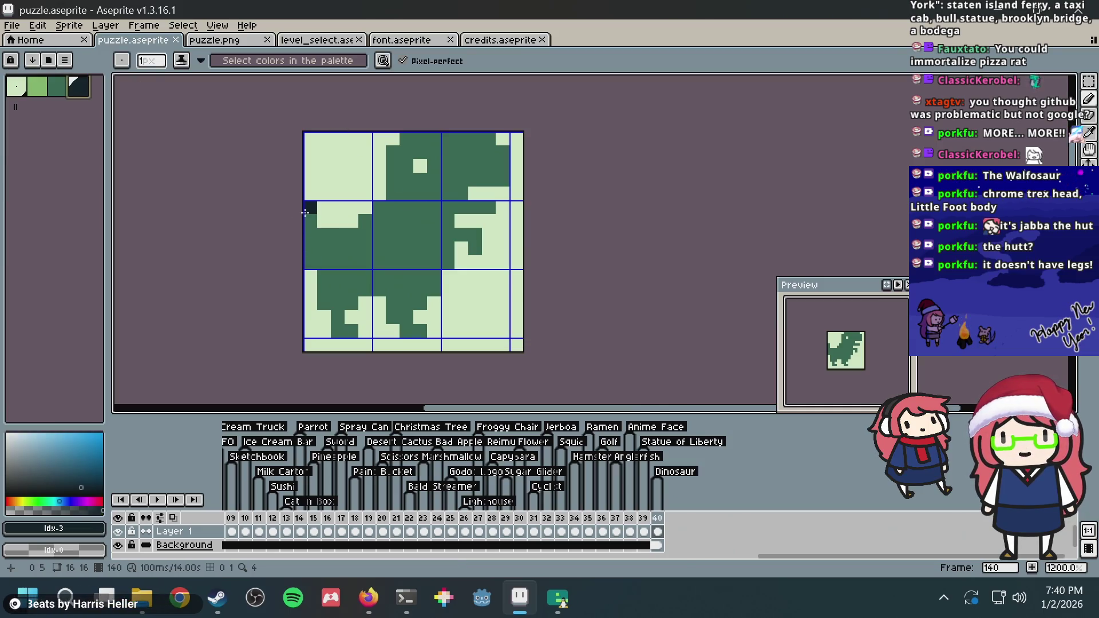
# Try a darkest-green line on the tail's left edge, undo it, and save
pyautogui.moveTo(305, 213); pyautogui.dragTo(312, 260)
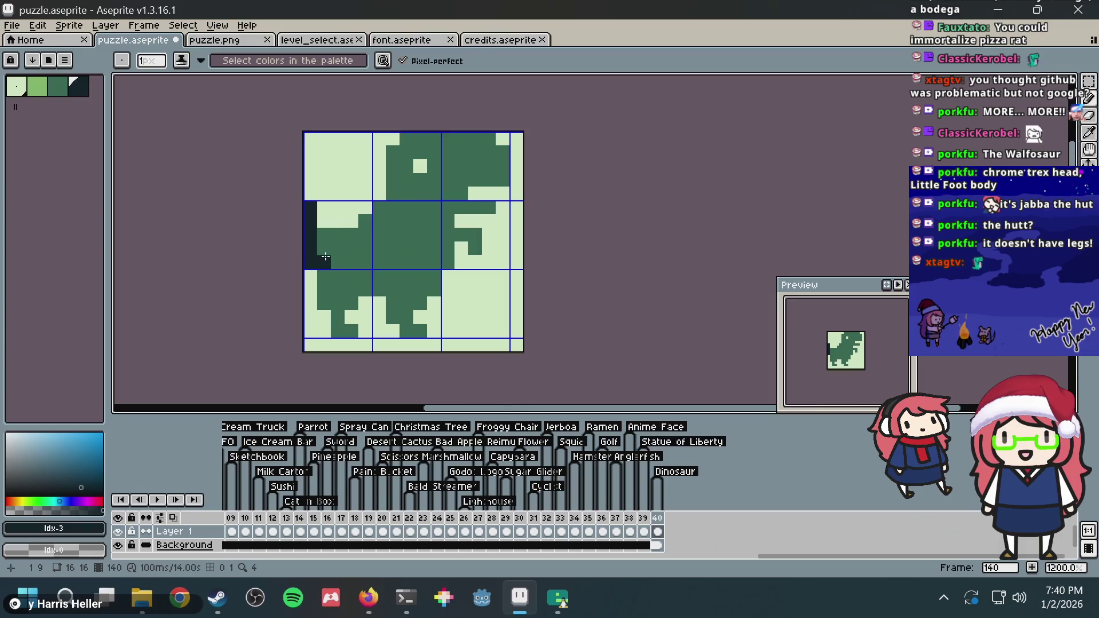
pyautogui.hotkey('ctrl', 'z')
pyautogui.hotkey('ctrl', 's')
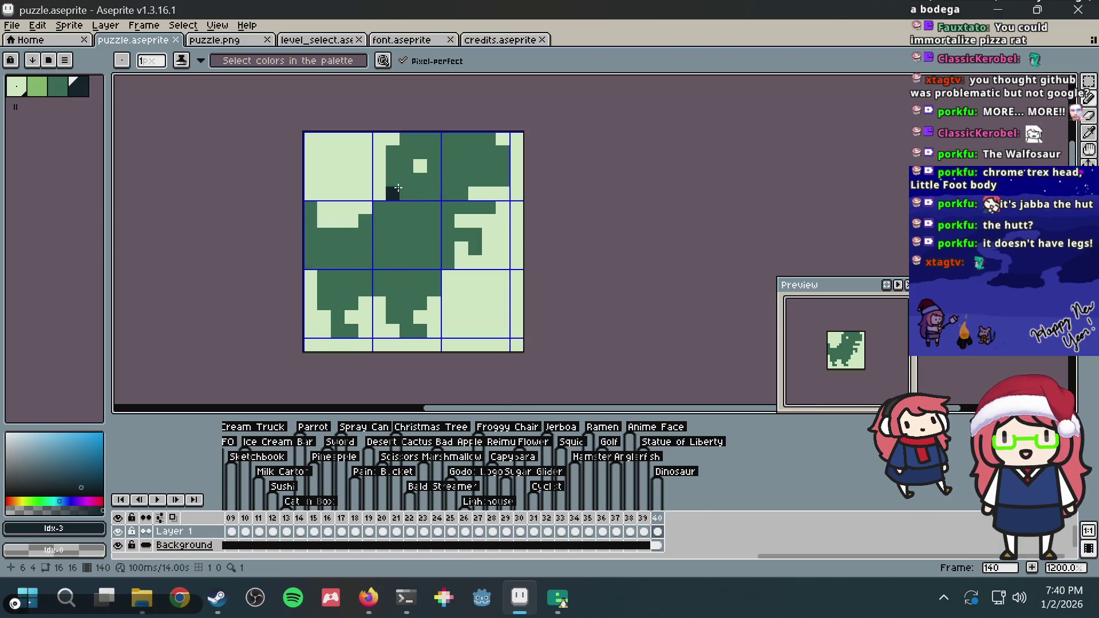
# Shade the tail tip and belly in darkest green, undoing the last pixels
pyautogui.moveTo(311, 234)
pyautogui.mouseDown()
pyautogui.moveTo(309, 258)
pyautogui.moveTo(331, 289)
pyautogui.moveTo(324, 300)
pyautogui.moveTo(352, 330)
pyautogui.mouseUp()
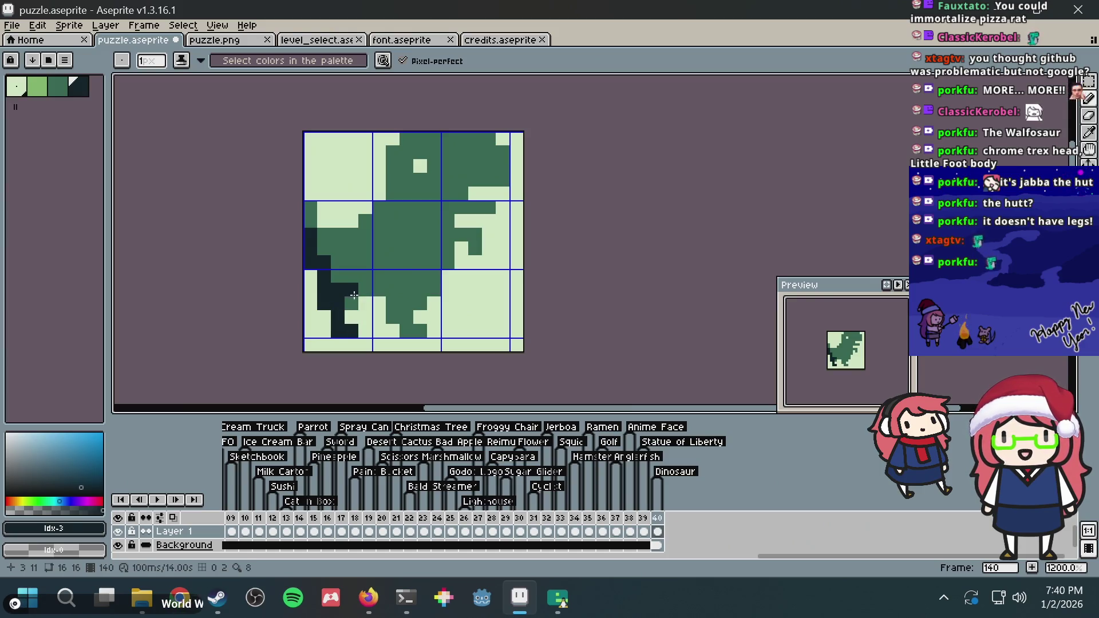
pyautogui.click(337, 279)
pyautogui.click(365, 289)
pyautogui.click(387, 276)
pyautogui.click(418, 262)
pyautogui.hotkey('ctrl', 'z')
pyautogui.hotkey('ctrl', 'z')
# Shade the right leg, its foot and the lower-left body, then undo a stroke
pyautogui.click(393, 303)
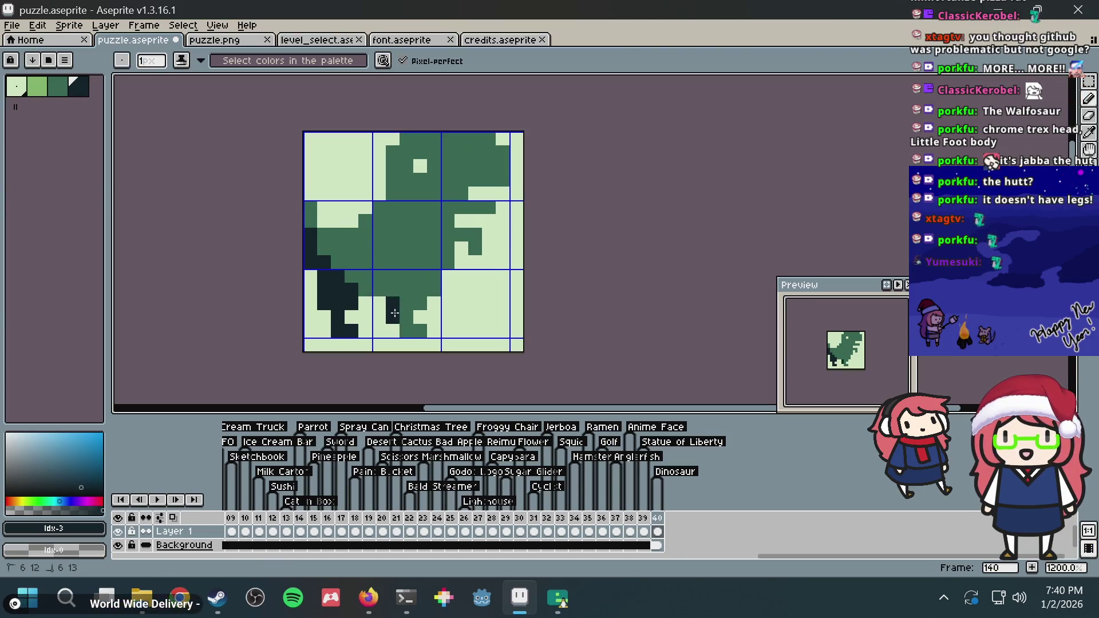
pyautogui.click(406, 317)
pyautogui.moveTo(406, 331)
pyautogui.mouseDown()
pyautogui.moveTo(420, 330)
pyautogui.moveTo(434, 262)
pyautogui.moveTo(433, 289)
pyautogui.moveTo(392, 289)
pyautogui.moveTo(348, 263)
pyautogui.moveTo(383, 278)
pyautogui.mouseUp()
pyautogui.click(421, 302)
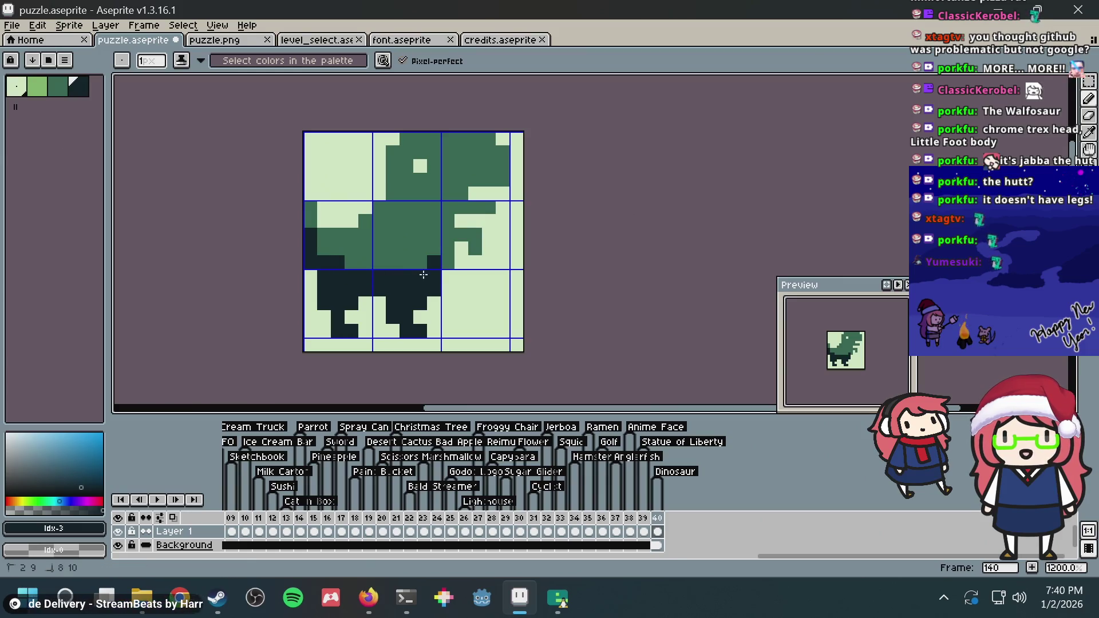
pyautogui.click(320, 238)
pyautogui.moveTo(319, 238)
pyautogui.mouseDown()
pyautogui.moveTo(350, 262)
pyautogui.moveTo(317, 246)
pyautogui.mouseUp()
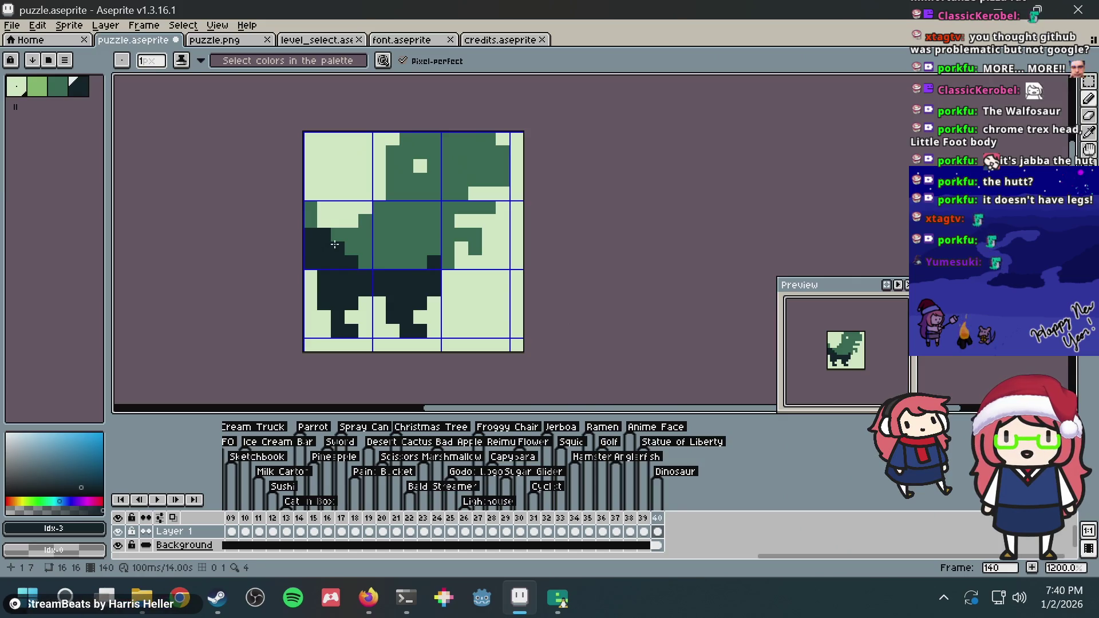
pyautogui.hotkey('ctrl', 'z')
# Undo the remaining leg and tail shading and save puzzle.aseprite
pyautogui.click(362, 256)
pyautogui.hotkey('ctrl', 'z')
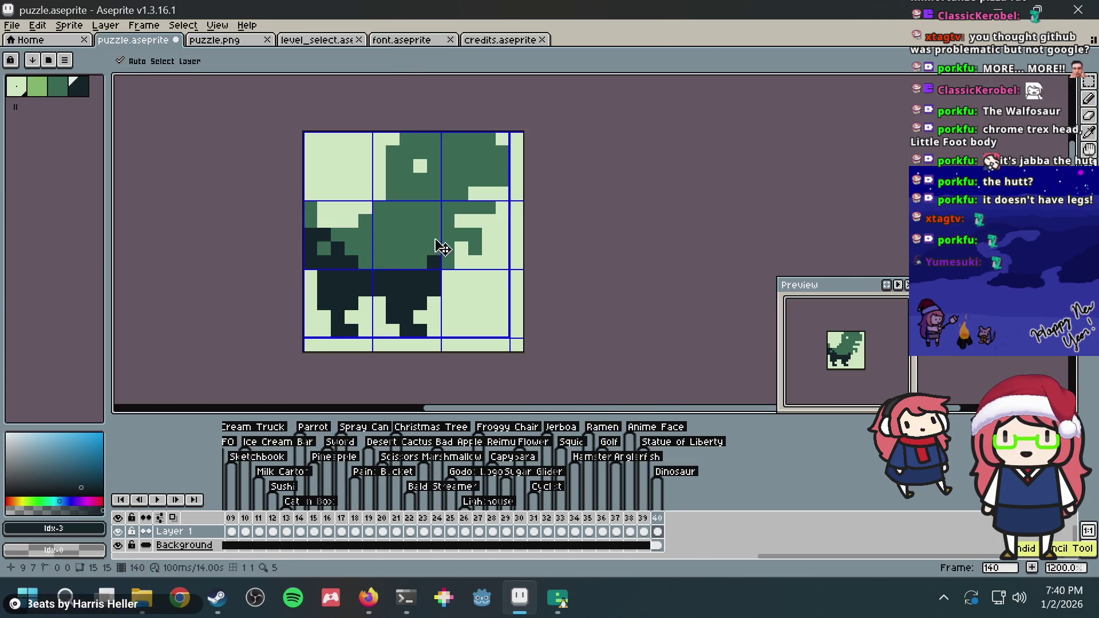
pyautogui.hotkey('ctrl', 'z')
pyautogui.hotkey('ctrl', 'z')
pyautogui.hotkey('ctrl', 'z')
pyautogui.hotkey('ctrl', 'z')
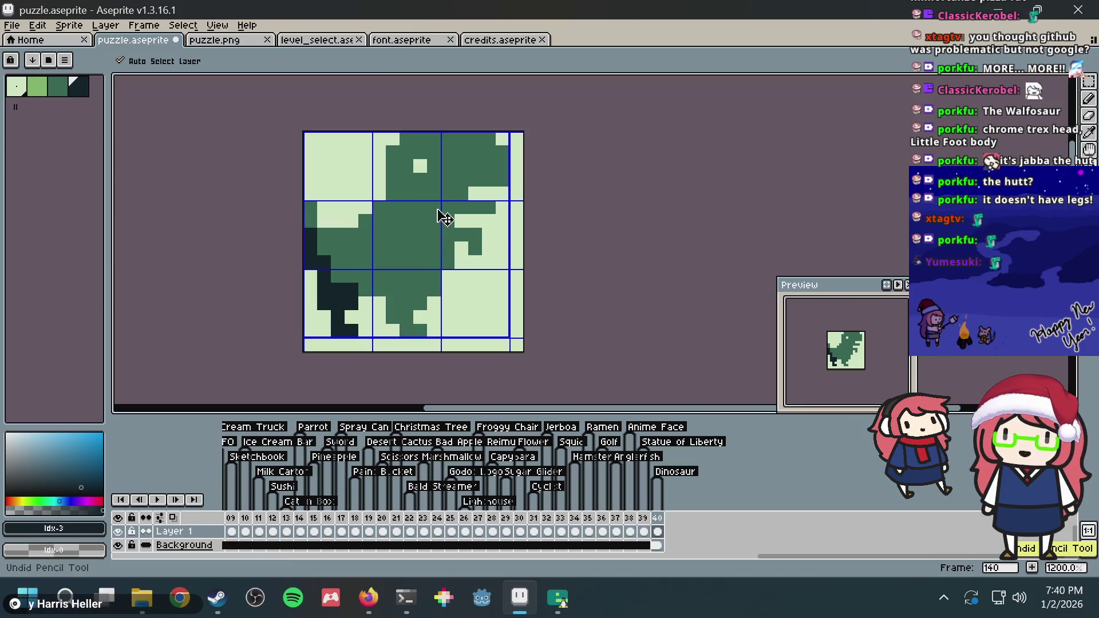
pyautogui.hotkey('ctrl', 'z')
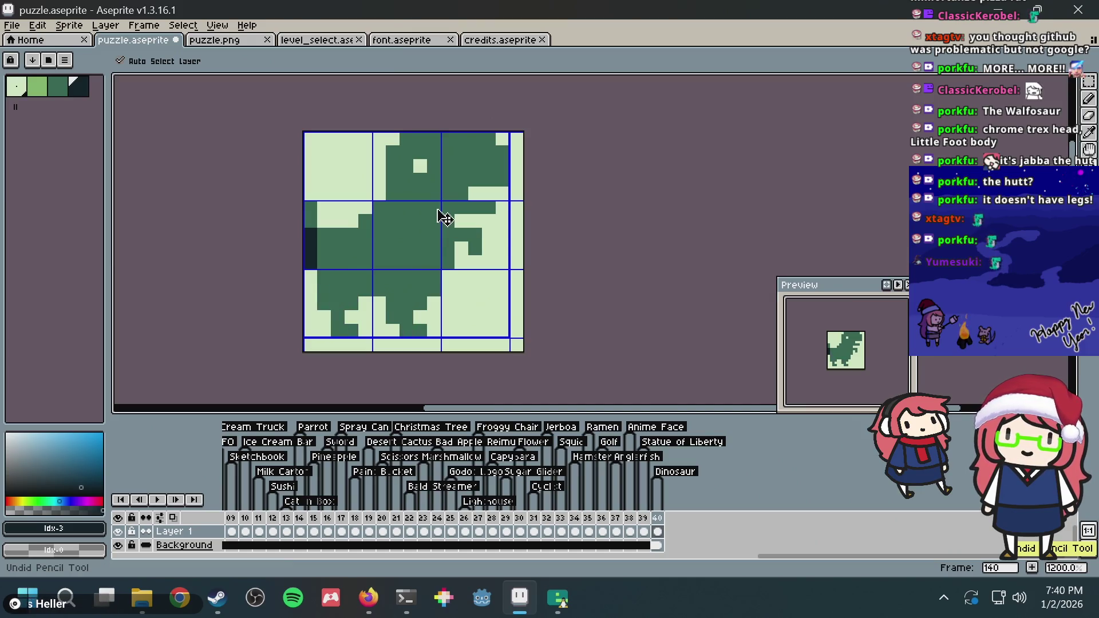
pyautogui.hotkey('ctrl', 'z')
pyautogui.hotkey('ctrl', 's')
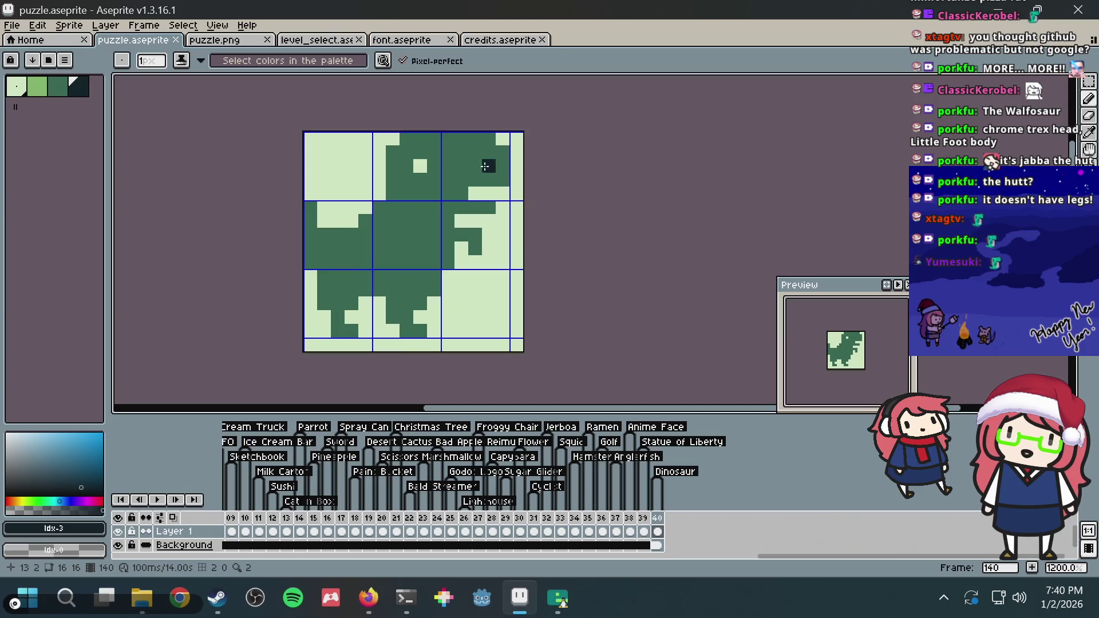
pyautogui.hotkey('ctrl', 's')
pyautogui.hotkey('ctrl', 's')
# Check the reference dino and paint two dark green pixels on the body
pyautogui.hotkey('alt', 'Tab')
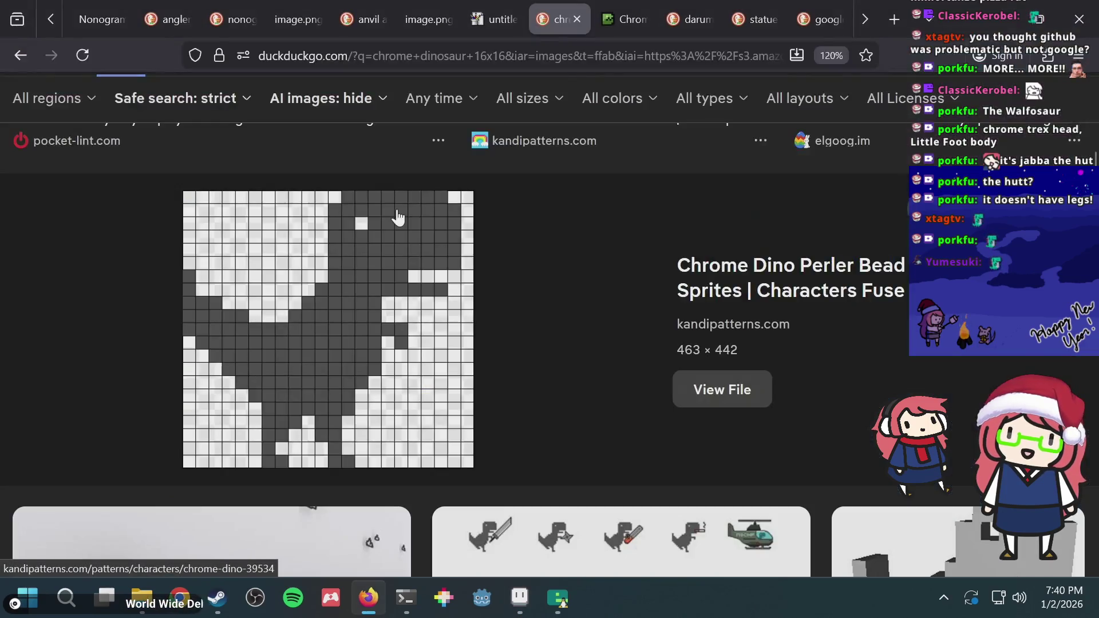
pyautogui.hotkey('alt', 'Tab')
pyautogui.keyDown('alt'); pyautogui.click(353, 228); pyautogui.keyUp('alt')
pyautogui.click(323, 215)
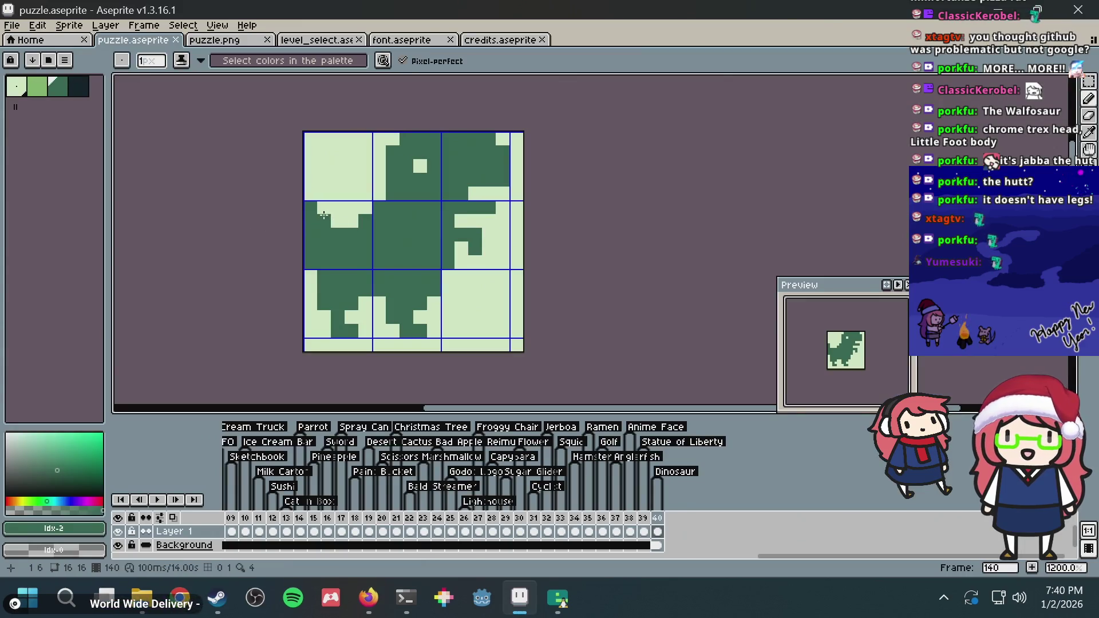
# Save, compare with the reference dino, and paint a light green pixel in the lower-left tile
pyautogui.hotkey('ctrl', 's')
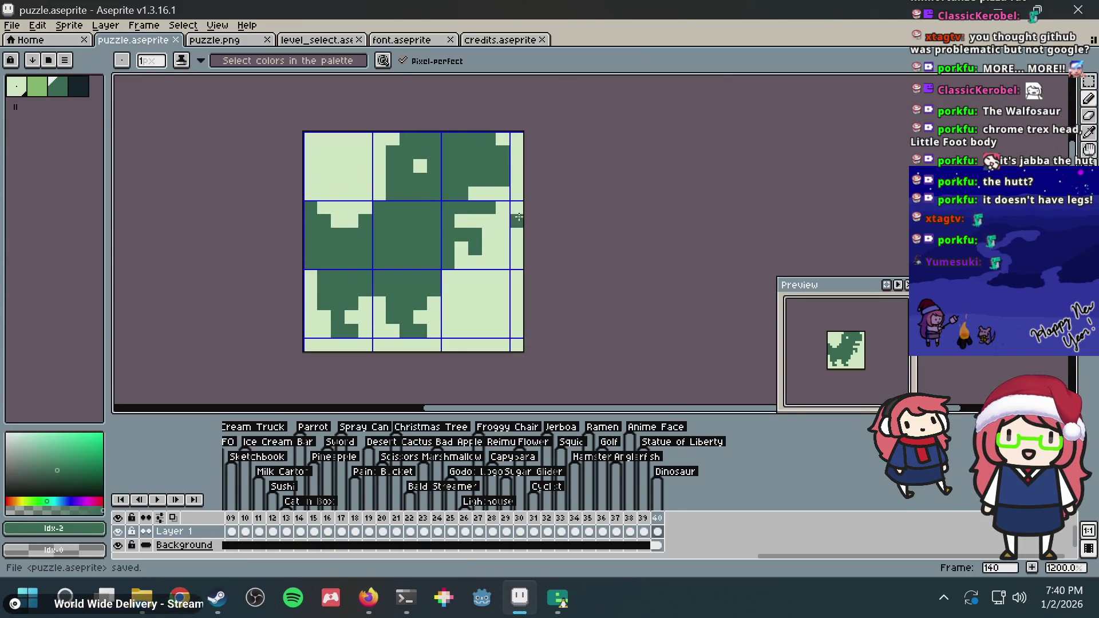
pyautogui.hotkey('alt', 'Tab')
pyautogui.hotkey('alt', 'Tab')
pyautogui.keyDown('alt'); pyautogui.click(312, 279); pyautogui.keyUp('alt')
pyautogui.click(324, 299)
# Shift the dark leg block one pixel right and touch it up with dark and light green
pyautogui.press('m')
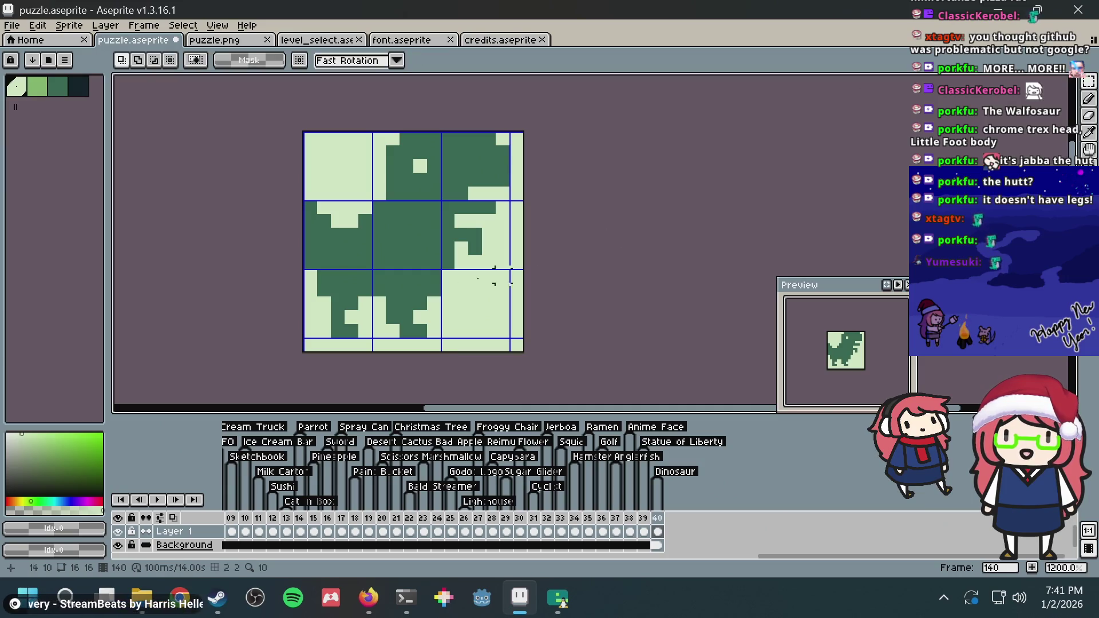
pyautogui.moveTo(314, 294)
pyautogui.mouseDown()
pyautogui.moveTo(331, 338)
pyautogui.moveTo(344, 320)
pyautogui.mouseUp()
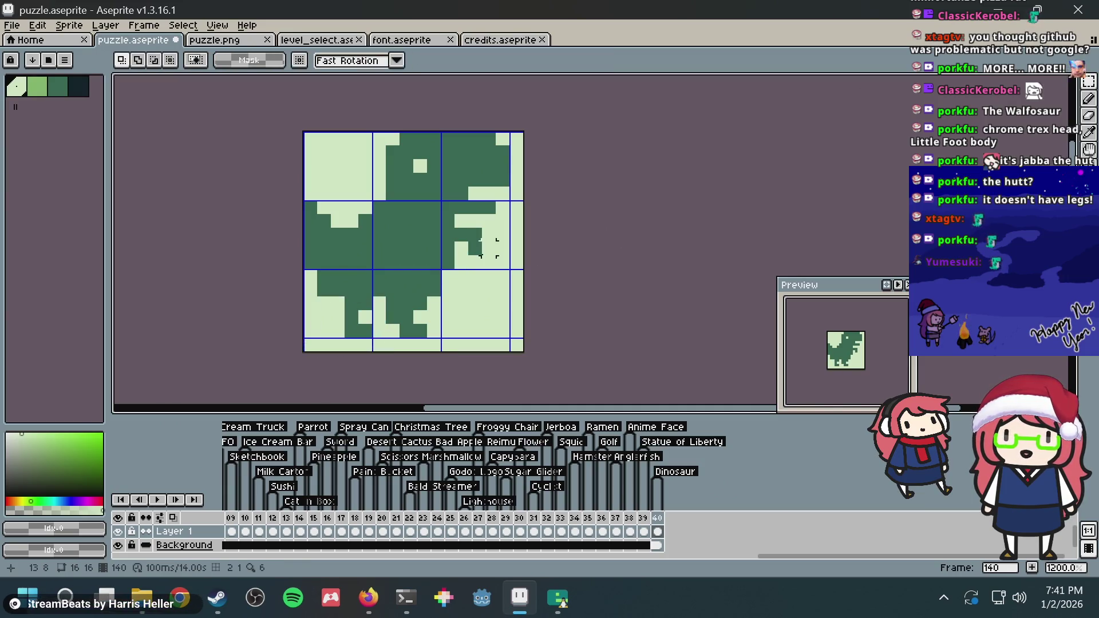
pyautogui.press('b')
pyautogui.keyDown('alt'); pyautogui.click(337, 298); pyautogui.keyUp('alt')
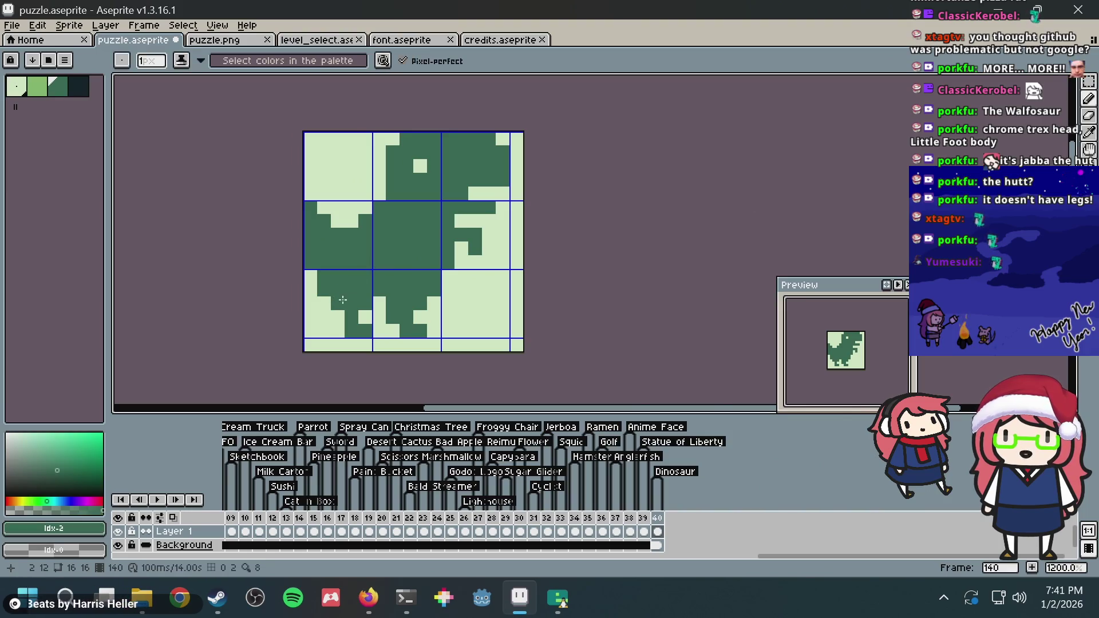
pyautogui.keyDown('alt'); pyautogui.click(389, 312); pyautogui.keyUp('alt')
pyautogui.press('v')
pyautogui.press('b')
pyautogui.hotkey('ctrl', 's')
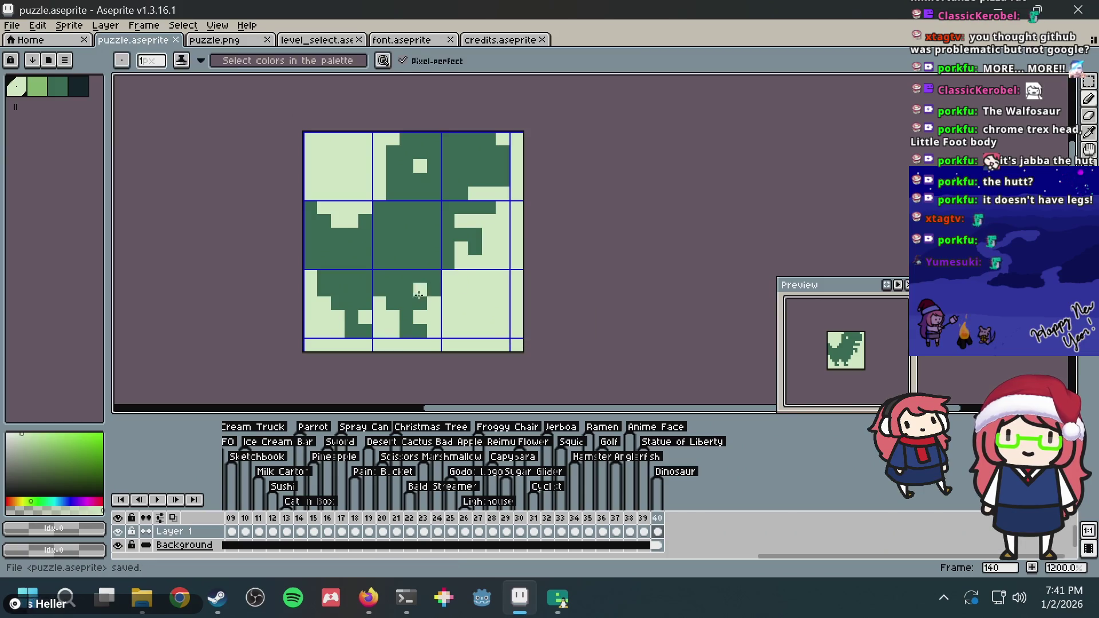
# Recheck the reference, paint a pixel in the middle-left tile, and save puzzle.aseprite
pyautogui.keyDown('alt'); pyautogui.click(407, 297); pyautogui.keyUp('alt')
pyautogui.hotkey('ctrl', 's')
pyautogui.hotkey('alt', 'Tab')
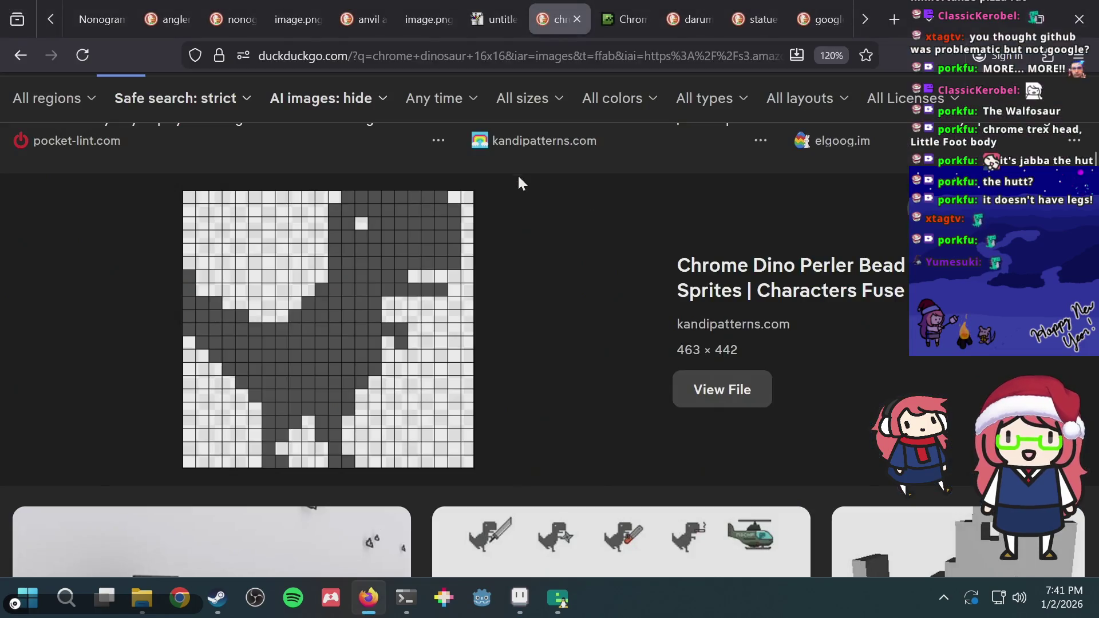
pyautogui.hotkey('alt', 'Tab')
pyautogui.click(338, 234)
pyautogui.hotkey('ctrl', 's')
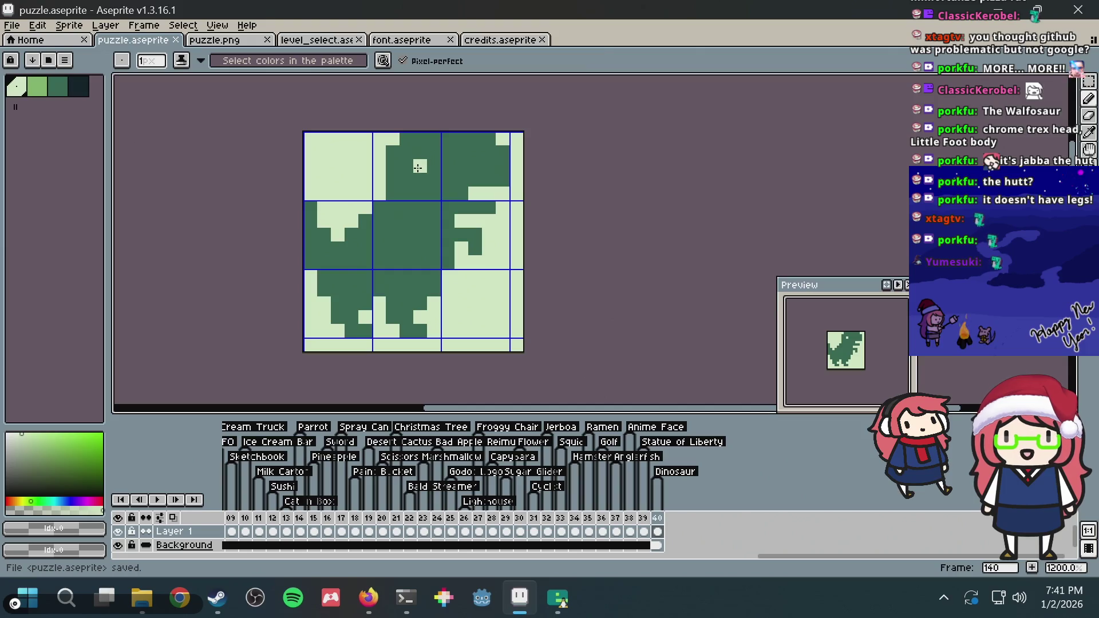
# Draw a darkest-green L-shaped shadow in the centre tile, fixing its bottom pixel
pyautogui.hotkey('ctrl', 's')
pyautogui.moveTo(463, 232); pyautogui.dragTo(442, 238)
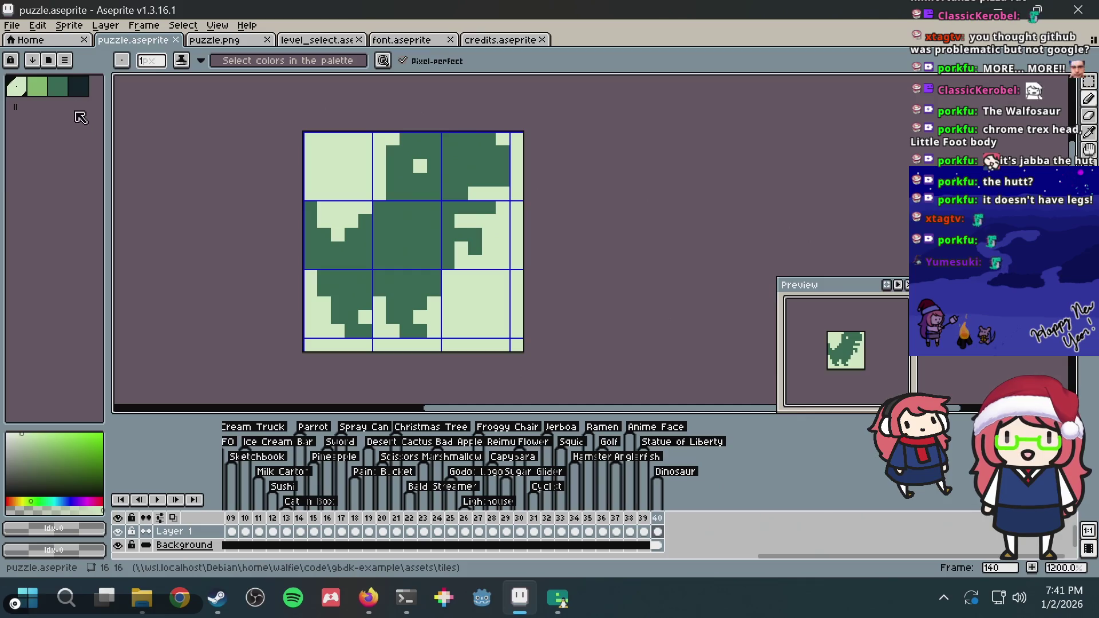
pyautogui.click(81, 89)
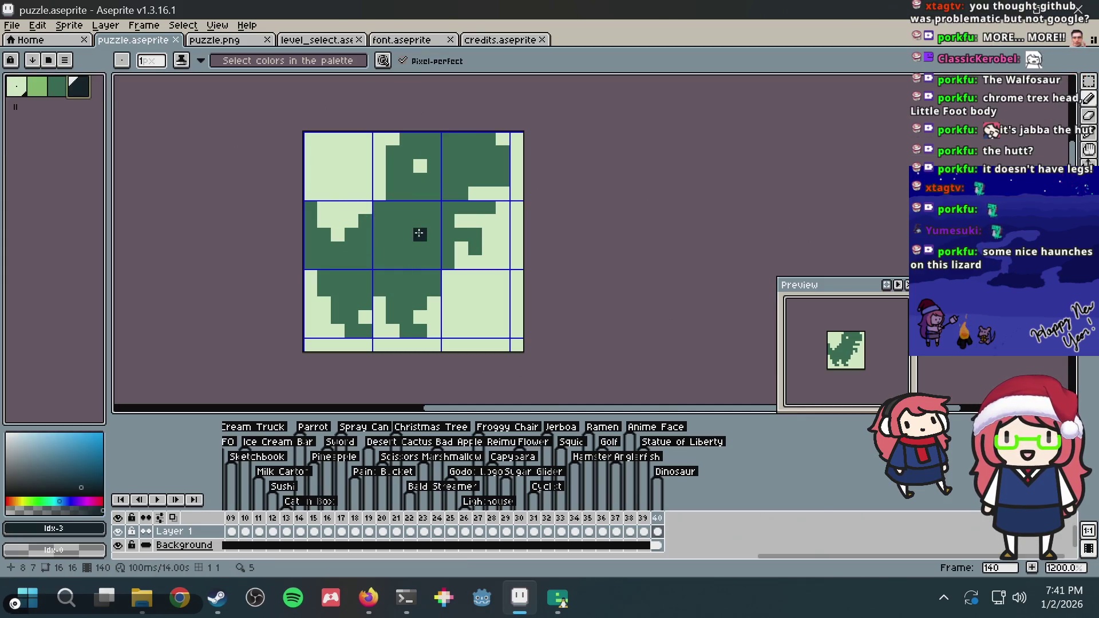
pyautogui.moveTo(405, 235); pyautogui.dragTo(420, 249)
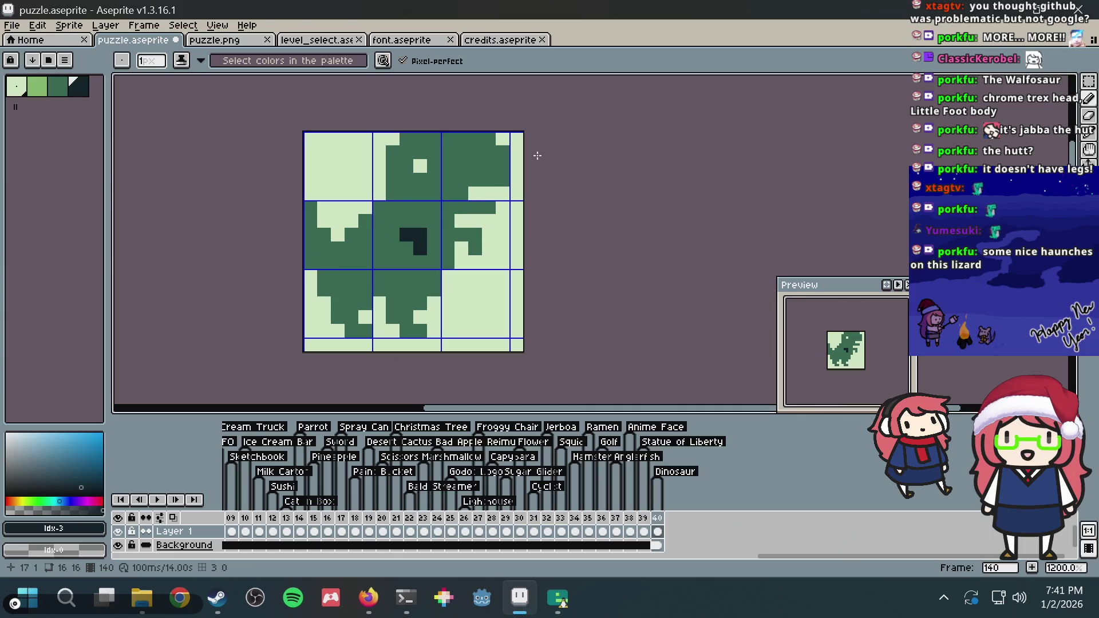
pyautogui.hotkey('ctrl', 's')
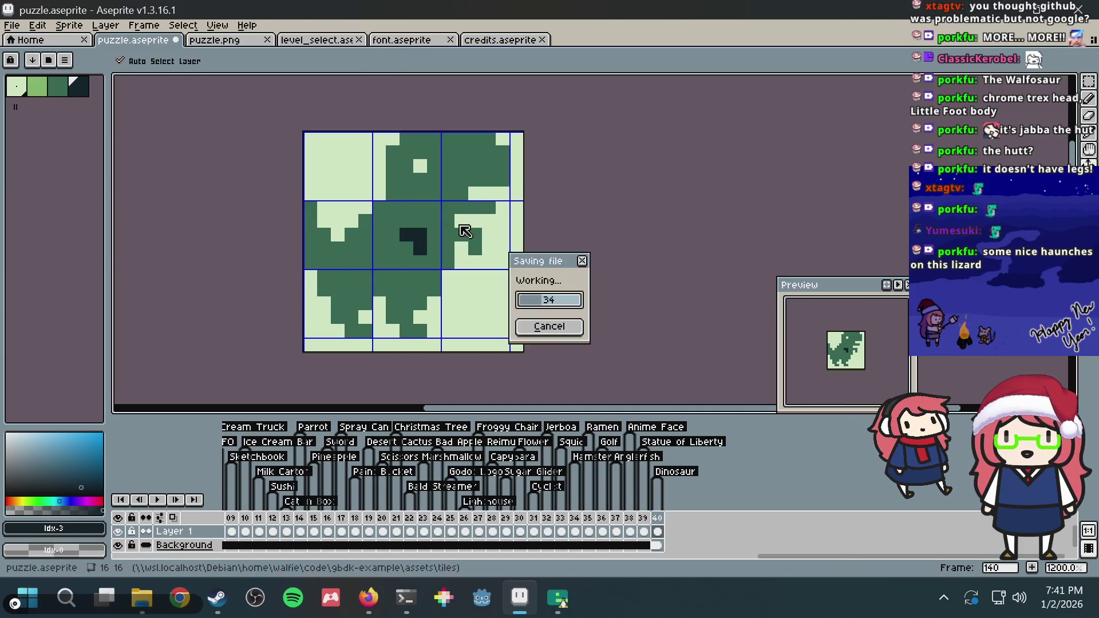
pyautogui.rightClick(420, 248)
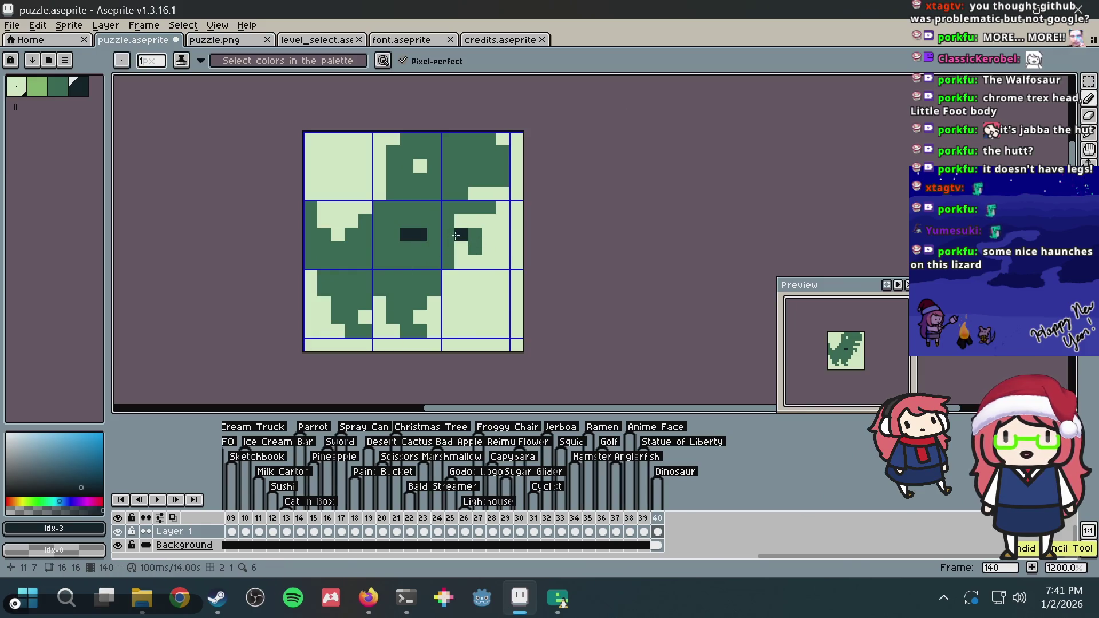
pyautogui.click(420, 248)
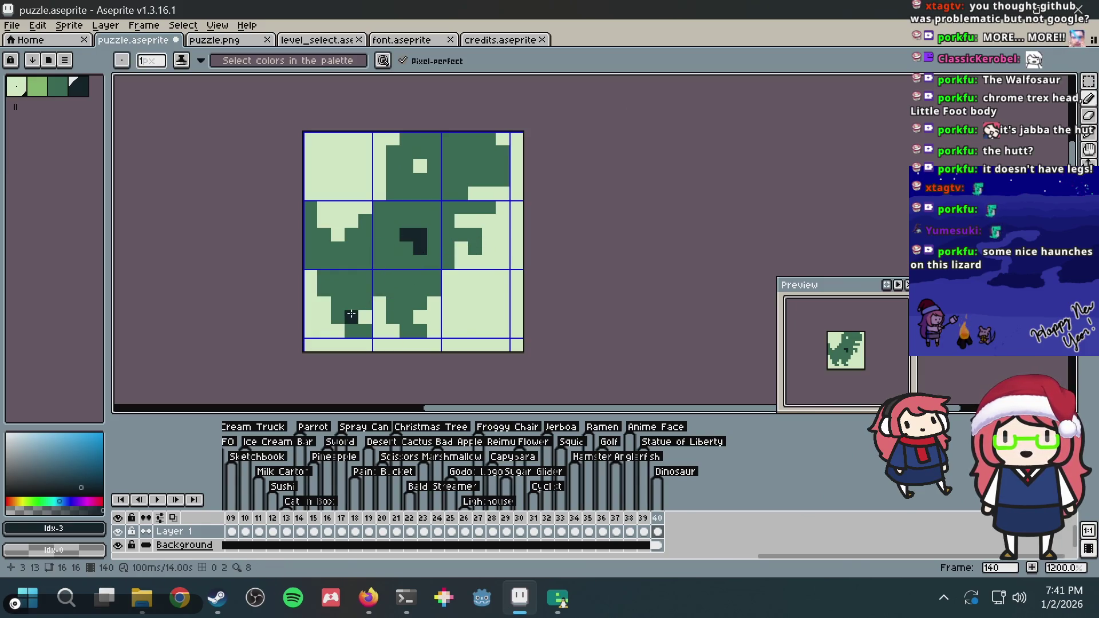
# Shade the lower-middle leg and the mouth with darkest green, filling the leg's enclosed area
pyautogui.moveTo(335, 303); pyautogui.dragTo(365, 304)
pyautogui.click(338, 317)
pyautogui.click(352, 317)
pyautogui.click(352, 331)
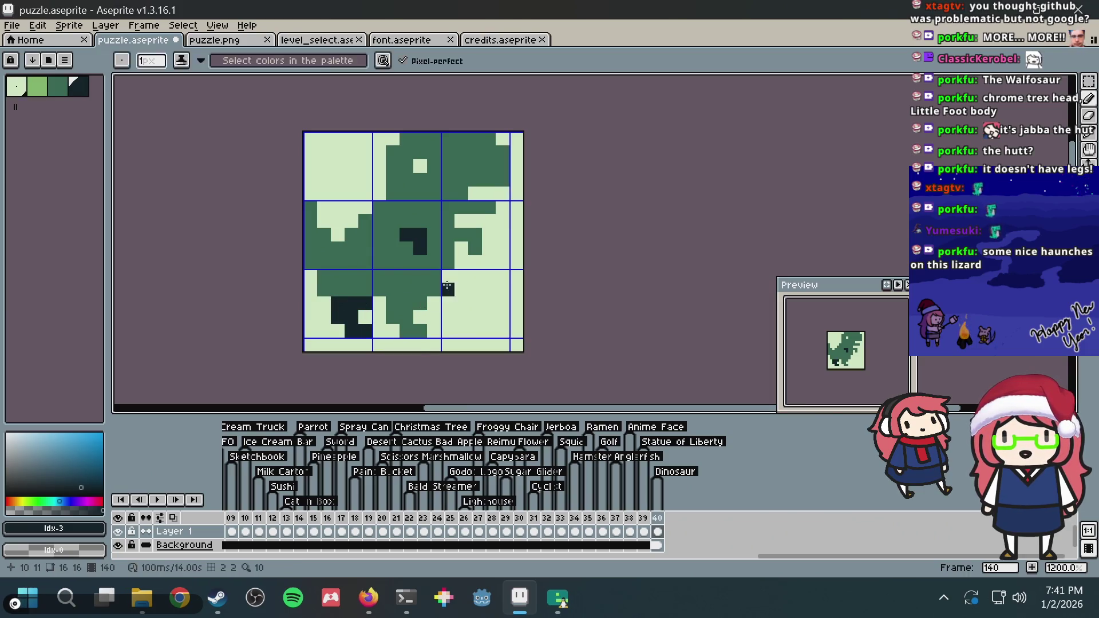
pyautogui.hotkey('ctrl', 'z')
pyautogui.hotkey('ctrl', 'z')
pyautogui.hotkey('ctrl', 'z')
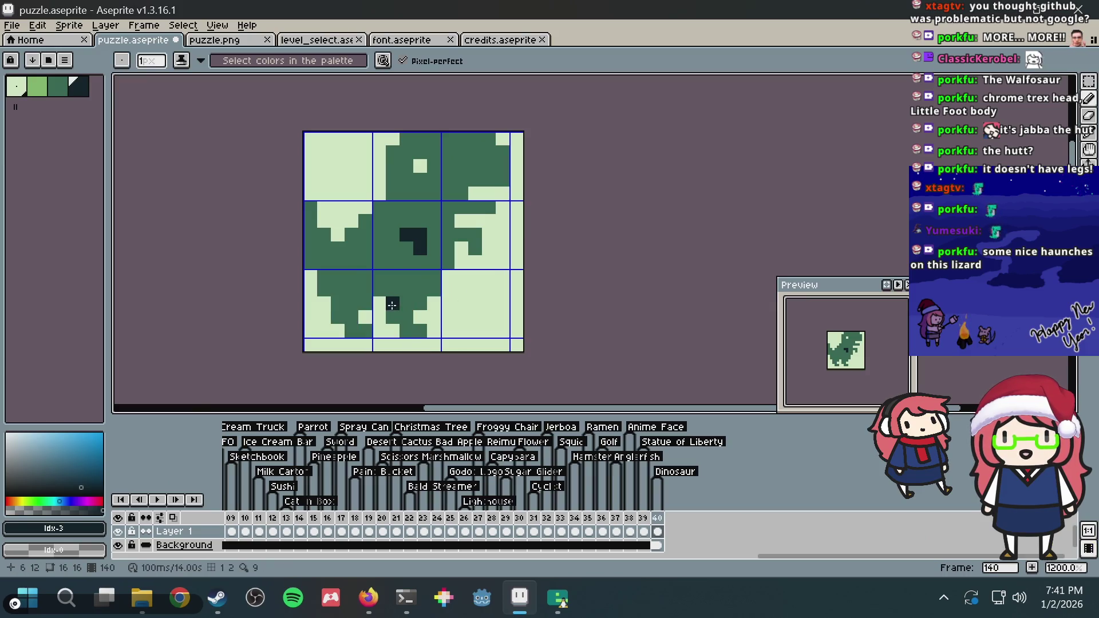
pyautogui.moveTo(392, 305)
pyautogui.mouseDown()
pyautogui.moveTo(433, 275)
pyautogui.moveTo(413, 295)
pyautogui.mouseUp()
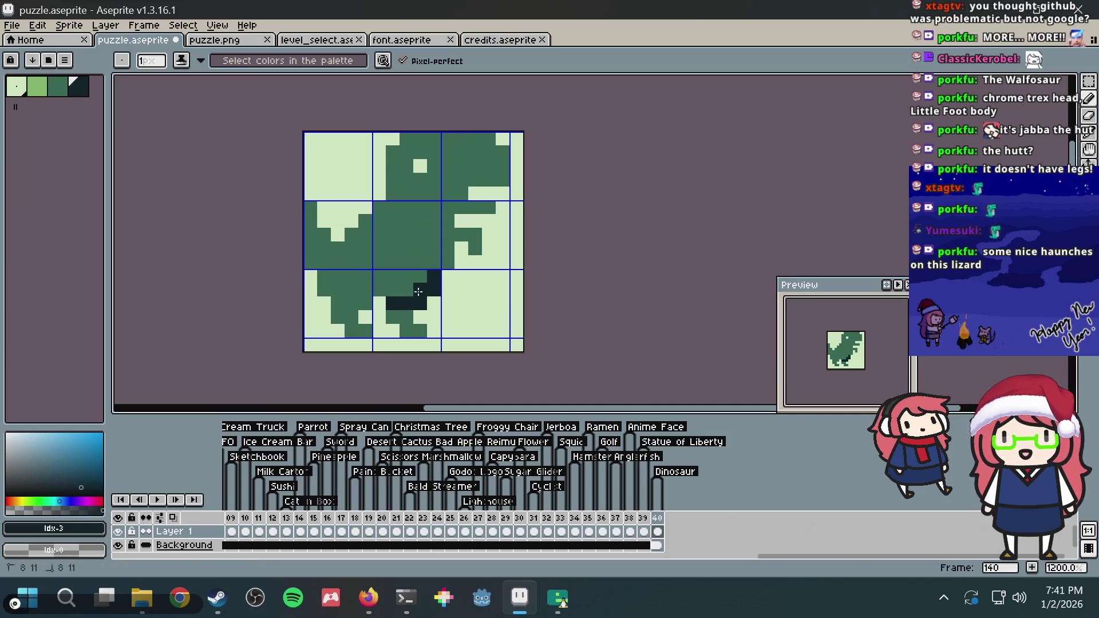
pyautogui.press('g')
pyautogui.click(398, 317)
pyautogui.press('b')
pyautogui.moveTo(461, 234); pyautogui.dragTo(478, 246)
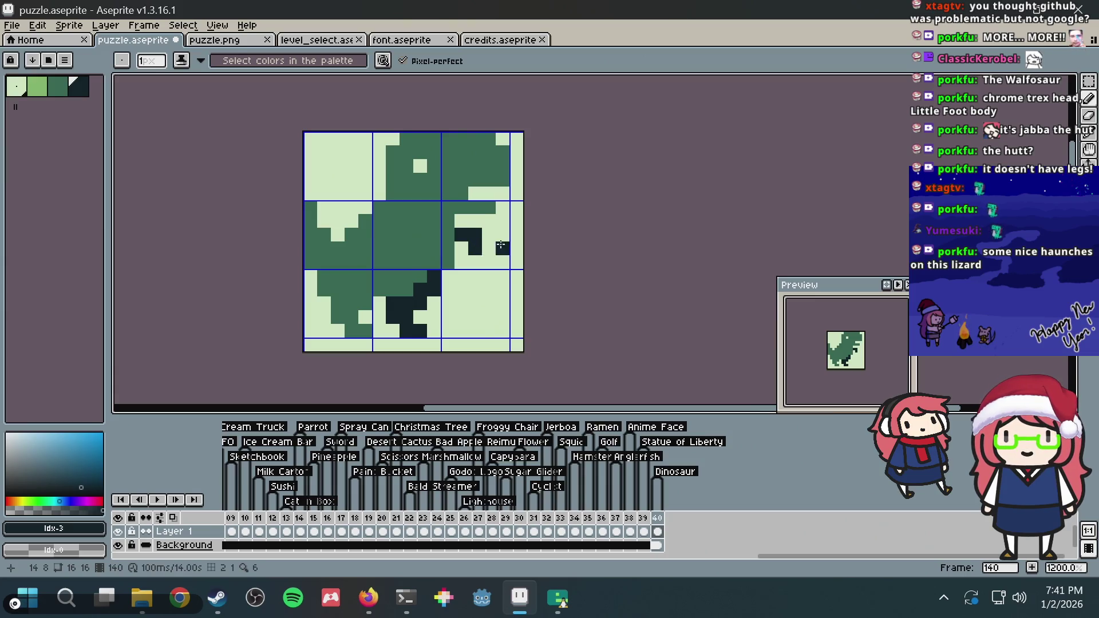
# Add a lightest-green highlight in the centre tile
pyautogui.keyDown('alt'); pyautogui.click(420, 166); pyautogui.keyUp('alt')
pyautogui.click(404, 206)
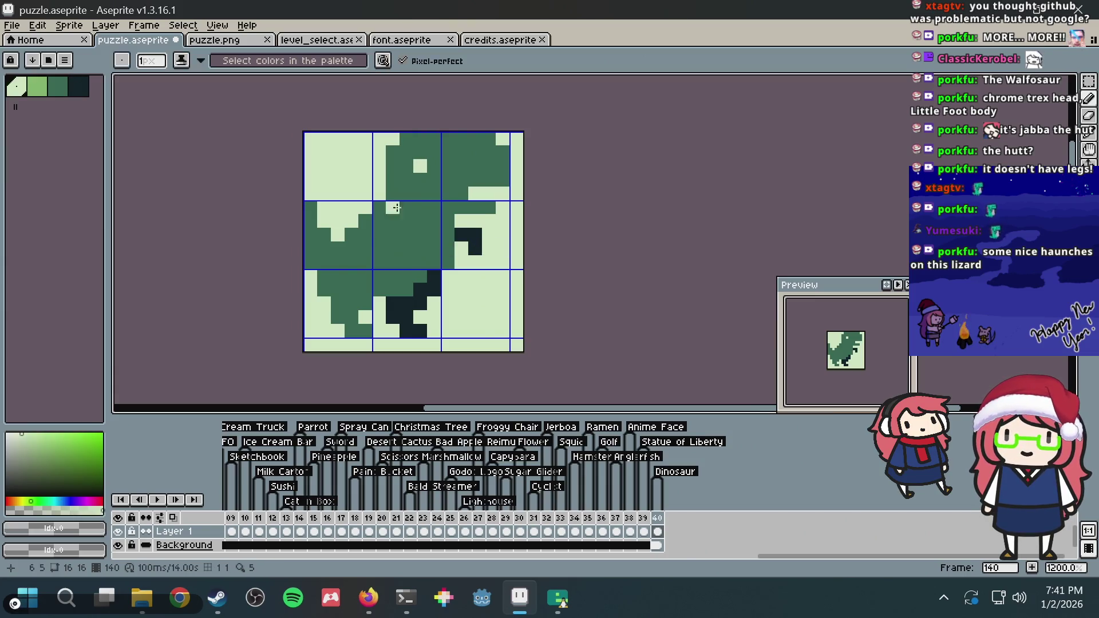
pyautogui.moveTo(406, 235); pyautogui.dragTo(420, 248)
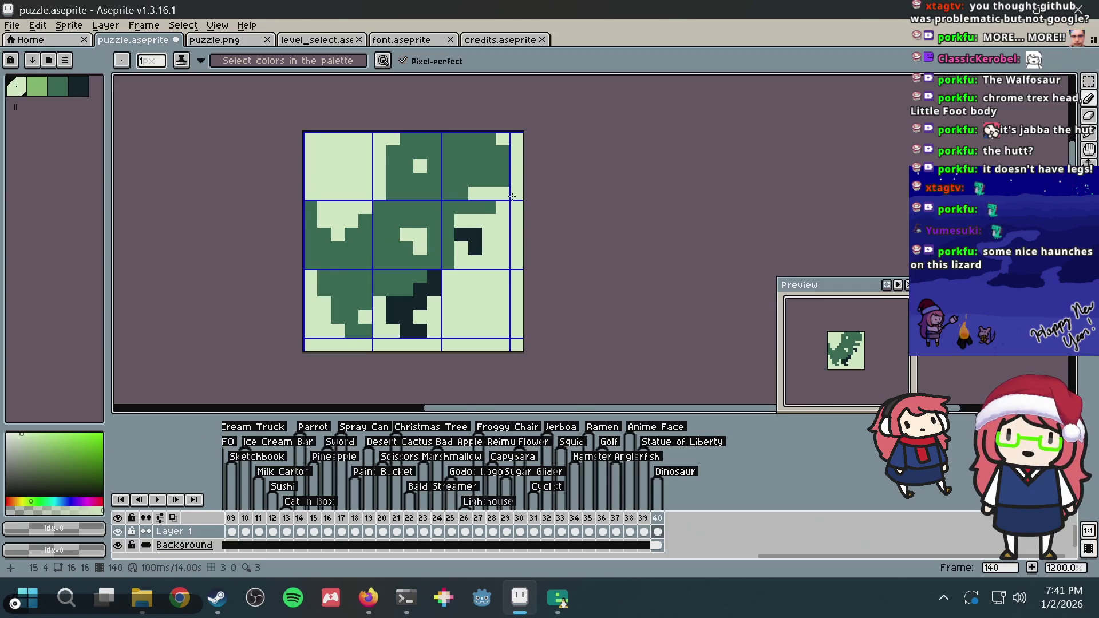
pyautogui.hotkey('ctrl', 'z')
pyautogui.hotkey('ctrl', 'y')
pyautogui.hotkey('ctrl', 'y')
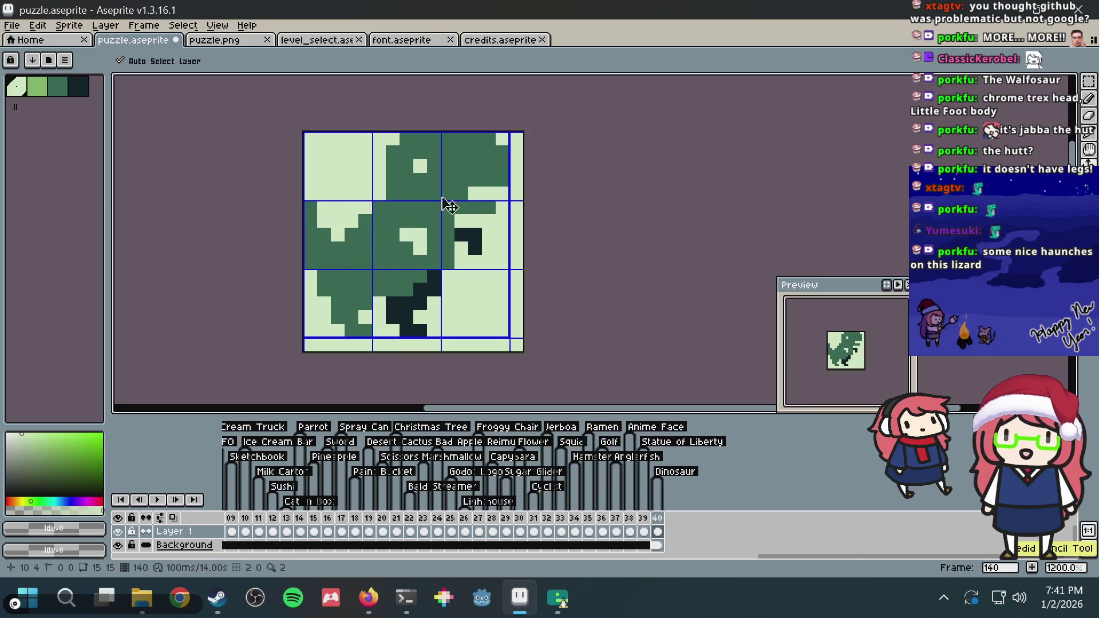
pyautogui.click(41, 91)
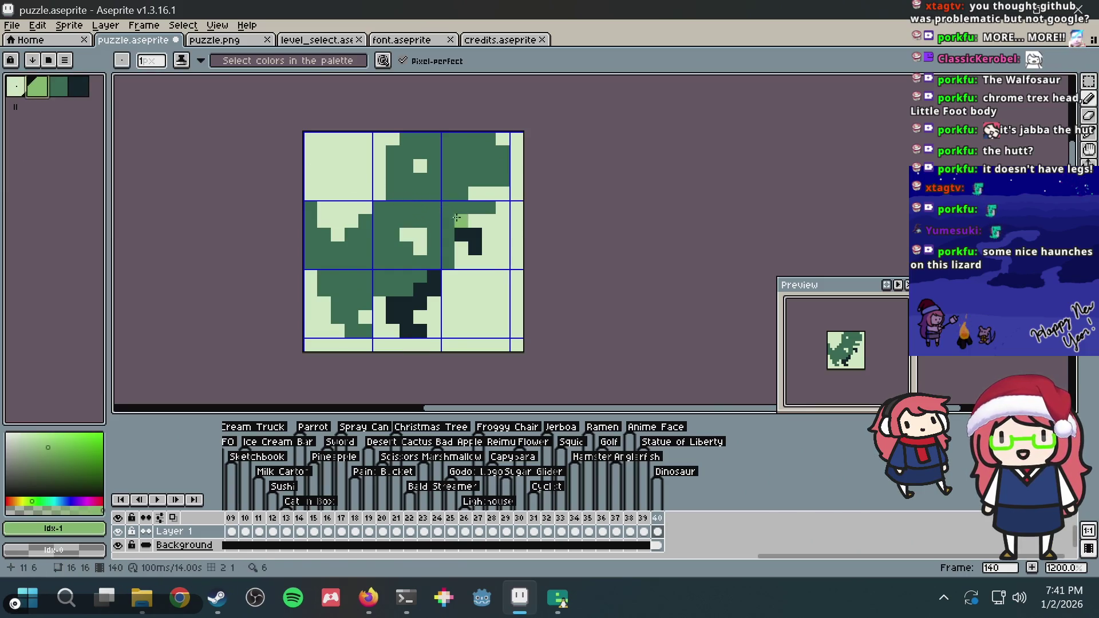
# Repaint the centre highlight in second-lightest green and add a dark pixel in the top-right tile
pyautogui.moveTo(420, 234); pyautogui.dragTo(420, 248)
pyautogui.hotkey('ctrl', 's')
pyautogui.click(498, 170)
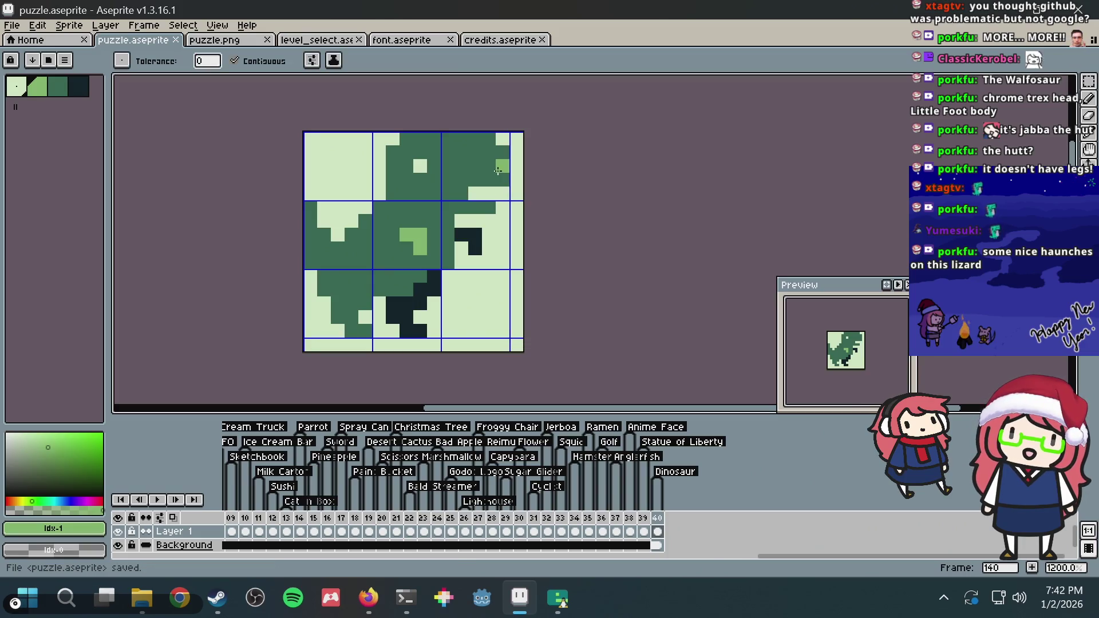
pyautogui.keyDown('alt'); pyautogui.click(430, 279); pyautogui.keyUp('alt')
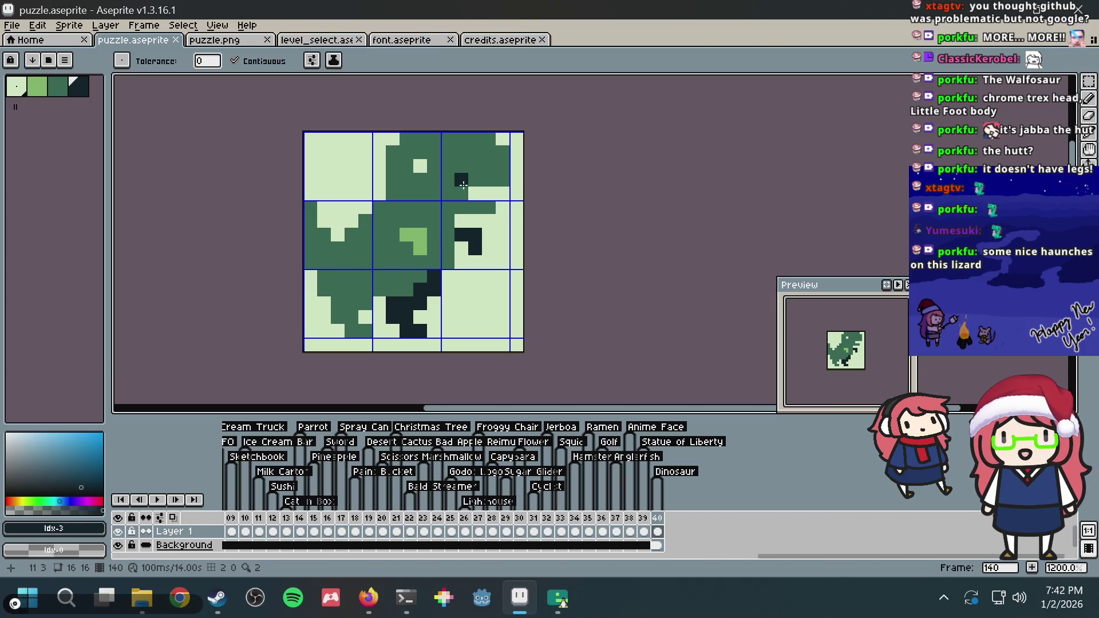
pyautogui.click(454, 192)
pyautogui.hotkey('ctrl', 'z')
pyautogui.press('b')
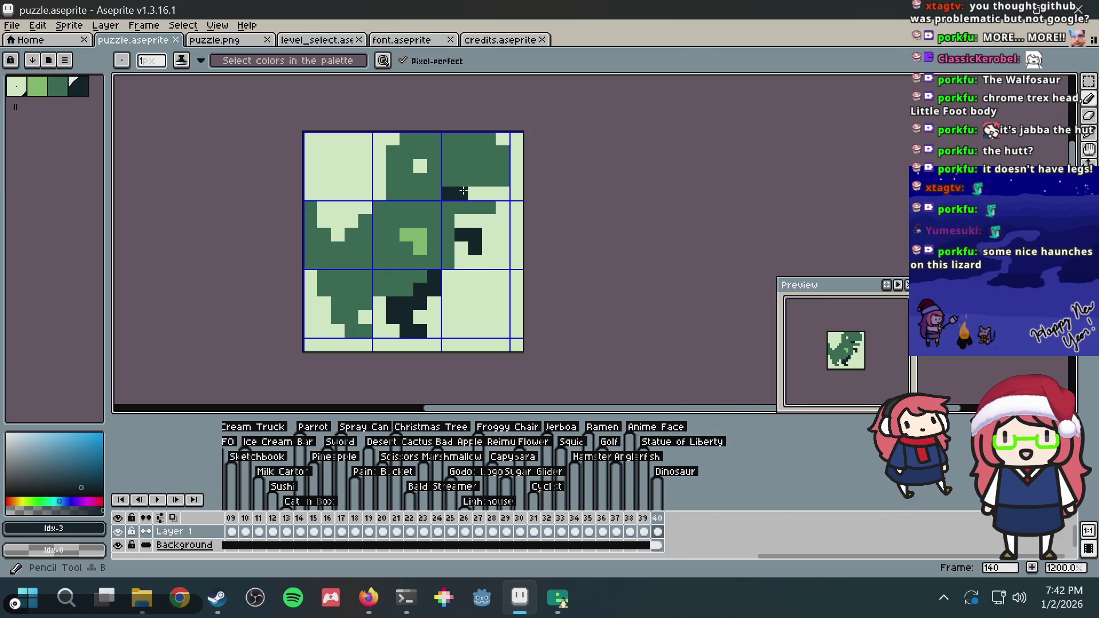
pyautogui.click(463, 191)
pyautogui.hotkey('ctrl', 's')
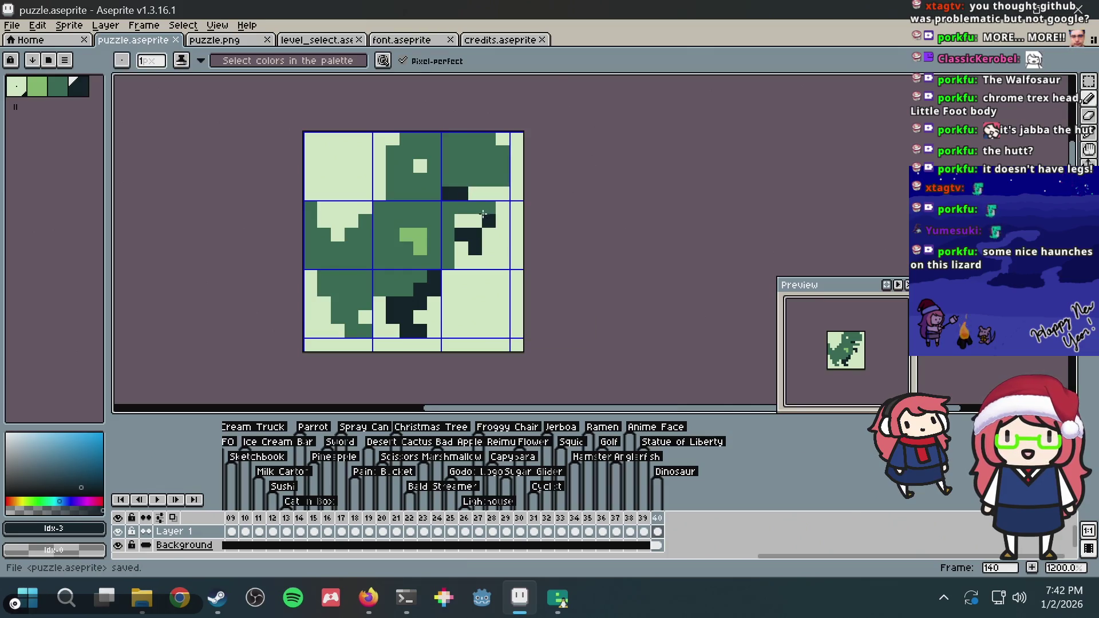
# Extend the dark shading under the head and darken head and eye pixels
pyautogui.scroll(4, 452, 166)
pyautogui.scroll(-1, 465, 153)
pyautogui.scroll(-1, 452, 172)
pyautogui.rightClick(442, 216)
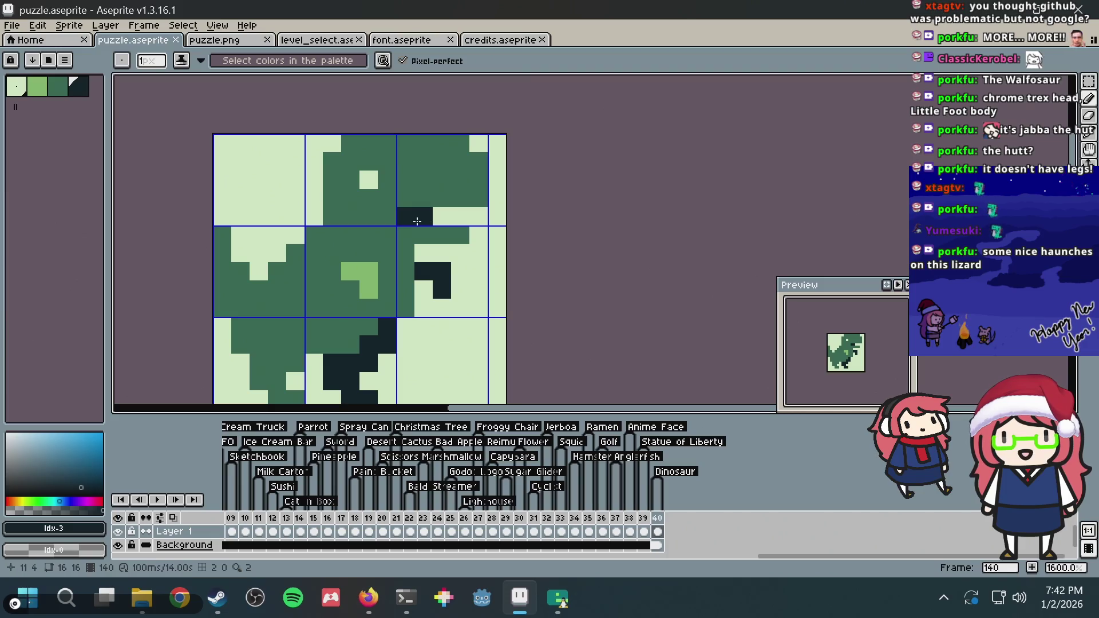
pyautogui.click(423, 217)
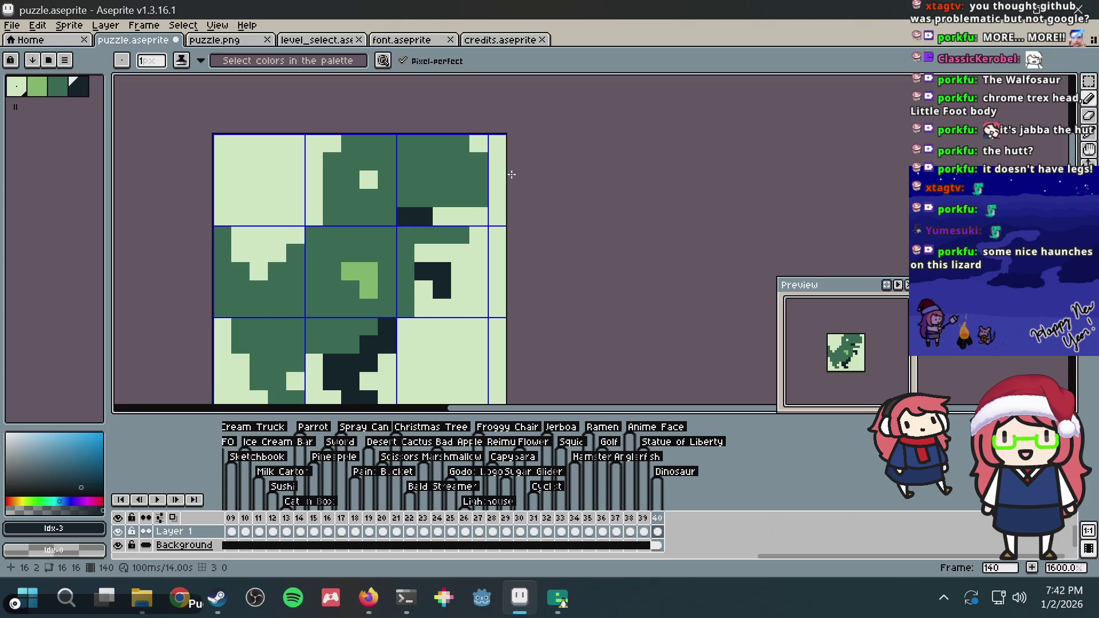
pyautogui.click(436, 213)
pyautogui.hotkey('ctrl', 's')
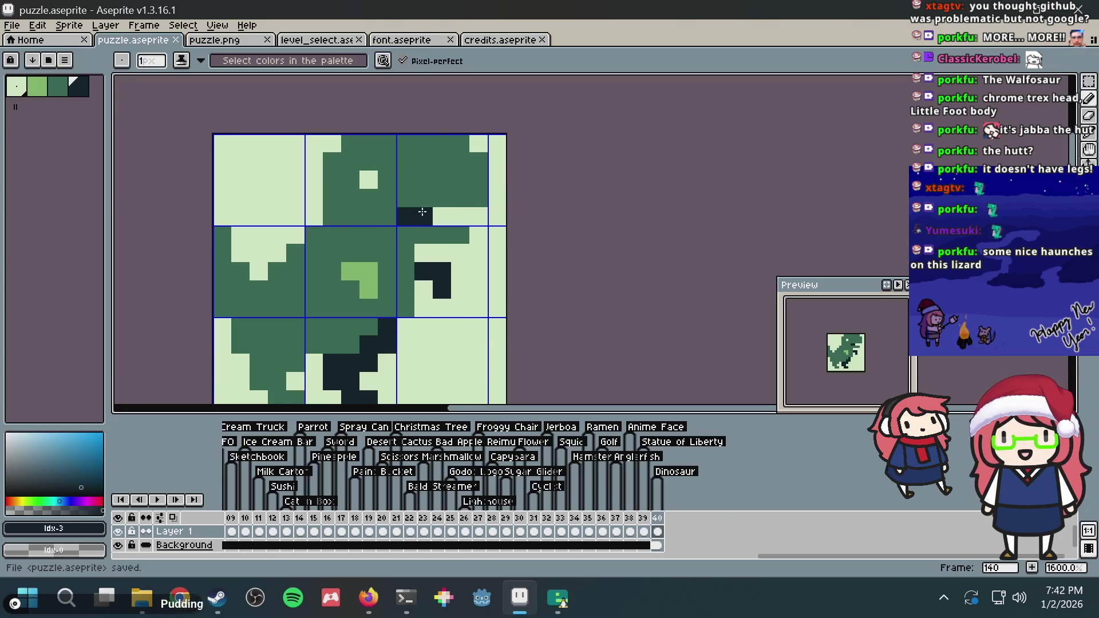
pyautogui.click(455, 159)
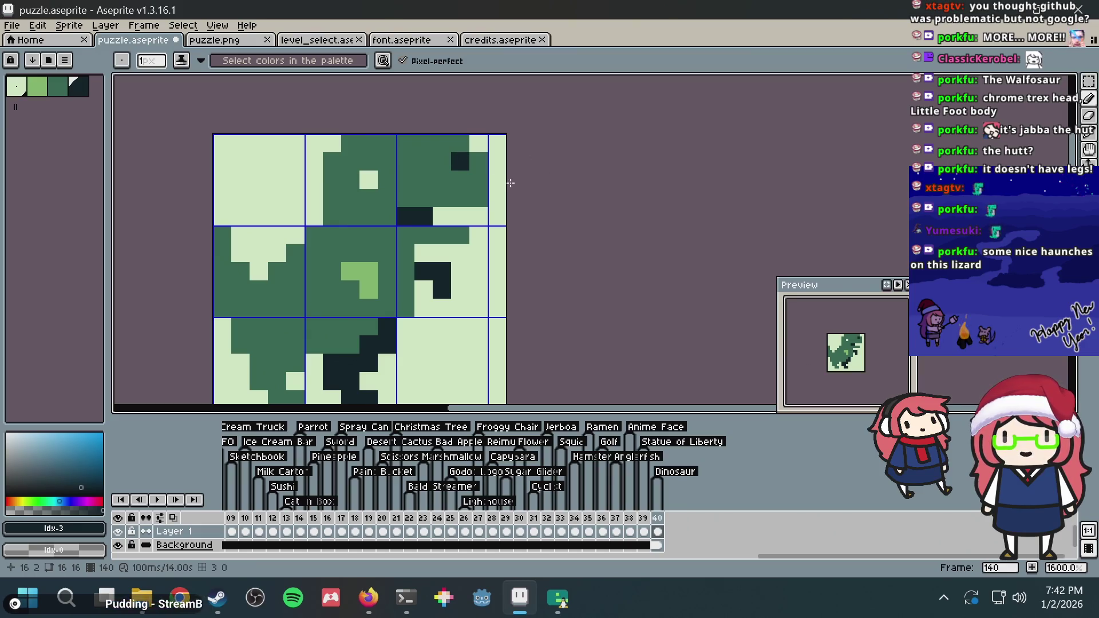
pyautogui.click(367, 181)
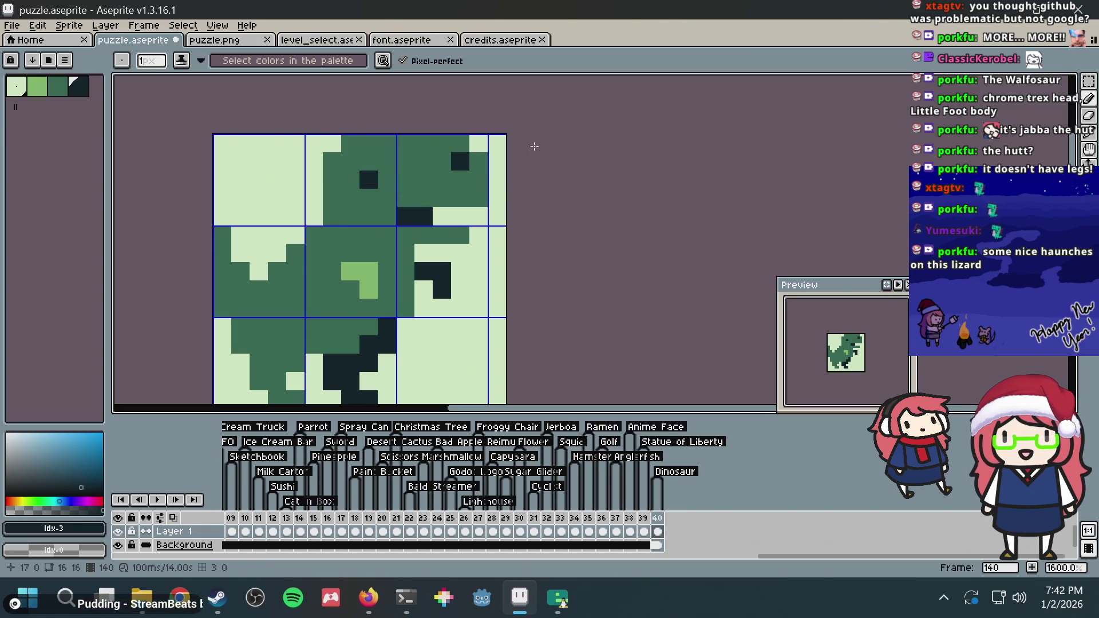
# Replace stray dark pixels around the eye and head with mid green
pyautogui.keyDown('alt'); pyautogui.click(395, 157); pyautogui.keyUp('alt')
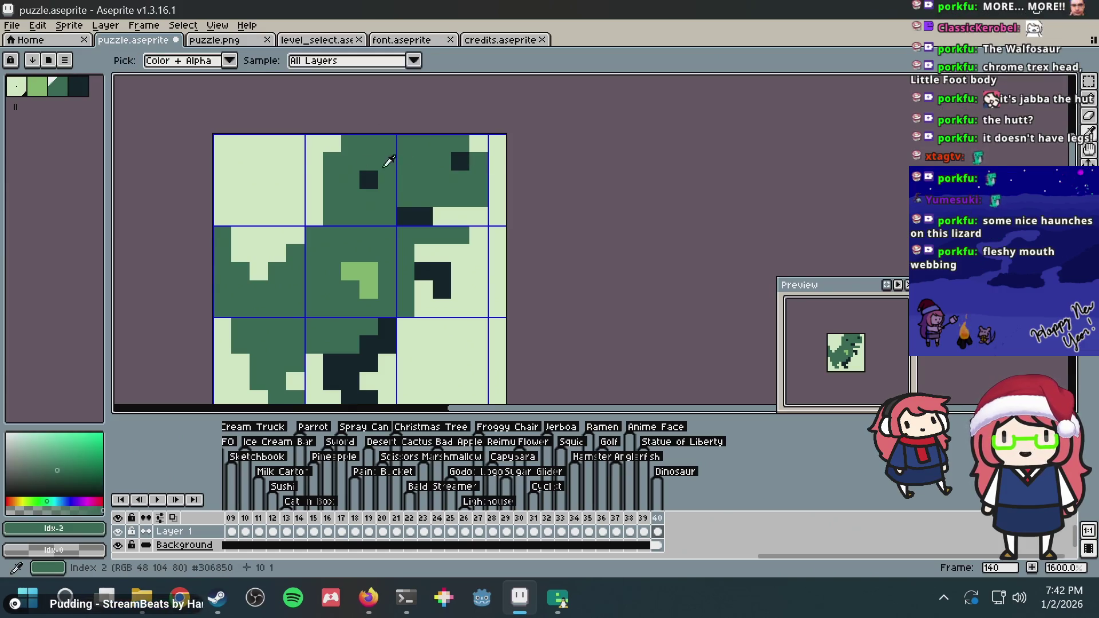
pyautogui.keyDown('alt'); pyautogui.click(281, 168); pyautogui.keyUp('alt')
pyautogui.click(369, 179)
pyautogui.click(459, 161)
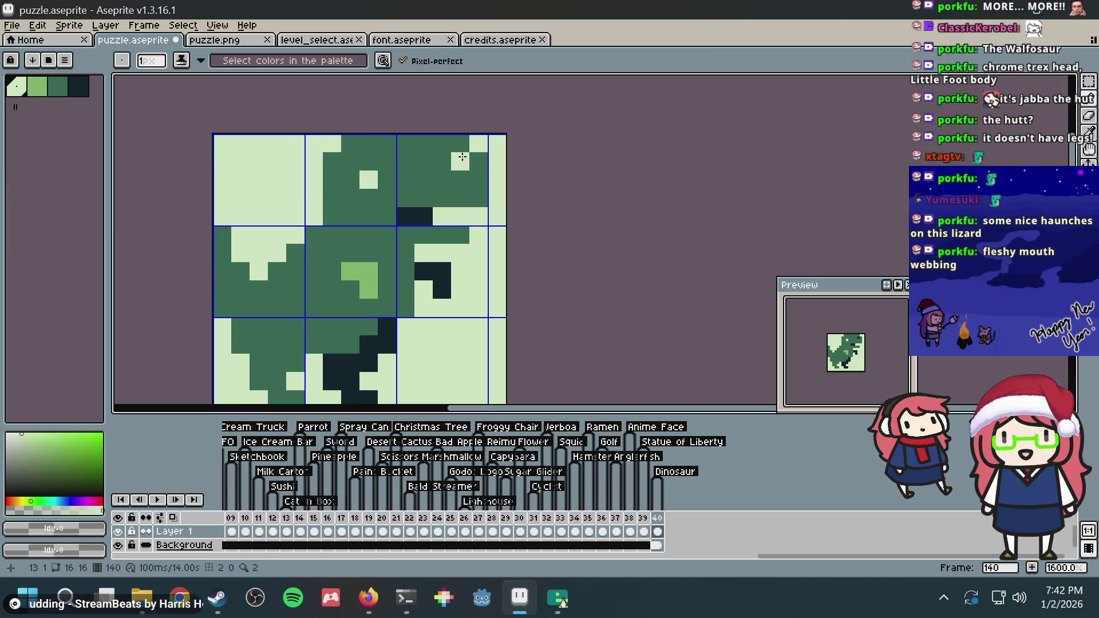
pyautogui.scroll(-1, 658, 154)
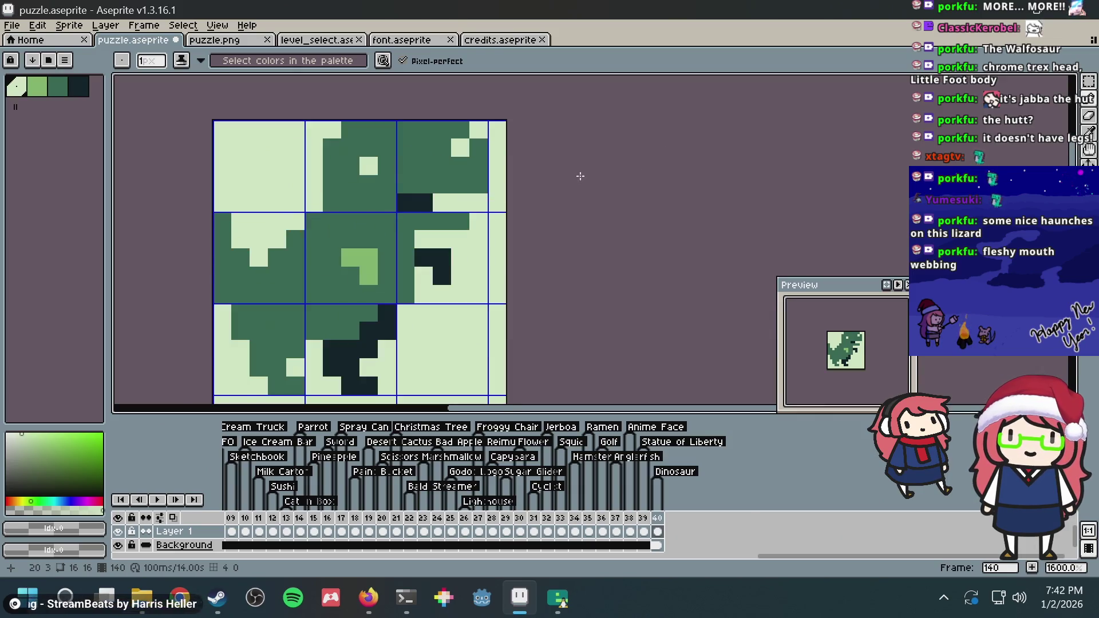
# Place light-green highlight pixels on the back and head, then save puzzle.aseprite
pyautogui.keyDown('alt'); pyautogui.click(366, 262); pyautogui.keyUp('alt')
pyautogui.click(368, 166)
pyautogui.click(460, 130)
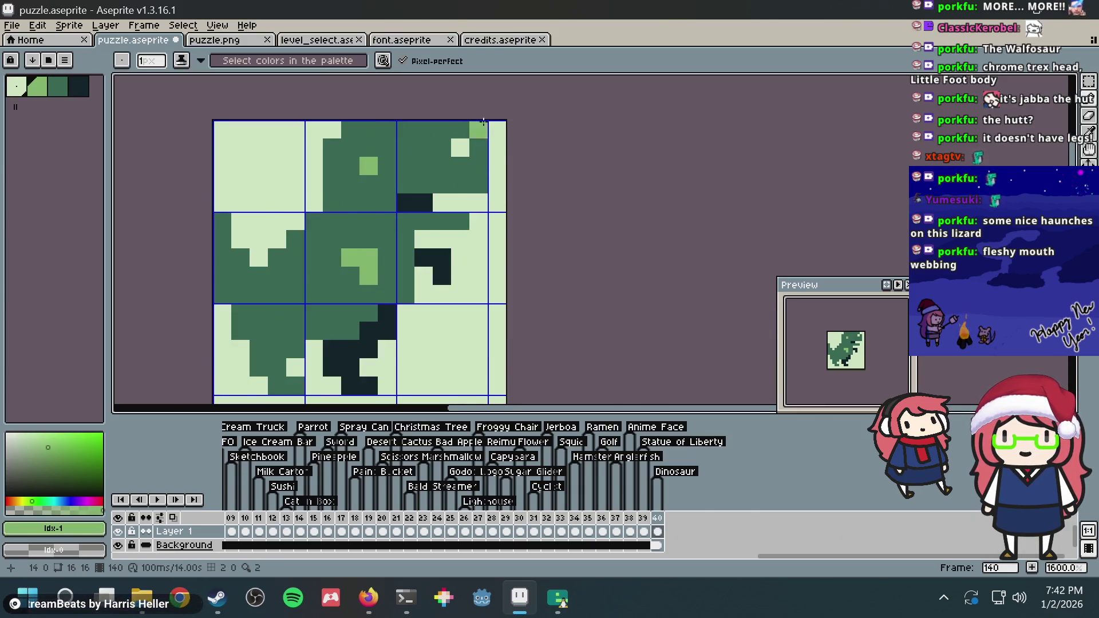
pyautogui.hotkey('ctrl', 'z')
pyautogui.click(461, 149)
pyautogui.hotkey('ctrl', 's')
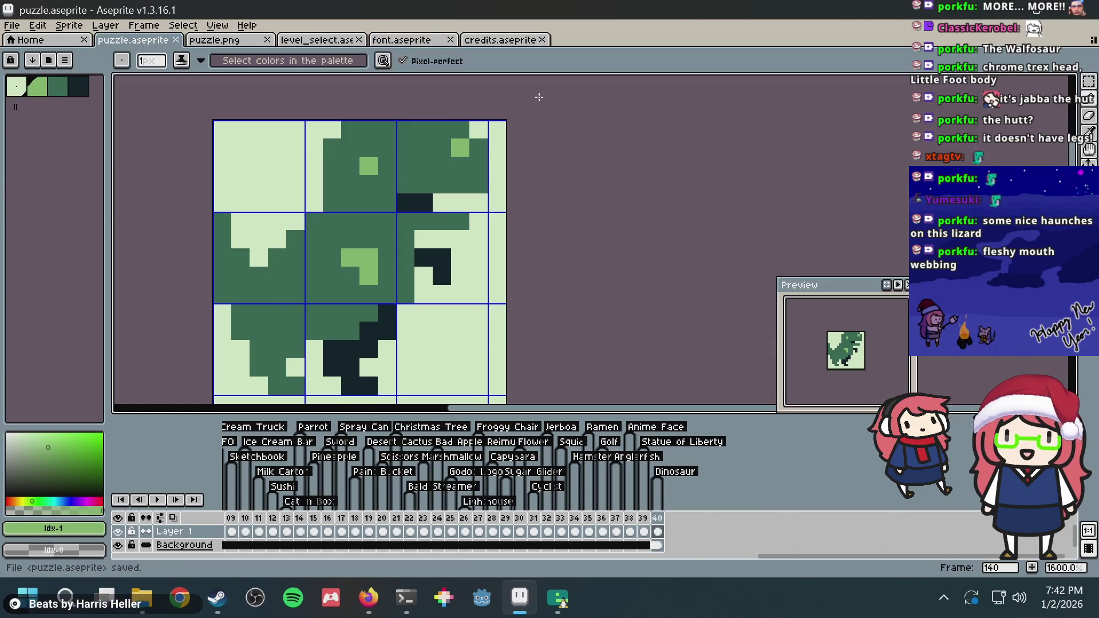
pyautogui.scroll(-1, 506, 128)
pyautogui.scroll(-1, 506, 128)
pyautogui.scroll(-2, 506, 128)
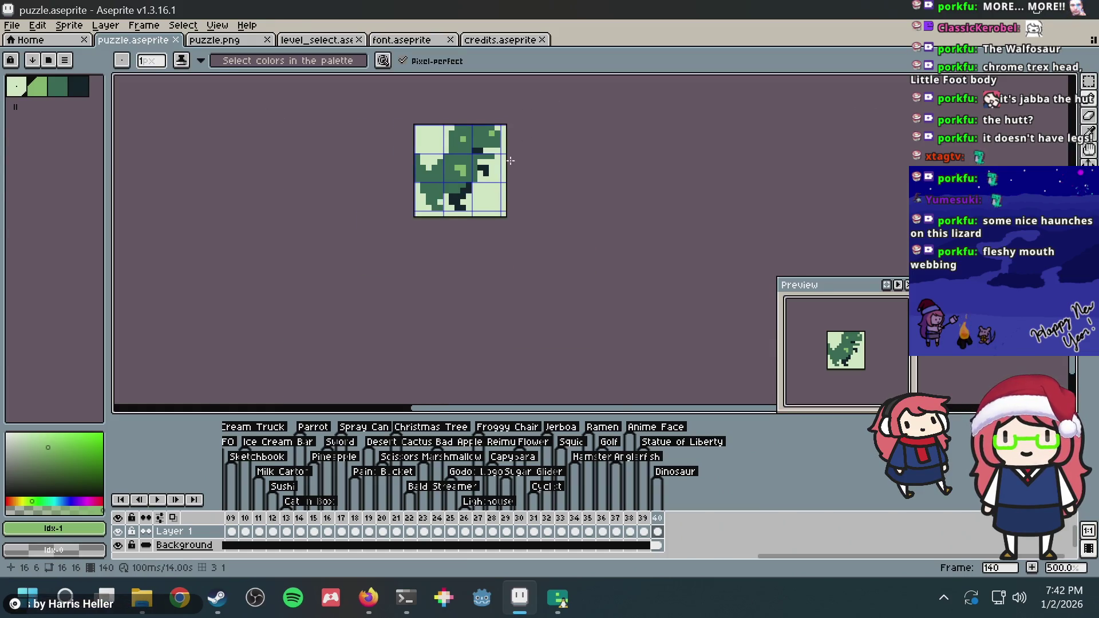
# Eyedrop dark green and darken the corner pixels beside the head
pyautogui.scroll(2, 504, 160)
pyautogui.scroll(2, 511, 184)
pyautogui.moveTo(511, 185); pyautogui.dragTo(513, 253)
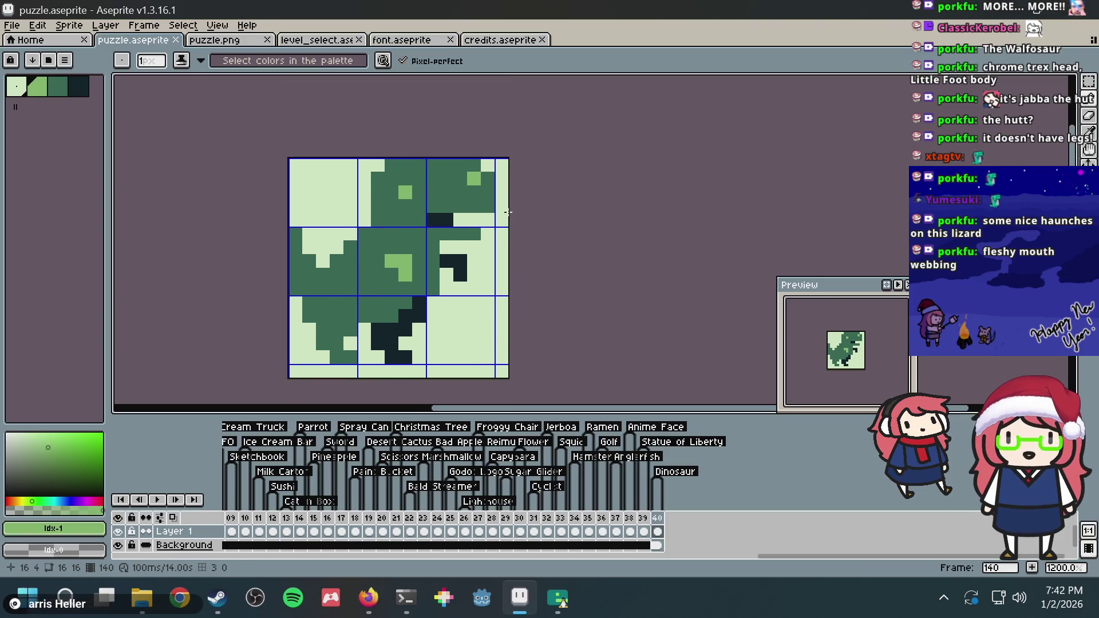
pyautogui.press('alt')
pyautogui.keyDown('alt'); pyautogui.click(482, 194); pyautogui.keyUp('alt')
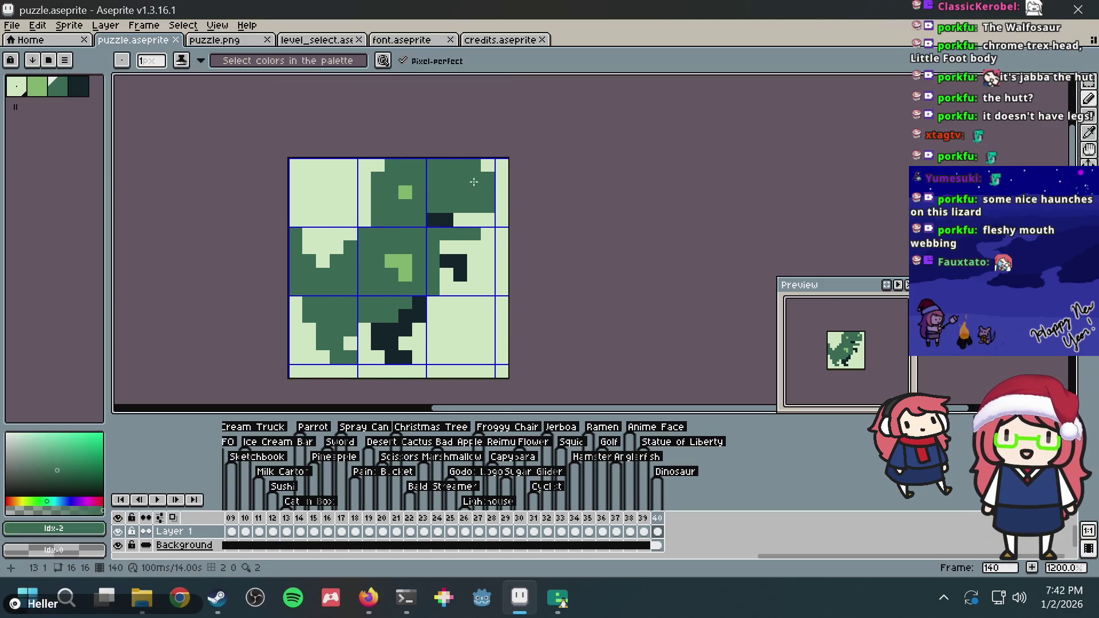
pyautogui.keyDown('alt'); pyautogui.click(403, 191); pyautogui.keyUp('alt')
pyautogui.keyDown('alt'); pyautogui.click(369, 224); pyautogui.keyUp('alt')
pyautogui.click(373, 223)
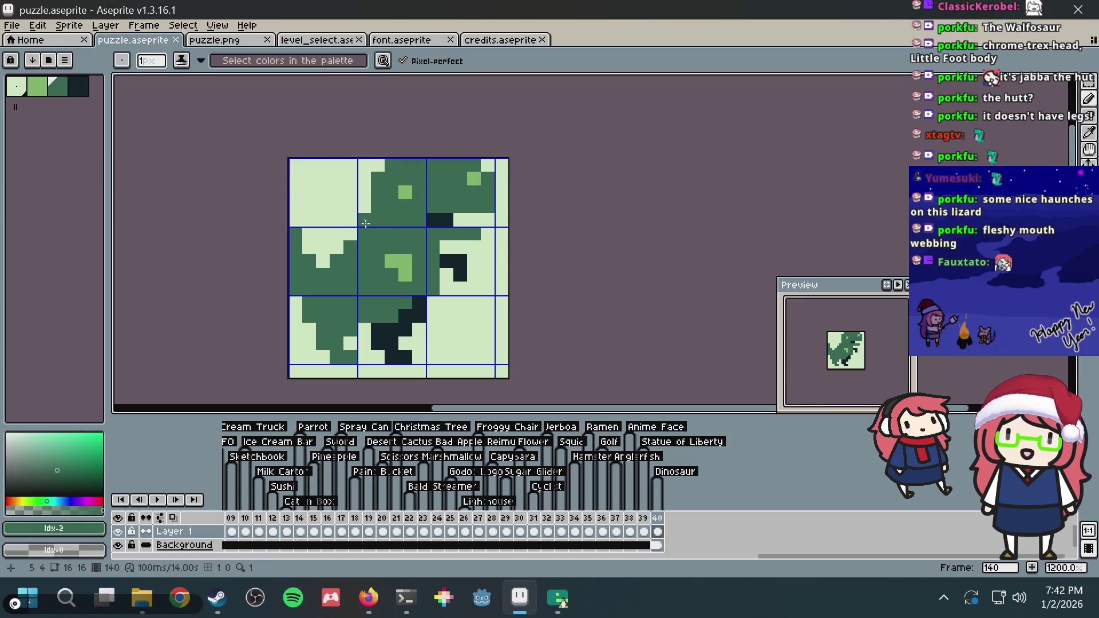
pyautogui.click(354, 214)
pyautogui.click(353, 217)
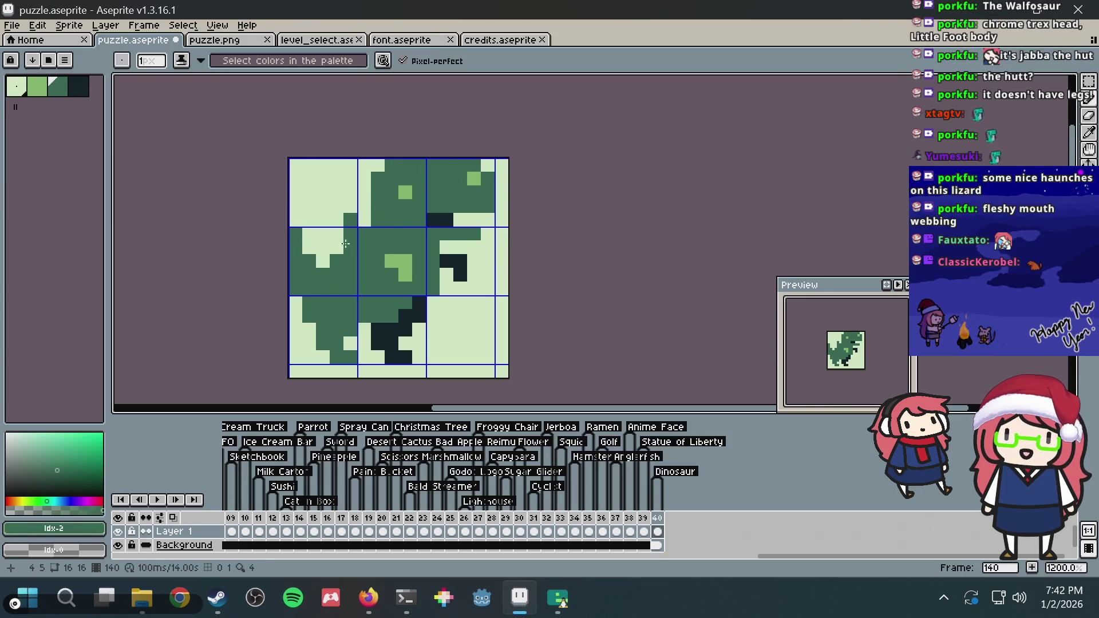
# Try extra dark green pixels in the middle-left tile, undo them, and save
pyautogui.click(323, 234)
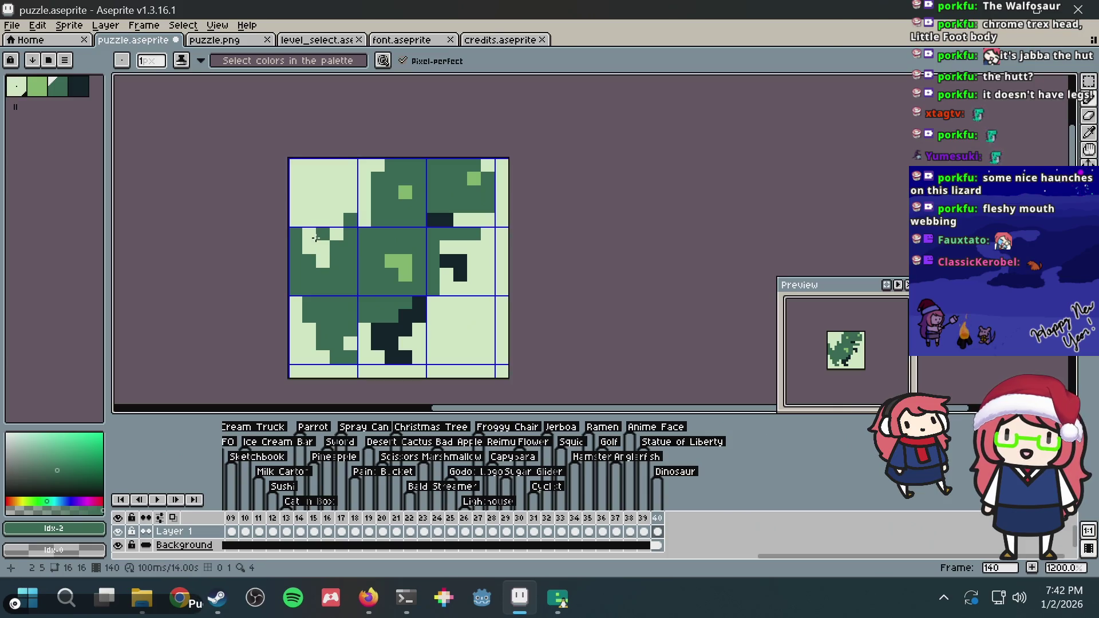
pyautogui.click(322, 248)
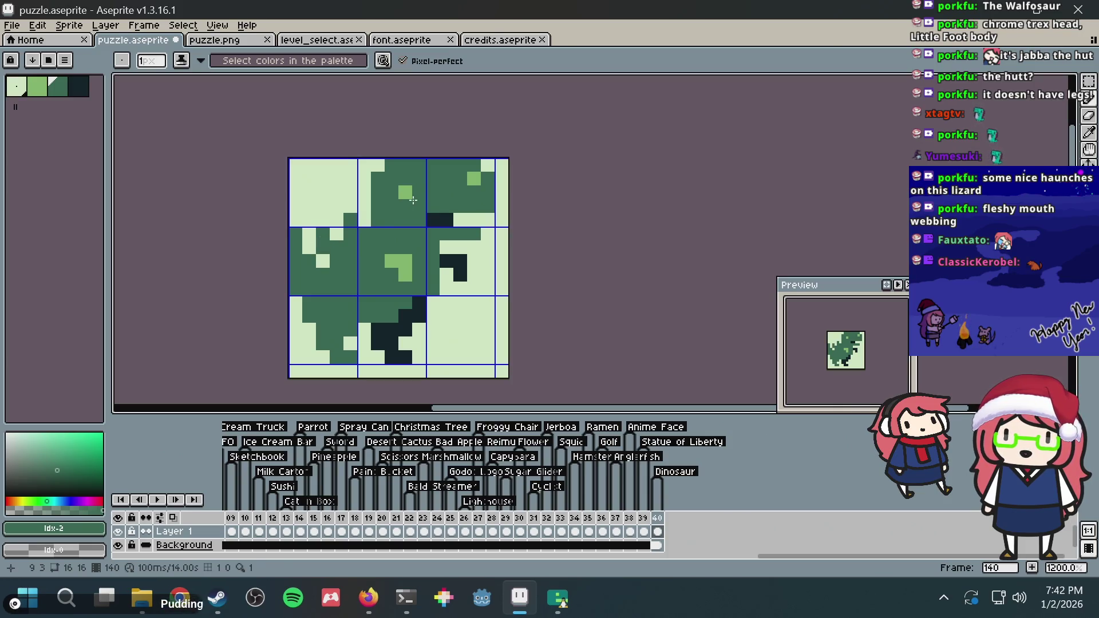
pyautogui.rightClick(323, 235)
pyautogui.click(323, 234)
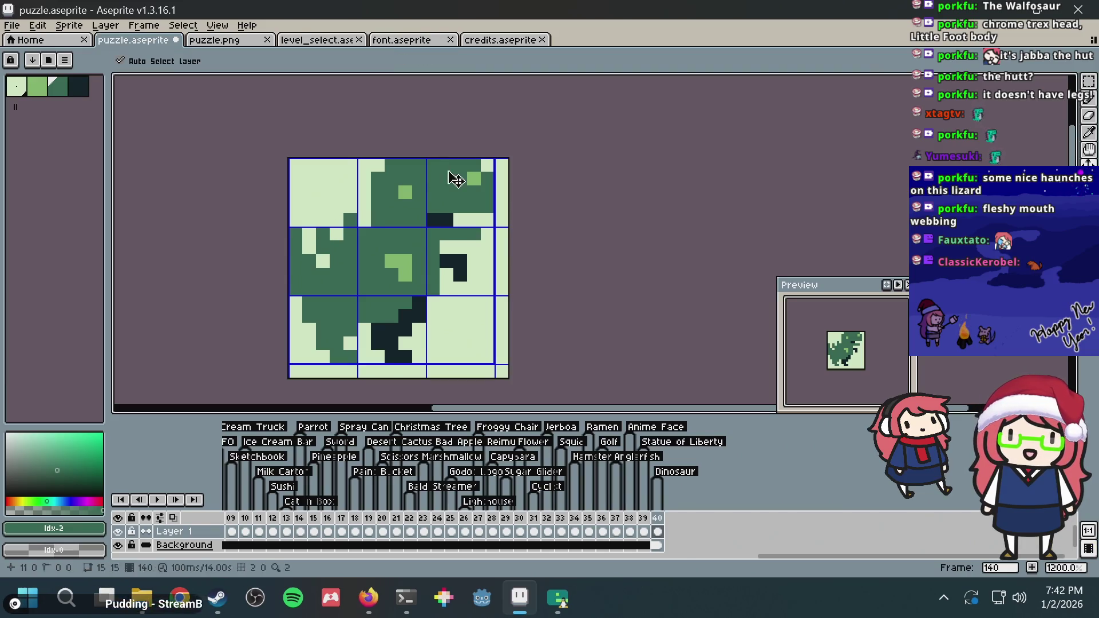
pyautogui.hotkey('ctrl', 'z')
pyautogui.hotkey('ctrl', 'z')
pyautogui.hotkey('ctrl', 'z')
pyautogui.hotkey('ctrl', 's')
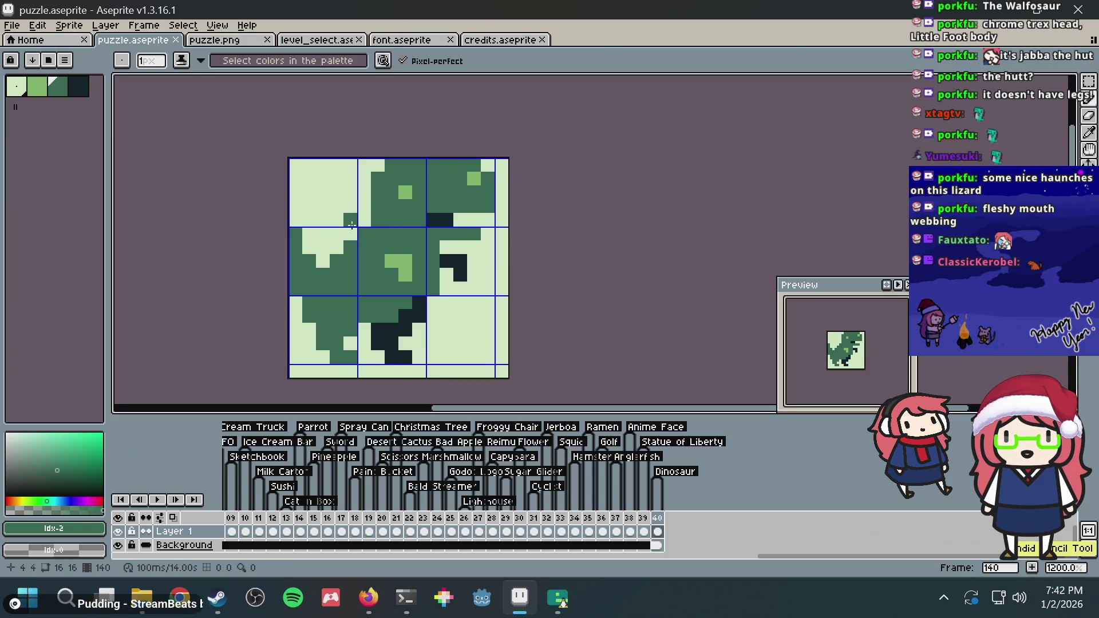
# Test dark pixels near the back of the head, keep one, and save
pyautogui.click(364, 206)
pyautogui.hotkey('ctrl', 'z')
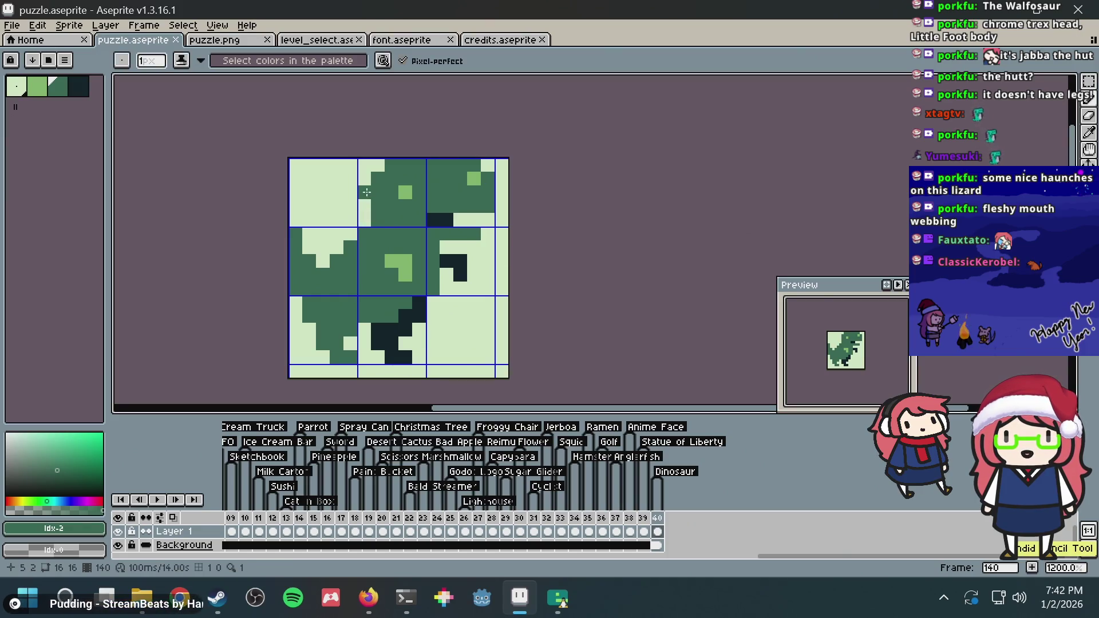
pyautogui.click(364, 206)
pyautogui.hotkey('ctrl', 'z')
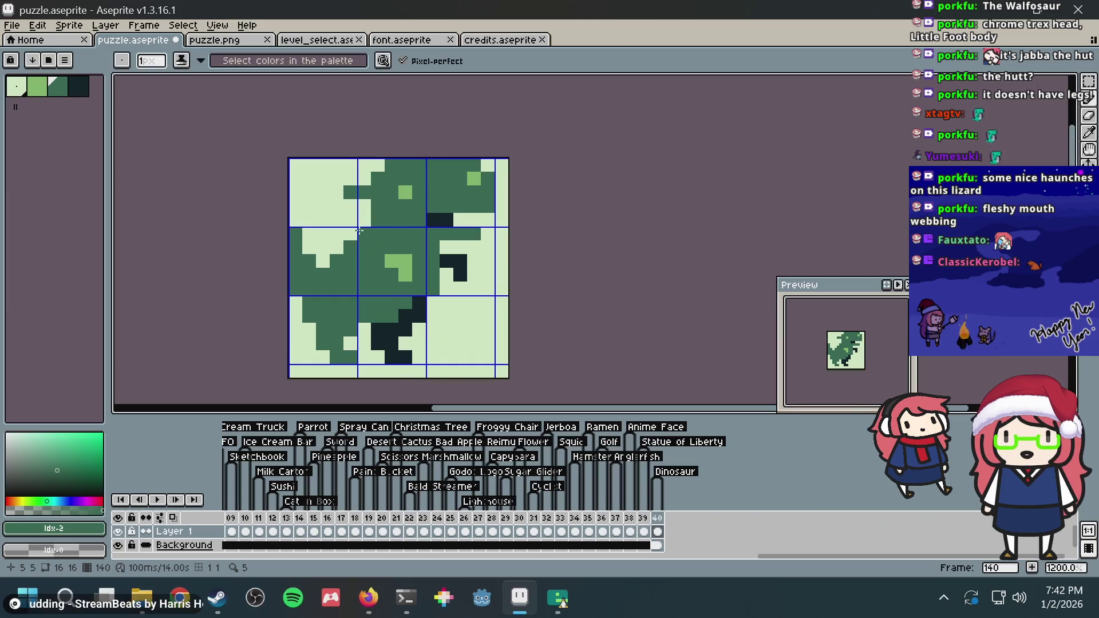
pyautogui.click(364, 220)
pyautogui.click(350, 216)
pyautogui.hotkey('ctrl', 'z')
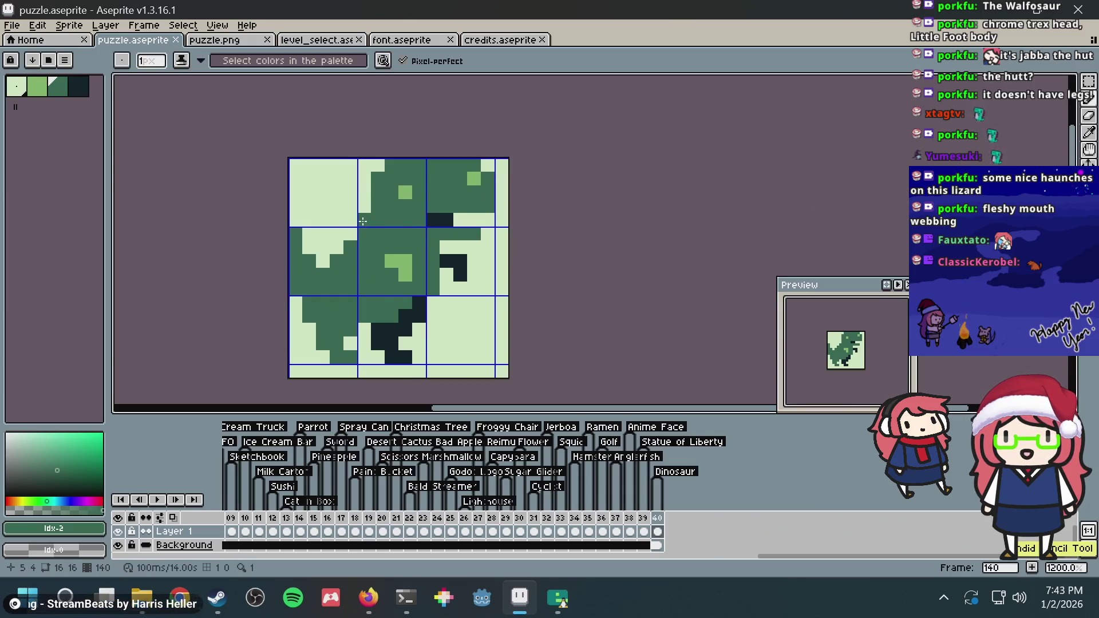
pyautogui.click(323, 247)
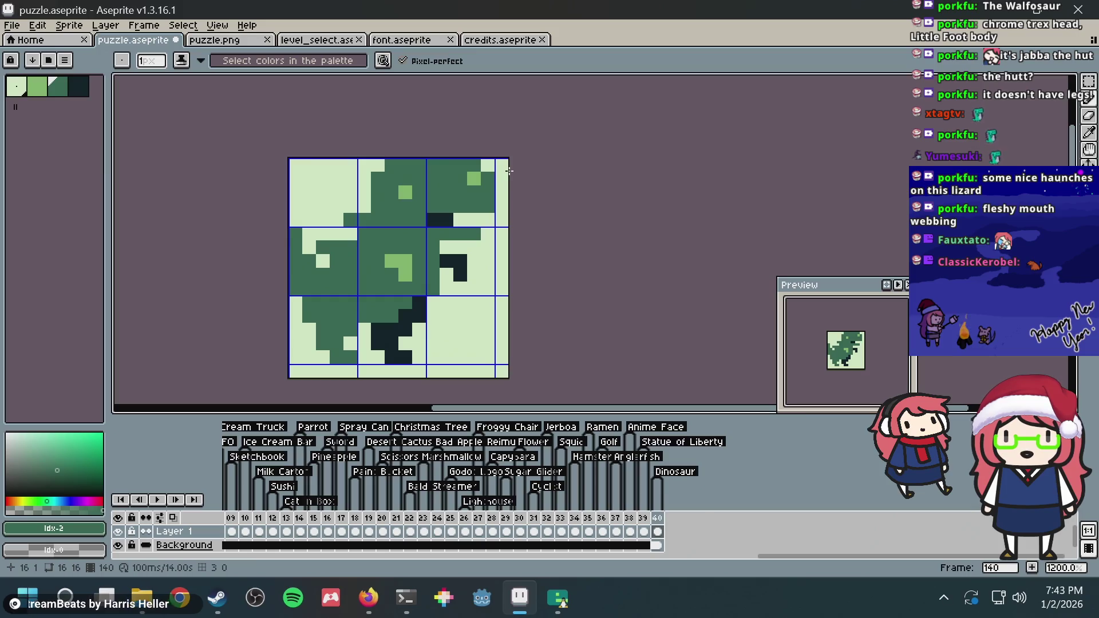
pyautogui.hotkey('ctrl', 'z')
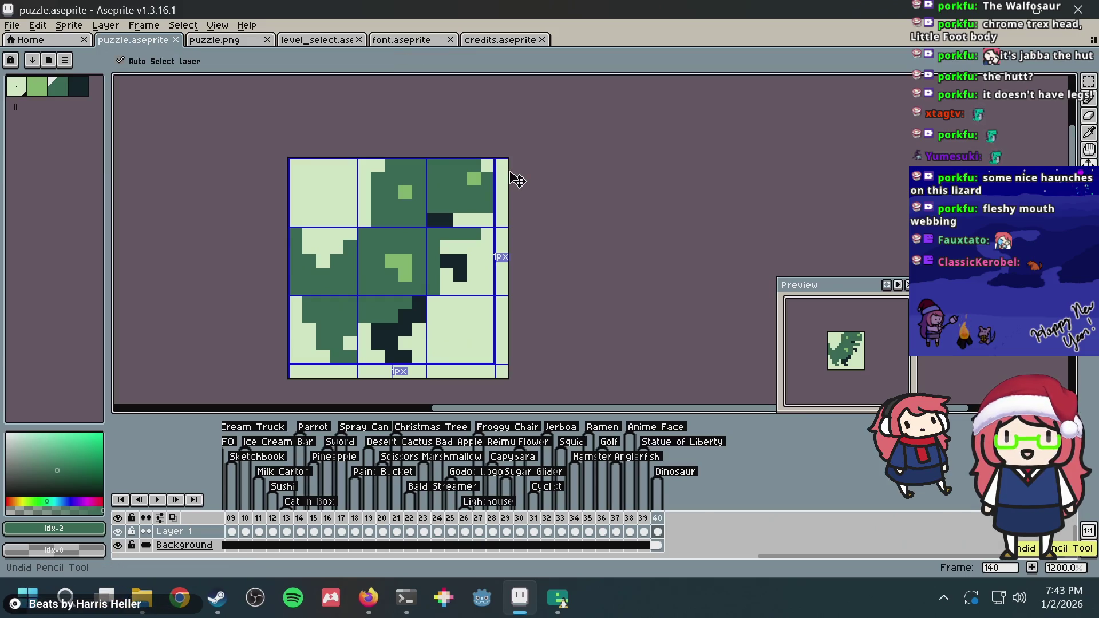
pyautogui.hotkey('ctrl', 'z')
pyautogui.hotkey('ctrl', 's')
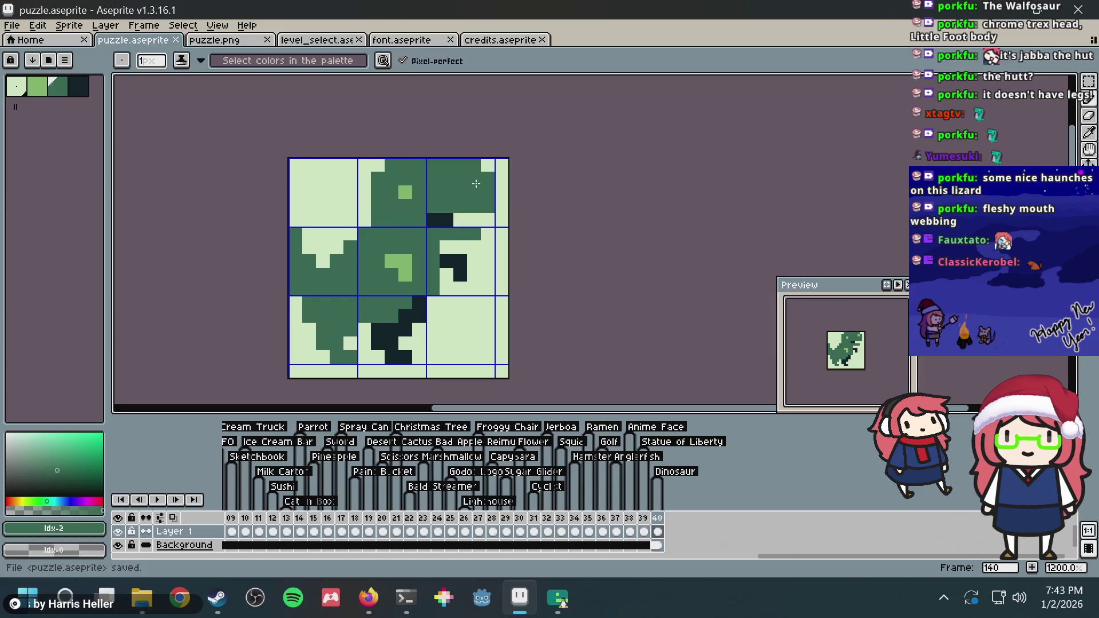
# Try lightening the head's highlight pixel, undo the edit, and save
pyautogui.scroll(-3, 519, 151)
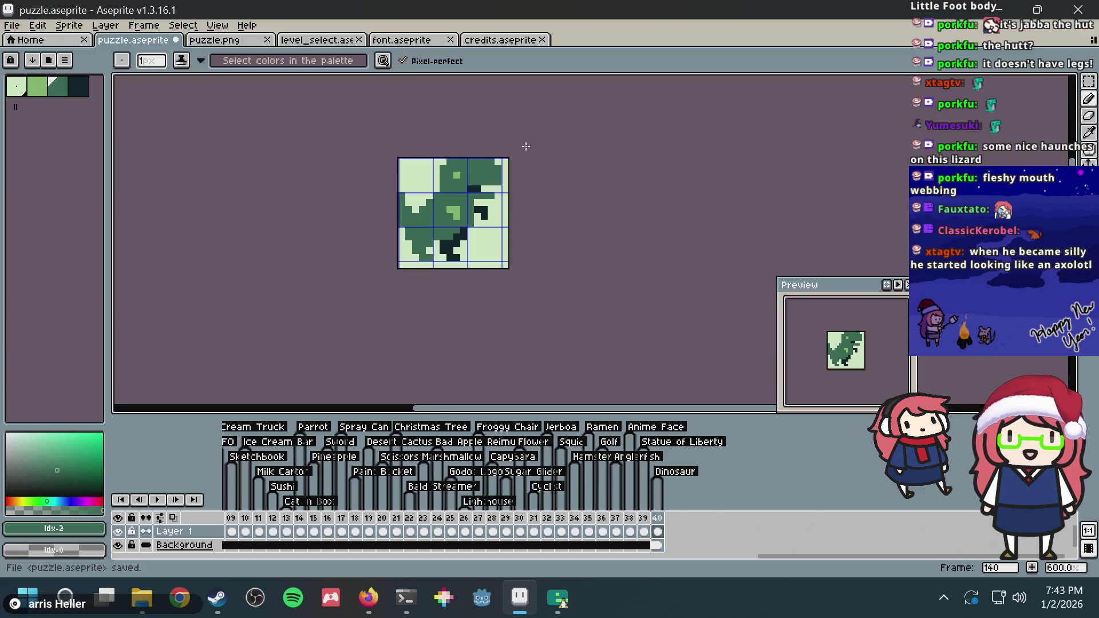
pyautogui.scroll(3, 524, 146)
pyautogui.scroll(-3, 523, 143)
pyautogui.scroll(1, 511, 154)
pyautogui.scroll(3, 511, 154)
pyautogui.scroll(-4, 570, 140)
pyautogui.scroll(-3, 490, 184)
pyautogui.scroll(5, 490, 184)
pyautogui.scroll(1, 488, 179)
pyautogui.click(407, 194)
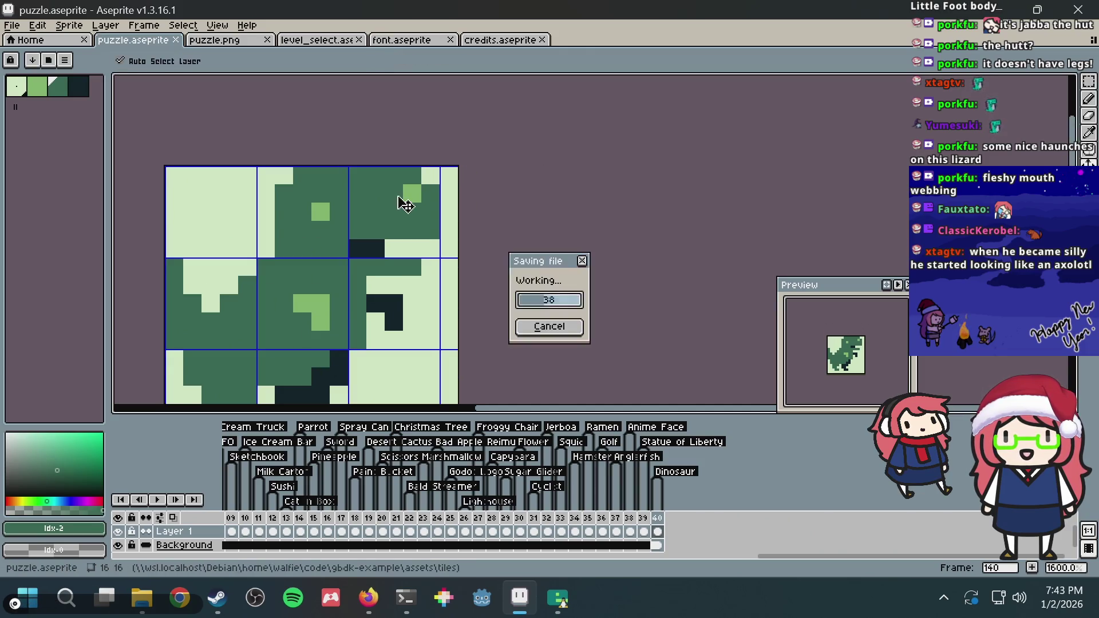
pyautogui.press('z')
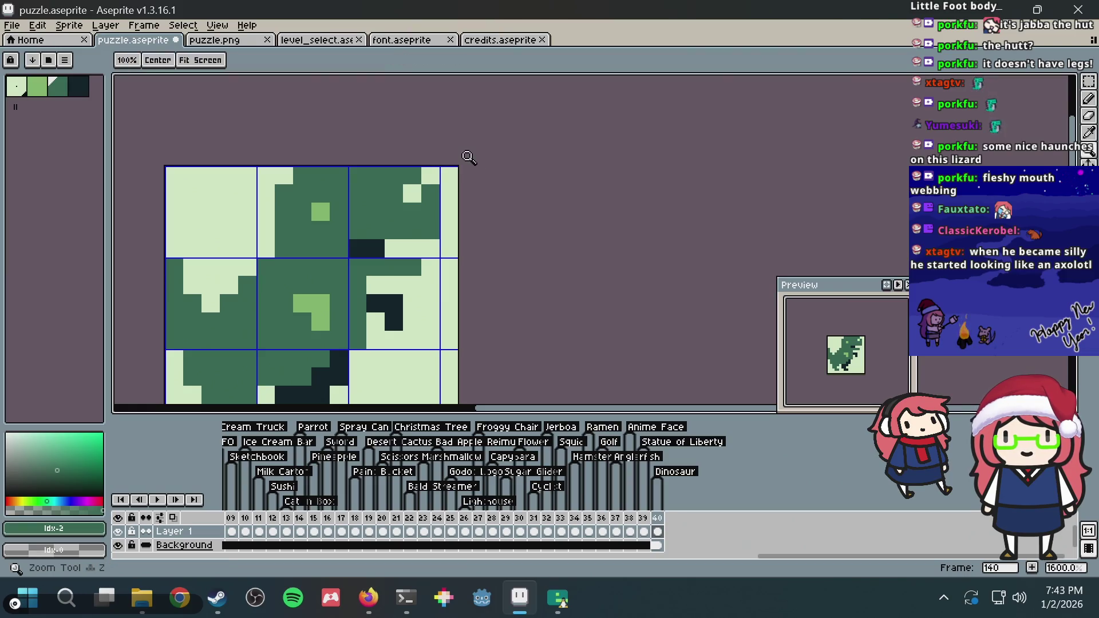
pyautogui.hotkey('ctrl', 'z')
pyautogui.hotkey('ctrl', 'z')
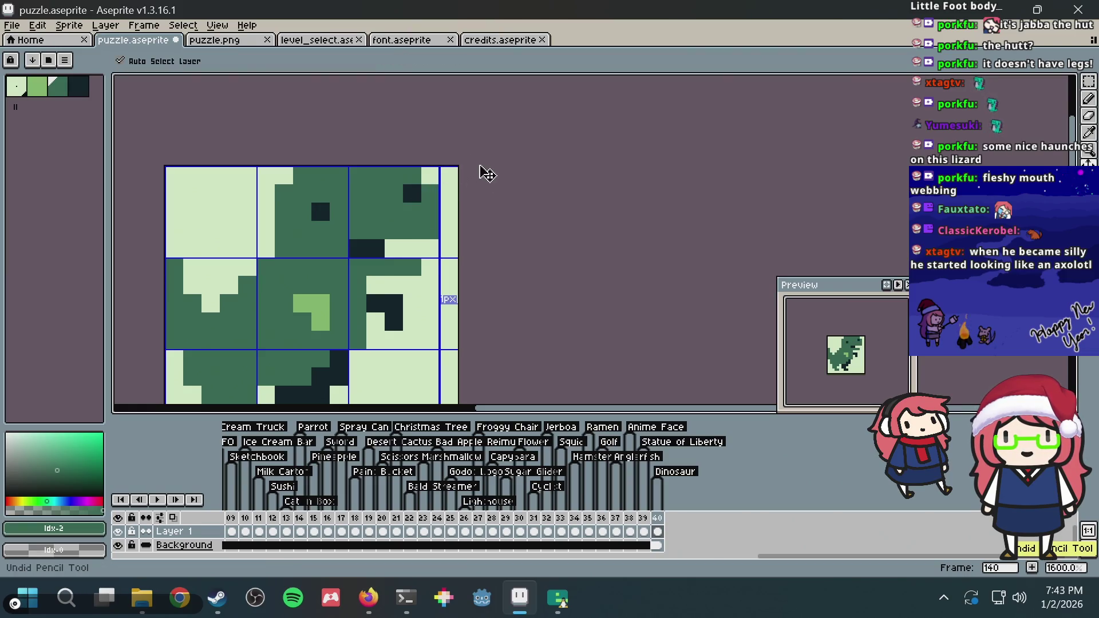
pyautogui.scroll(-1, 487, 174)
pyautogui.scroll(-1, 487, 173)
pyautogui.hotkey('ctrl', 's')
# Restore the light-green eye and back highlights and add a light-green pixel under the jaw
pyautogui.click(358, 215)
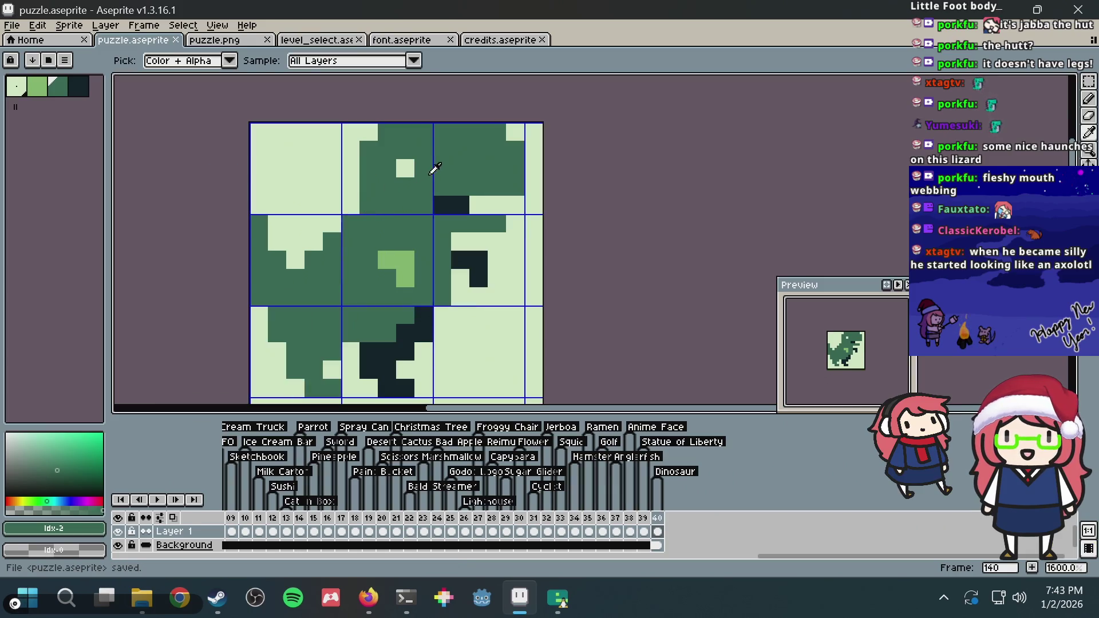
pyautogui.press('b')
pyautogui.click(396, 262)
pyautogui.hotkey('ctrl', 'z')
pyautogui.keyDown('alt'); pyautogui.click(396, 262); pyautogui.keyUp('alt')
pyautogui.click(405, 168)
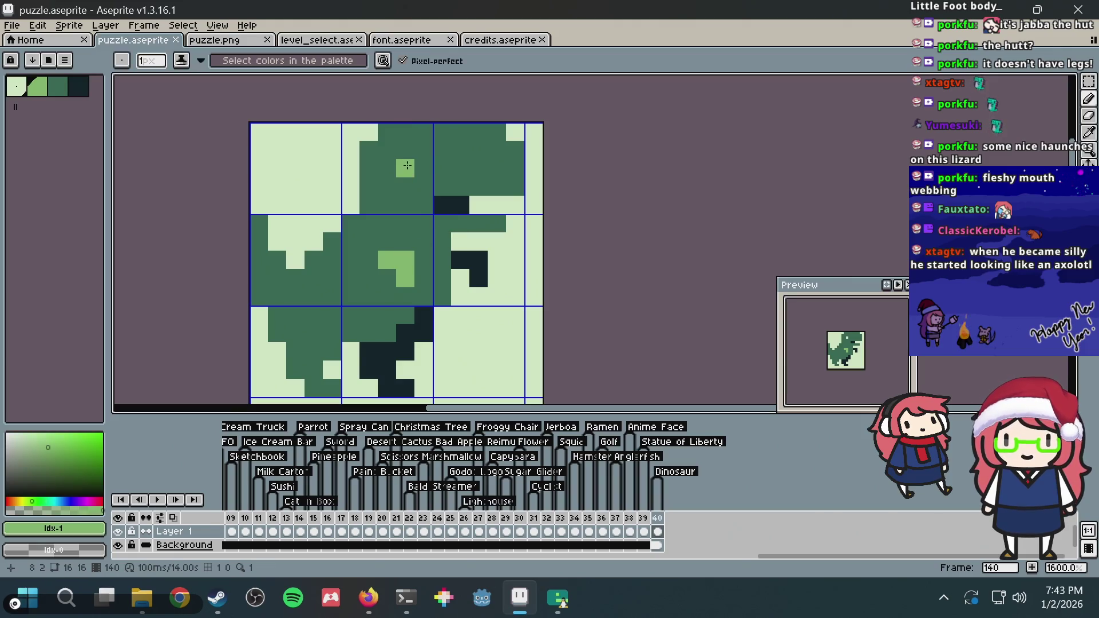
pyautogui.click(514, 132)
pyautogui.hotkey('ctrl', 's')
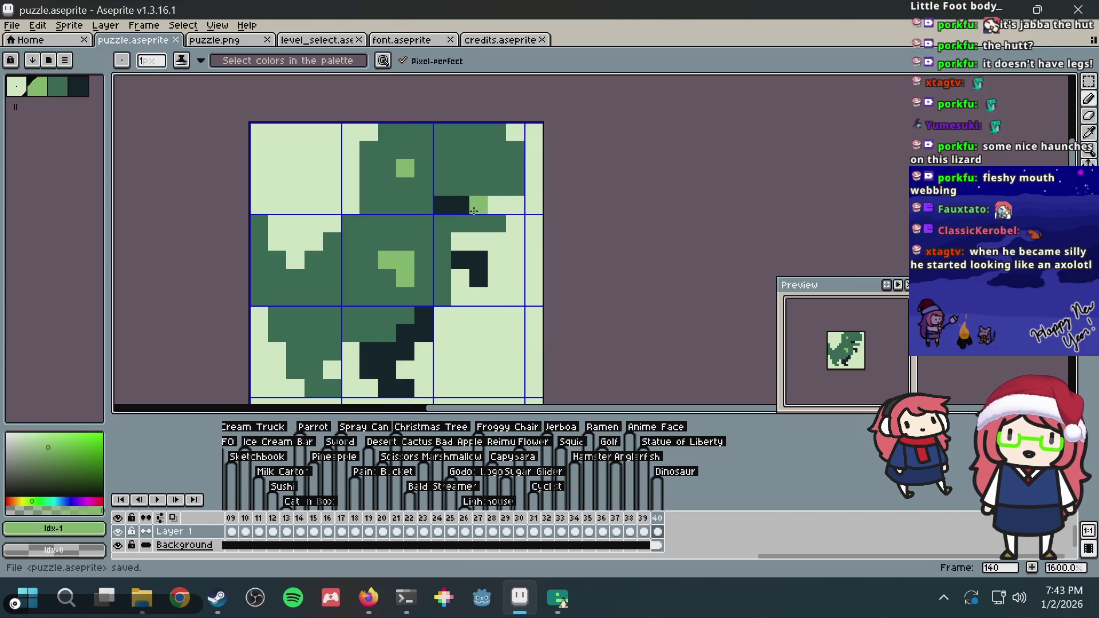
pyautogui.rightClick(479, 205)
pyautogui.click(496, 205)
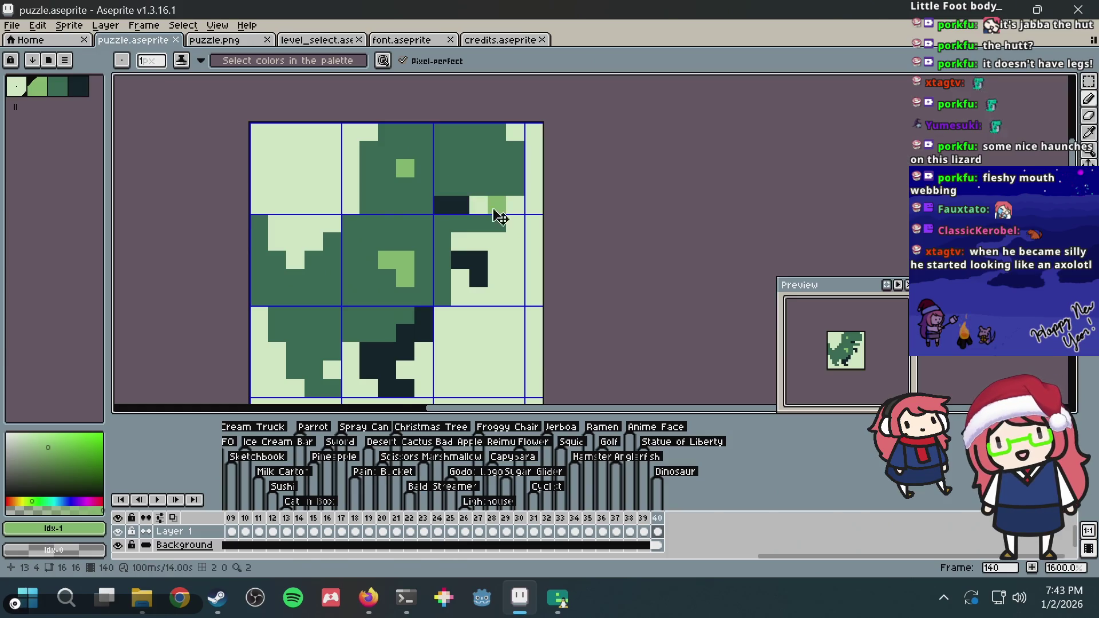
# Paint darkest-green shading down the lower-middle leg and save puzzle.aseprite
pyautogui.scroll(-1, 485, 221)
pyautogui.scroll(-1, 485, 220)
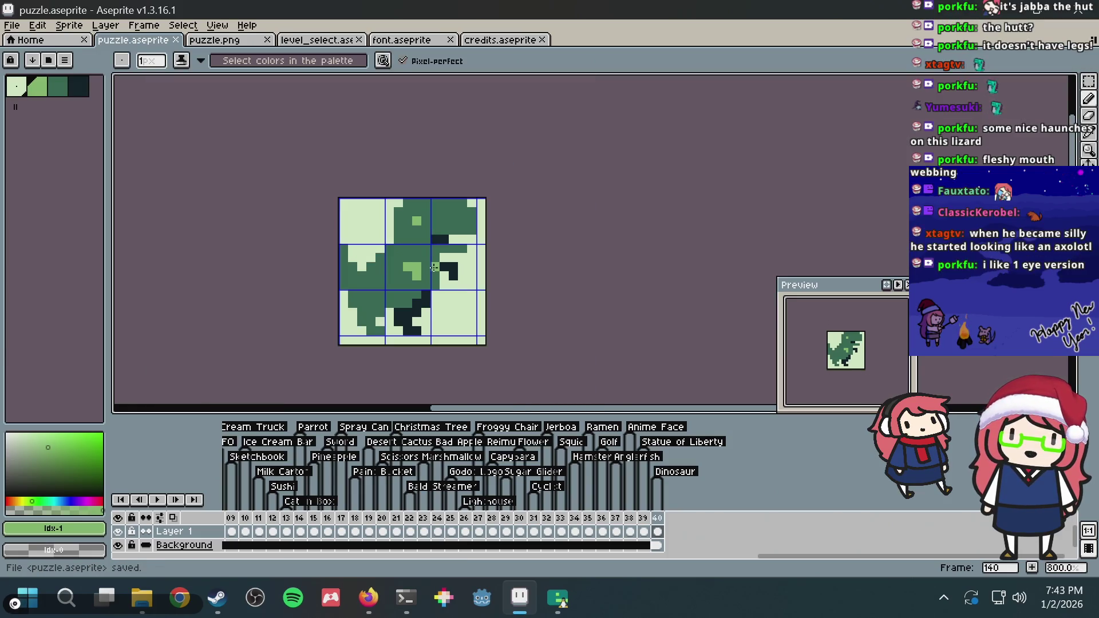
pyautogui.press('alt')
pyautogui.keyDown('alt'); pyautogui.click(439, 270); pyautogui.keyUp('alt')
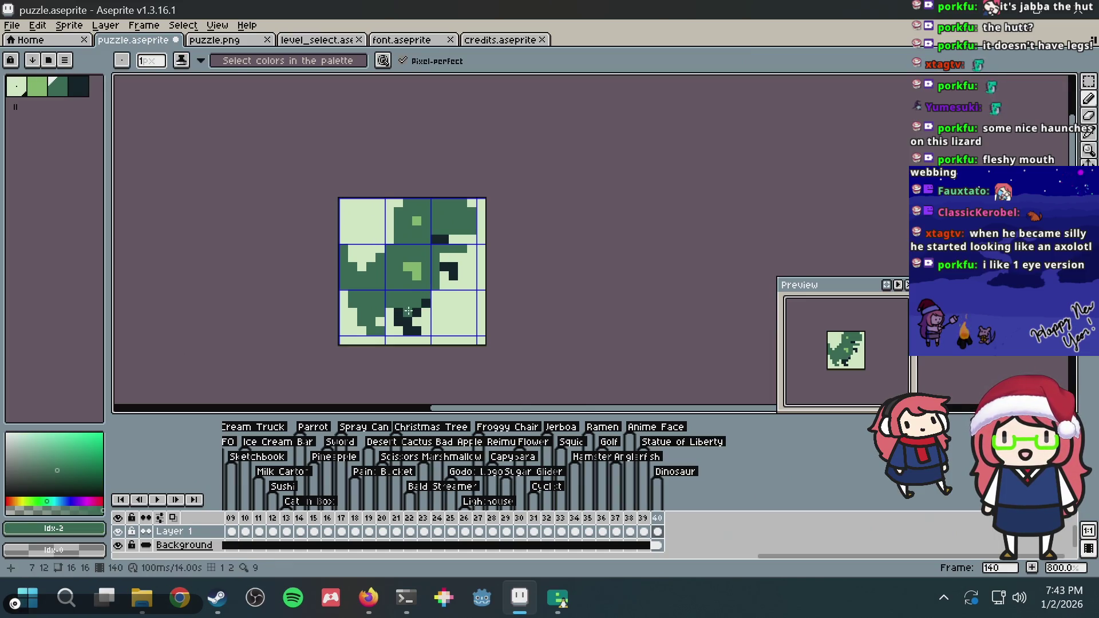
pyautogui.keyDown('alt'); pyautogui.click(417, 307); pyautogui.keyUp('alt')
pyautogui.moveTo(426, 294); pyautogui.dragTo(426, 303)
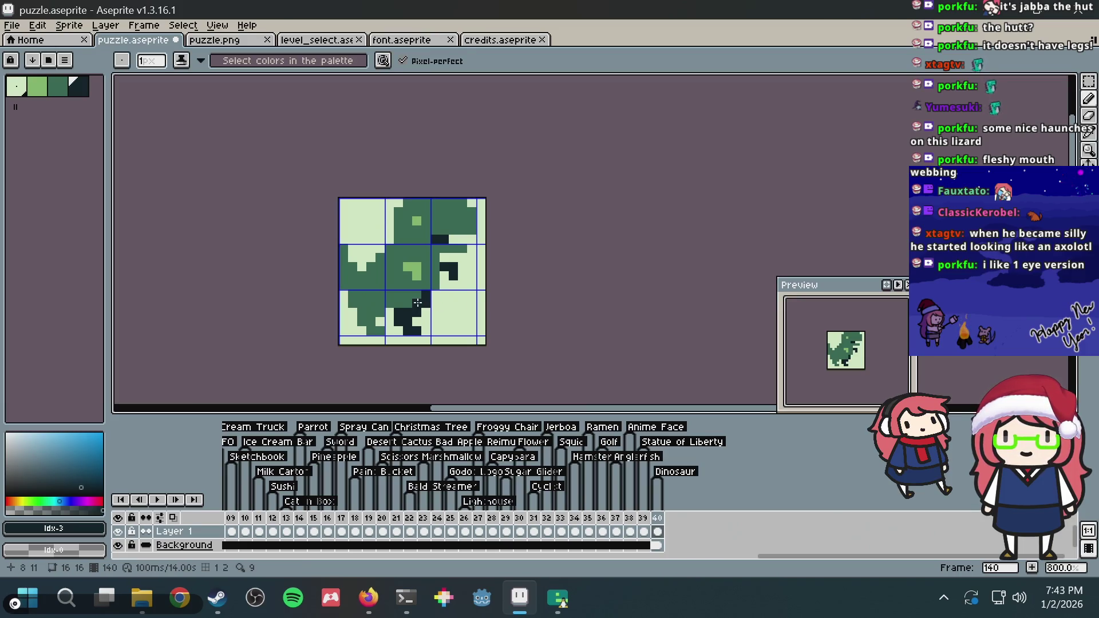
pyautogui.hotkey('ctrl', 's')
pyautogui.scroll(2, 425, 286)
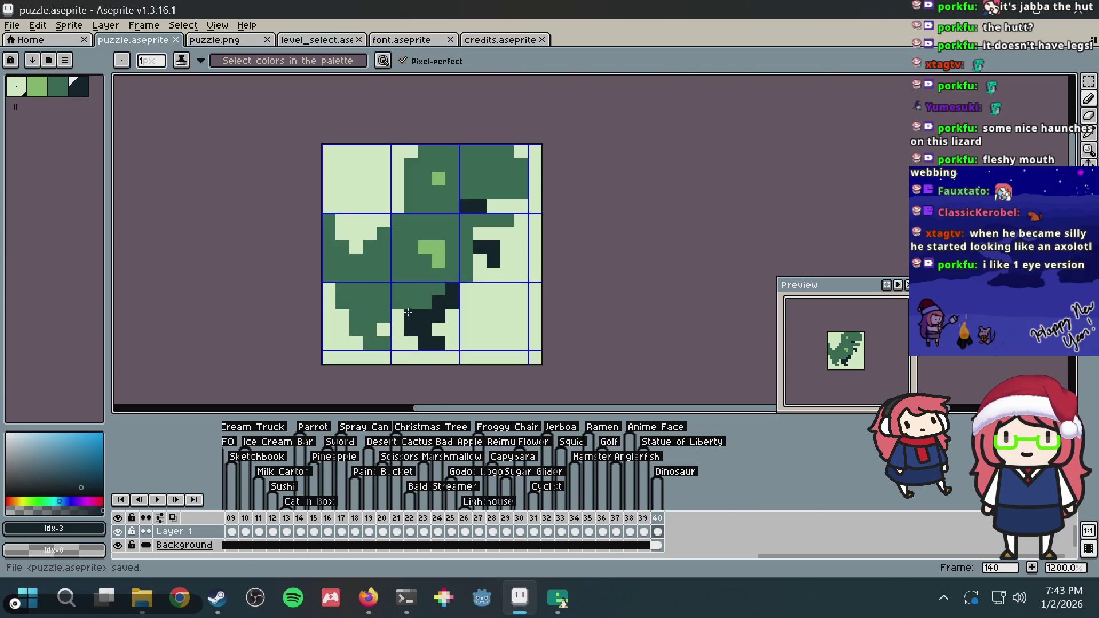
pyautogui.click(436, 301)
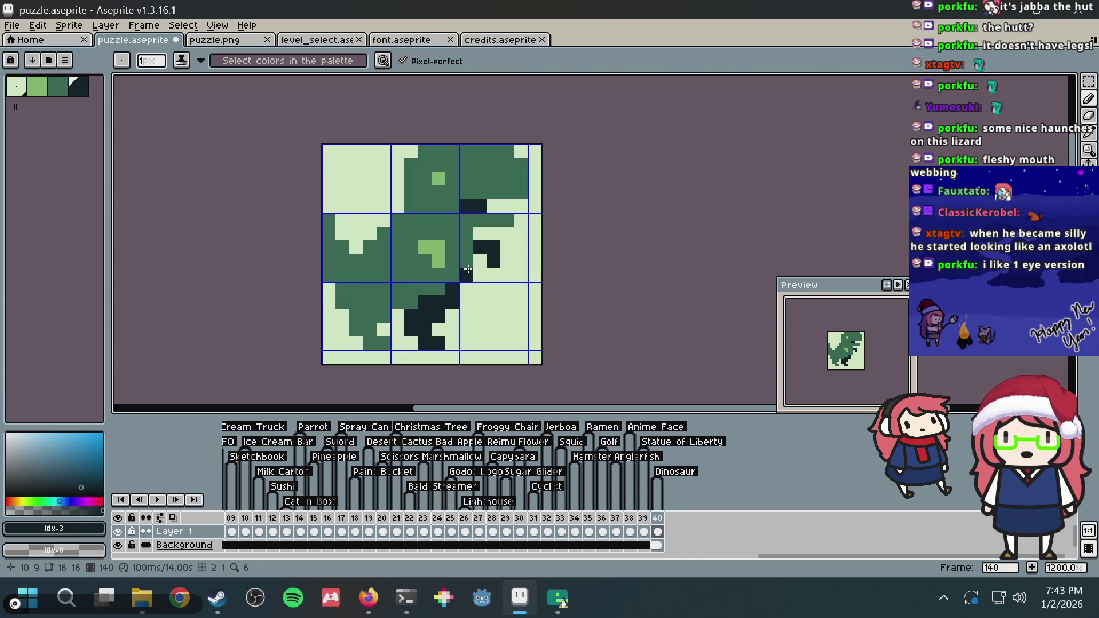
pyautogui.hotkey('ctrl', 'z')
pyautogui.hotkey('ctrl', 's')
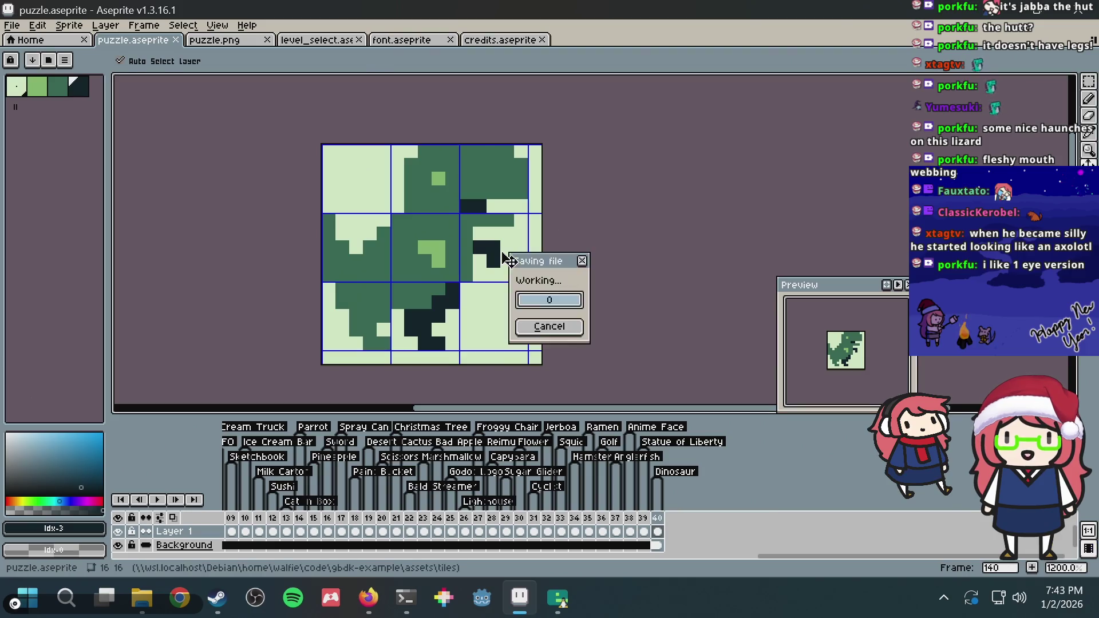
# Try dark shading beside and above the light-green patch, undoing the side column
pyautogui.scroll(-2, 495, 253)
pyautogui.scroll(3, 481, 256)
pyautogui.moveTo(454, 239); pyautogui.dragTo(453, 263)
pyautogui.hotkey('ctrl', 'z')
pyautogui.moveTo(417, 225)
pyautogui.mouseDown()
pyautogui.moveTo(456, 237)
pyautogui.moveTo(459, 259)
pyautogui.moveTo(435, 265)
pyautogui.mouseUp()
# Repaint the light-green patch mid green, test a dark body pixel, undo the strokes, and save
pyautogui.keyDown('alt'); pyautogui.click(412, 274); pyautogui.keyUp('alt')
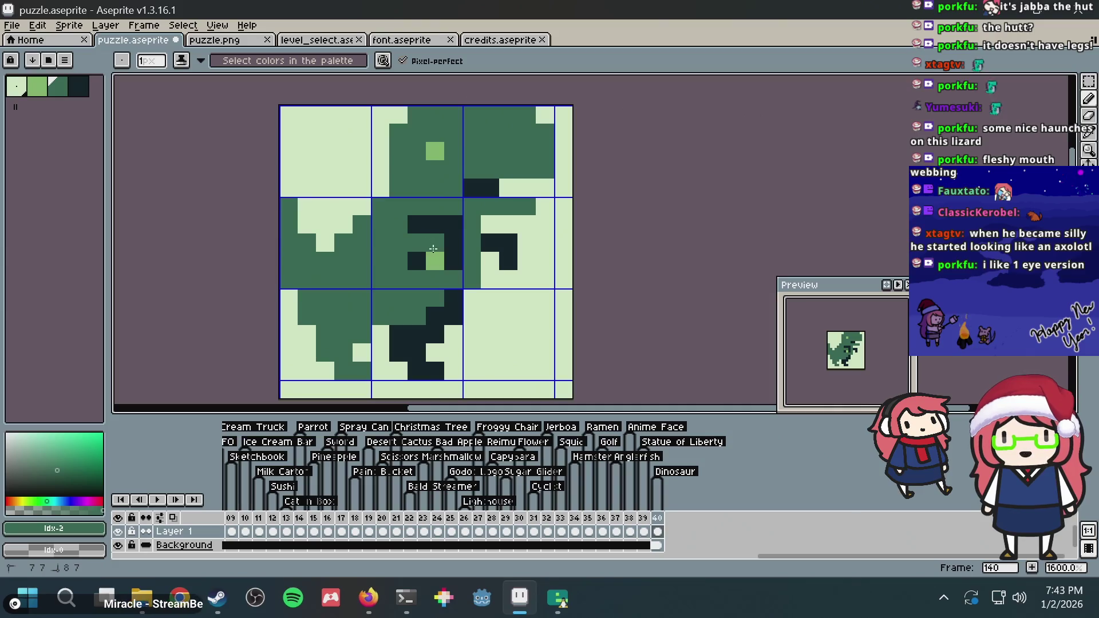
pyautogui.keyDown('alt'); pyautogui.click(456, 247); pyautogui.keyUp('alt')
pyautogui.click(435, 279)
pyautogui.click(519, 220)
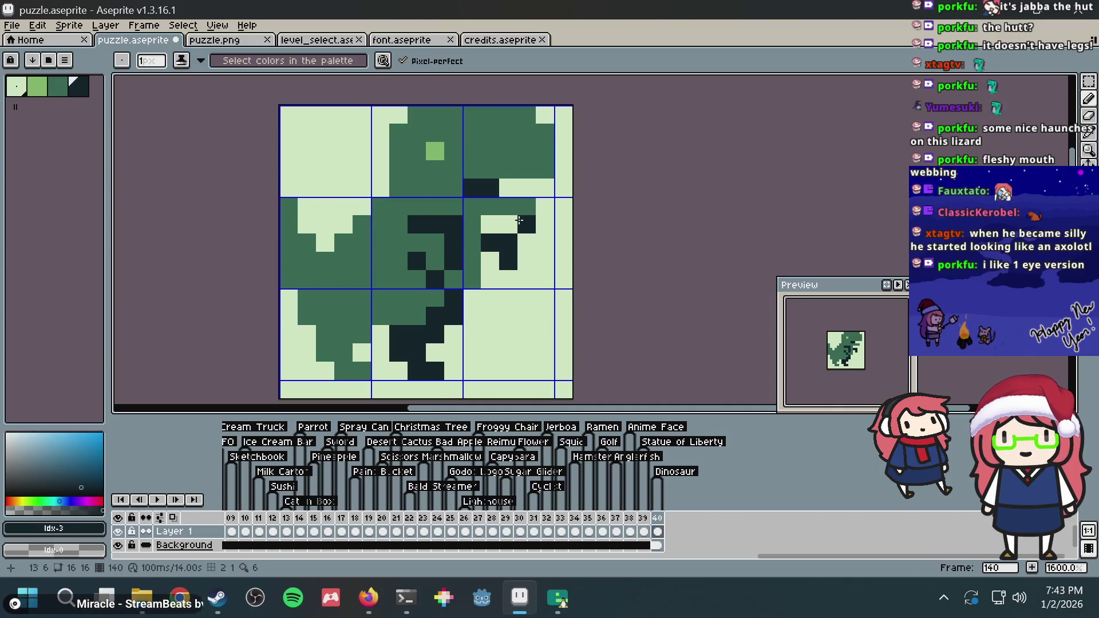
pyautogui.hotkey('ctrl', 'z')
pyautogui.hotkey('ctrl', 'z')
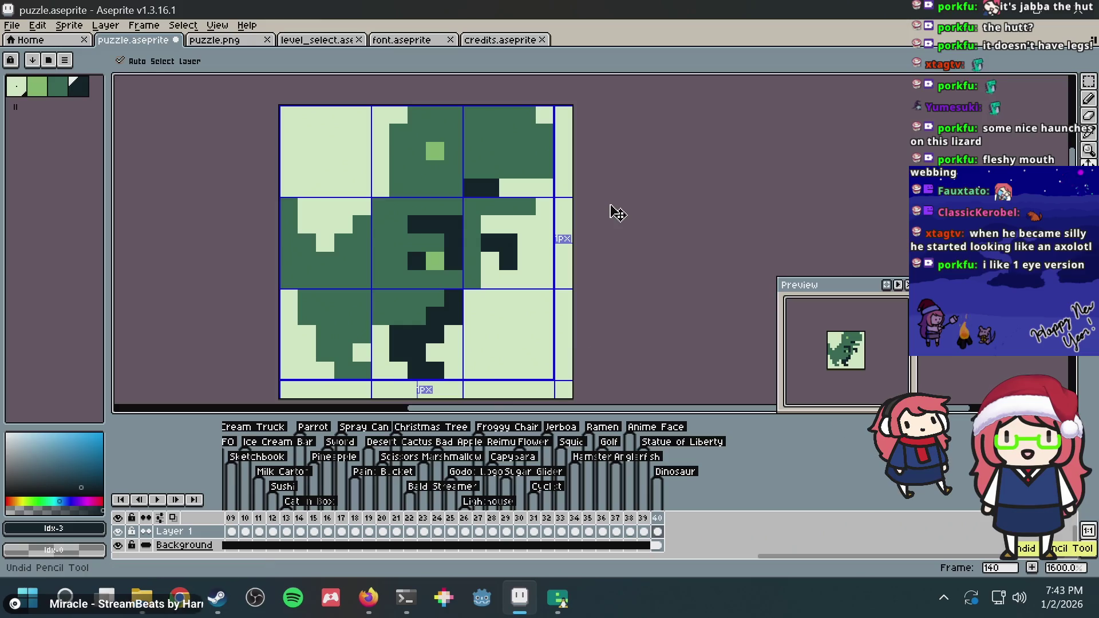
pyautogui.hotkey('ctrl', 'z')
pyautogui.hotkey('ctrl', 'z')
pyautogui.hotkey('ctrl', 'z')
pyautogui.hotkey('ctrl', 'z')
pyautogui.hotkey('ctrl', 's')
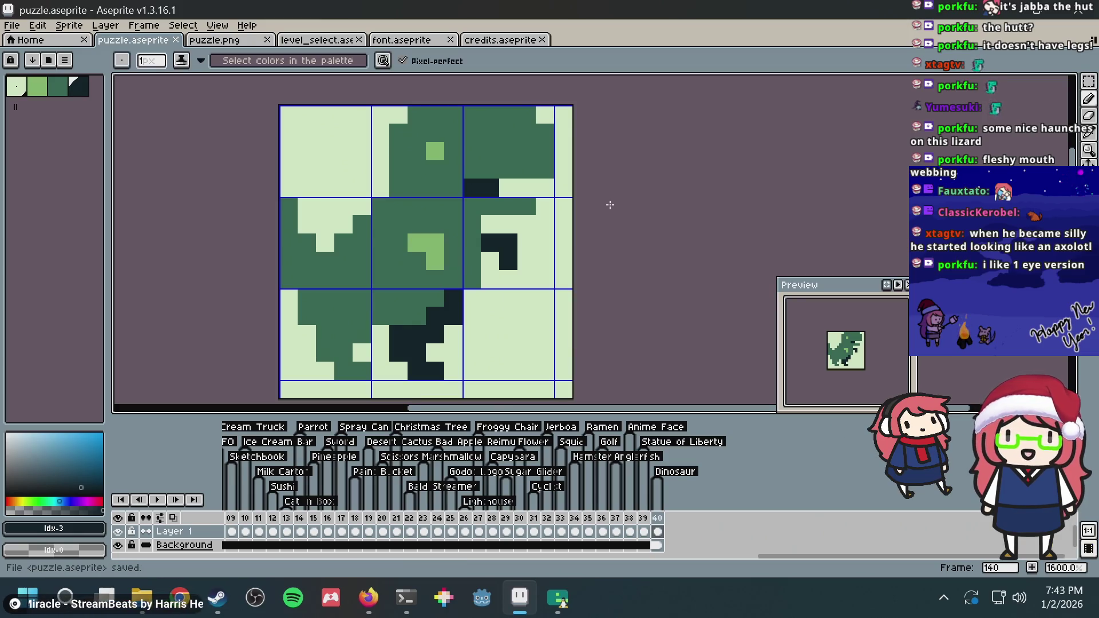
# Test dark pixels on the head around the highlight and remove them again
pyautogui.scroll(-1, 601, 195)
pyautogui.scroll(-5, 592, 179)
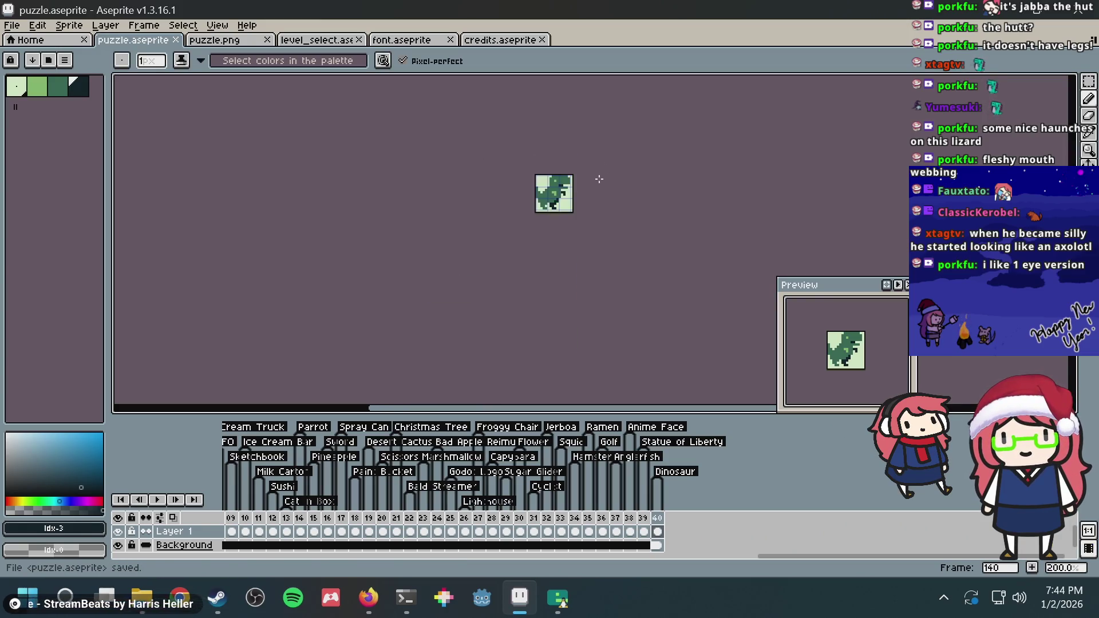
pyautogui.scroll(3, 538, 202)
pyautogui.scroll(3, 538, 202)
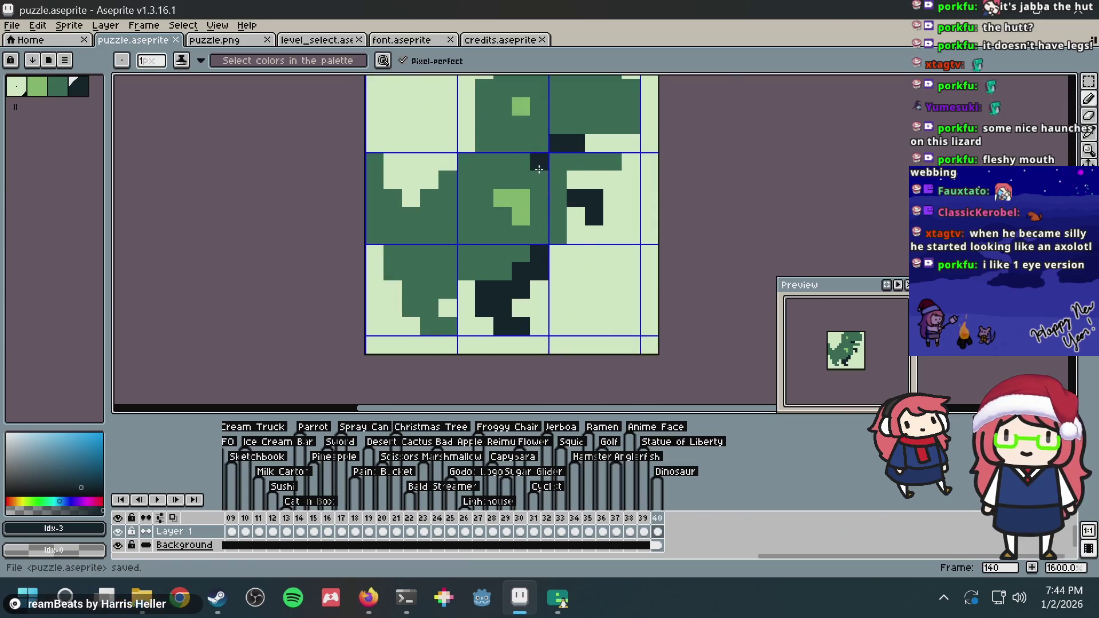
pyautogui.scroll(1, 543, 189)
pyautogui.scroll(-1, 546, 180)
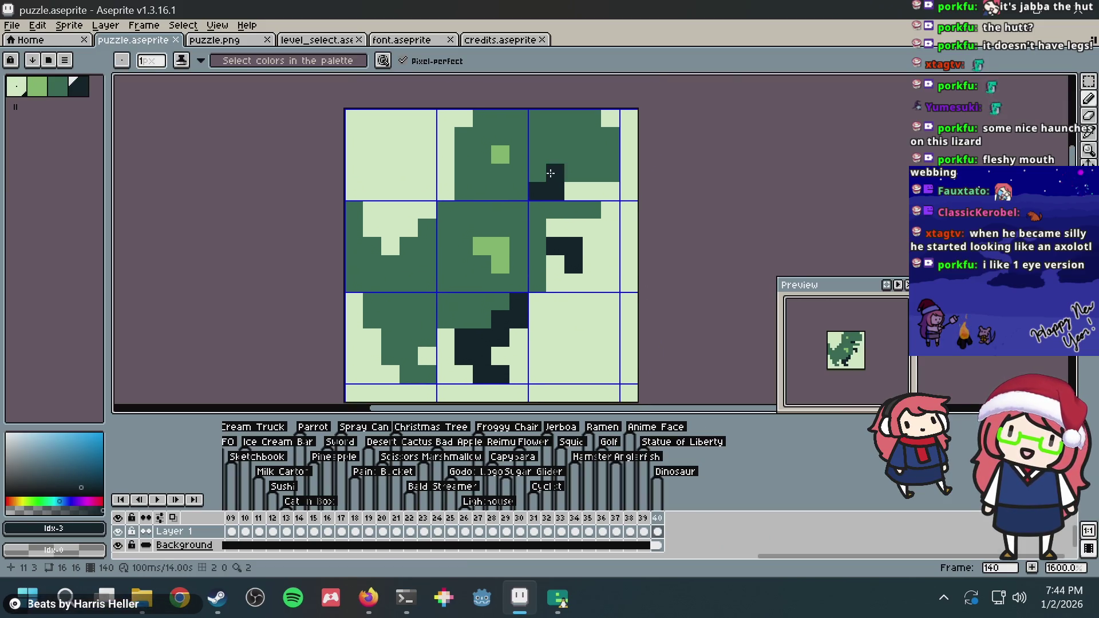
pyautogui.hotkey('ctrl', 'z')
pyautogui.click(500, 173)
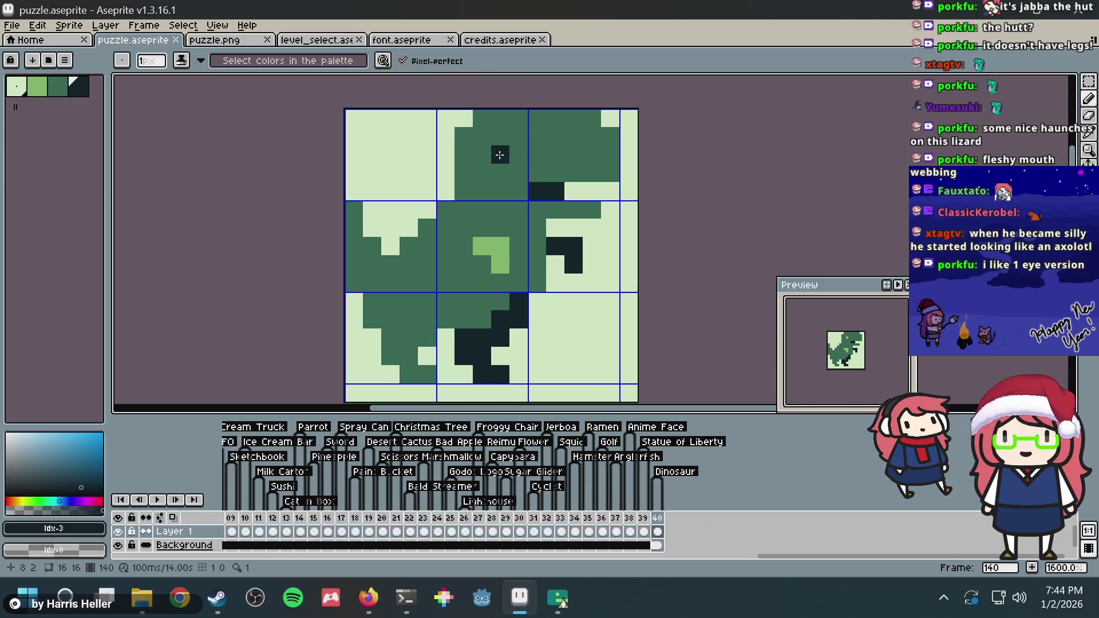
pyautogui.scroll(-1, 501, 166)
pyautogui.scroll(-1, 504, 205)
pyautogui.hotkey('ctrl', 'z')
# Add a dark pixel in the bottom-left tile, save, and recolour a dark pixel mid green
pyautogui.scroll(-1, 544, 188)
pyautogui.scroll(-1, 577, 182)
pyautogui.scroll(3, 577, 183)
pyautogui.scroll(1, 578, 182)
pyautogui.click(396, 297)
pyautogui.hotkey('ctrl', 's')
pyautogui.click(437, 269)
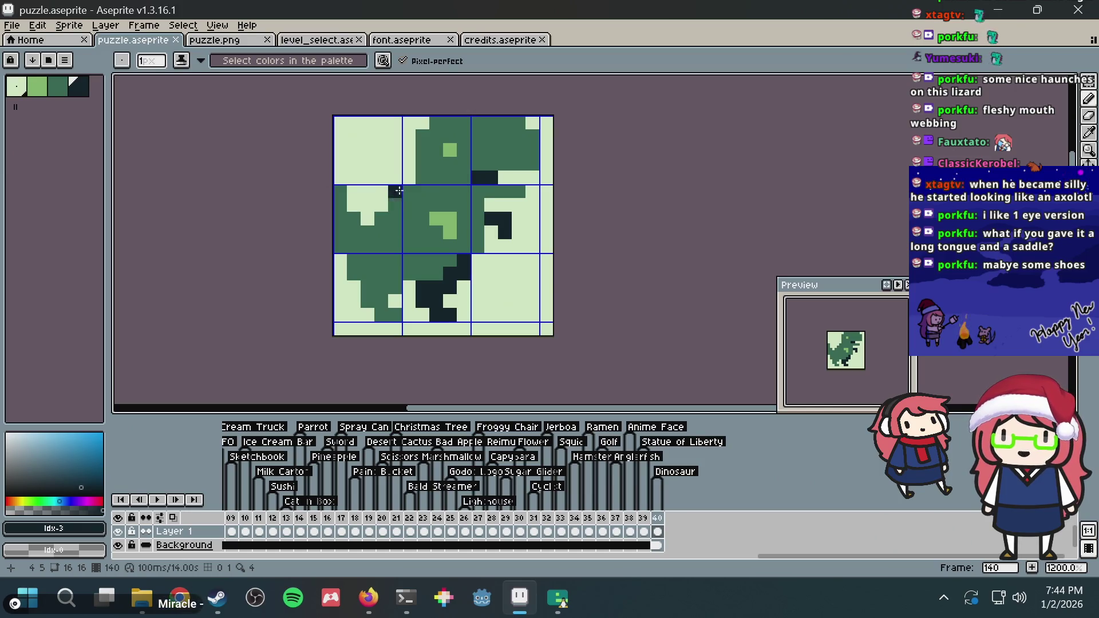
# Paint body pixels in the lightest green to widen the arm gap, undoing one, and save
pyautogui.keyDown('alt'); pyautogui.click(373, 214); pyautogui.keyUp('alt')
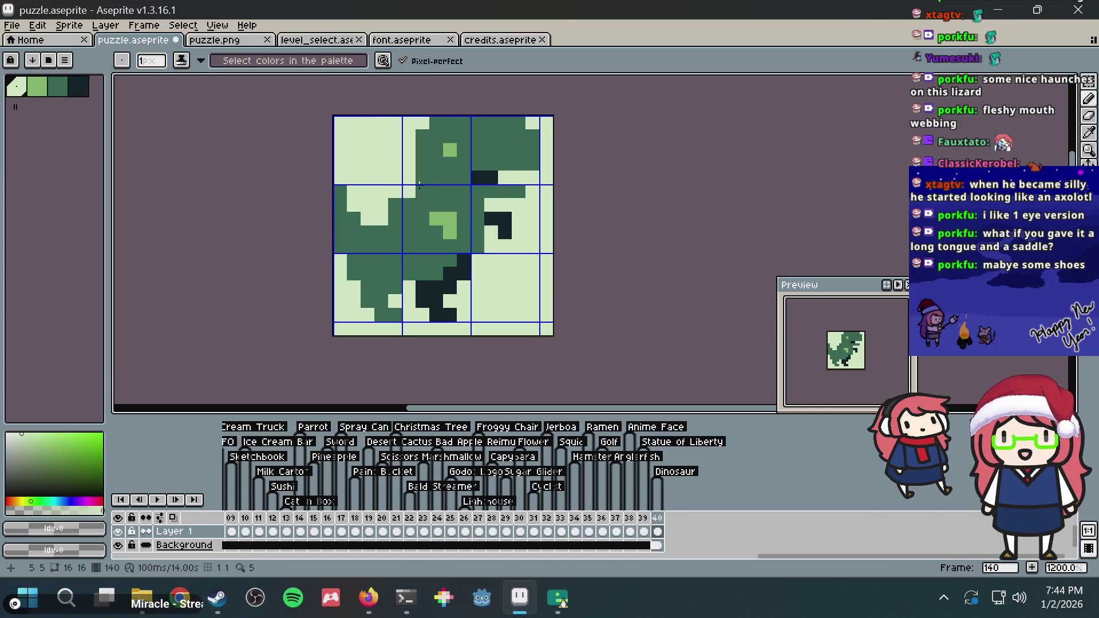
pyautogui.hotkey('ctrl', 's')
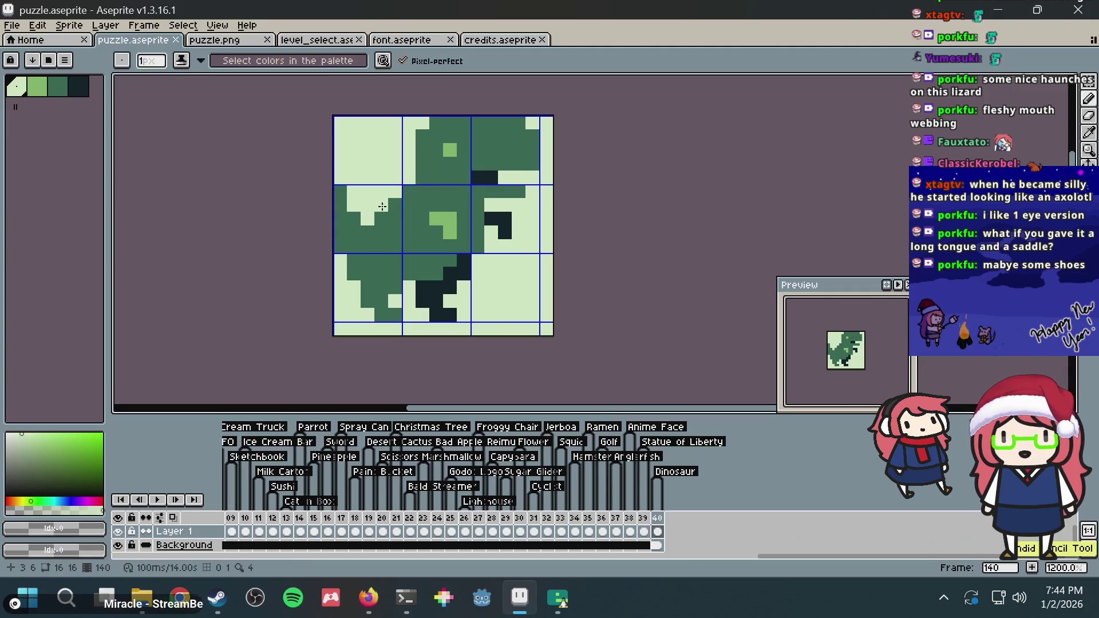
pyautogui.click(353, 214)
pyautogui.click(367, 226)
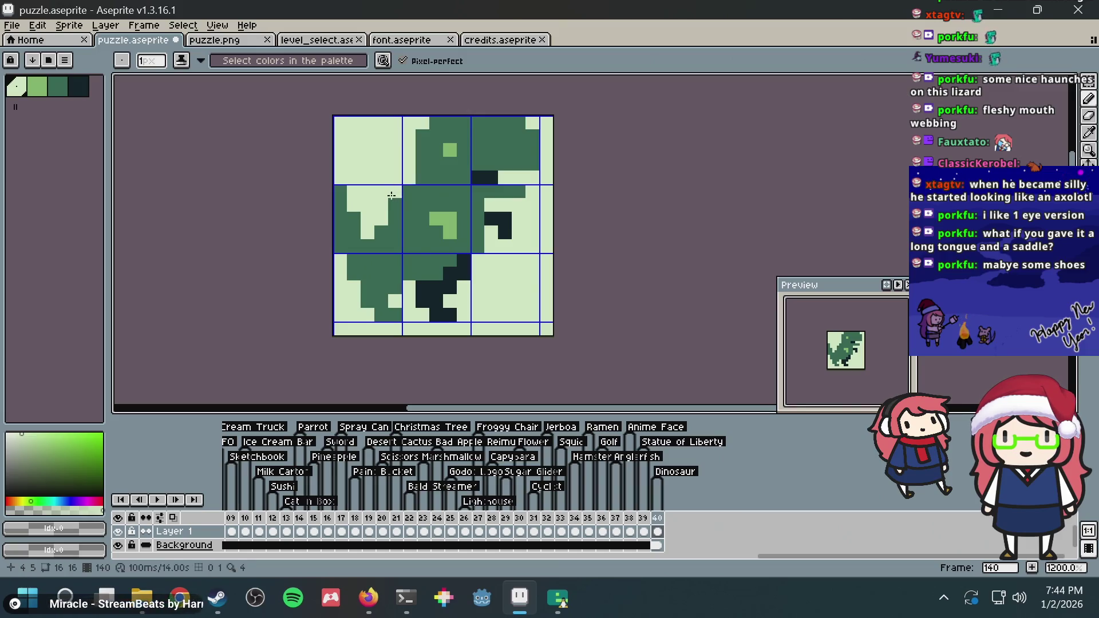
pyautogui.press('v')
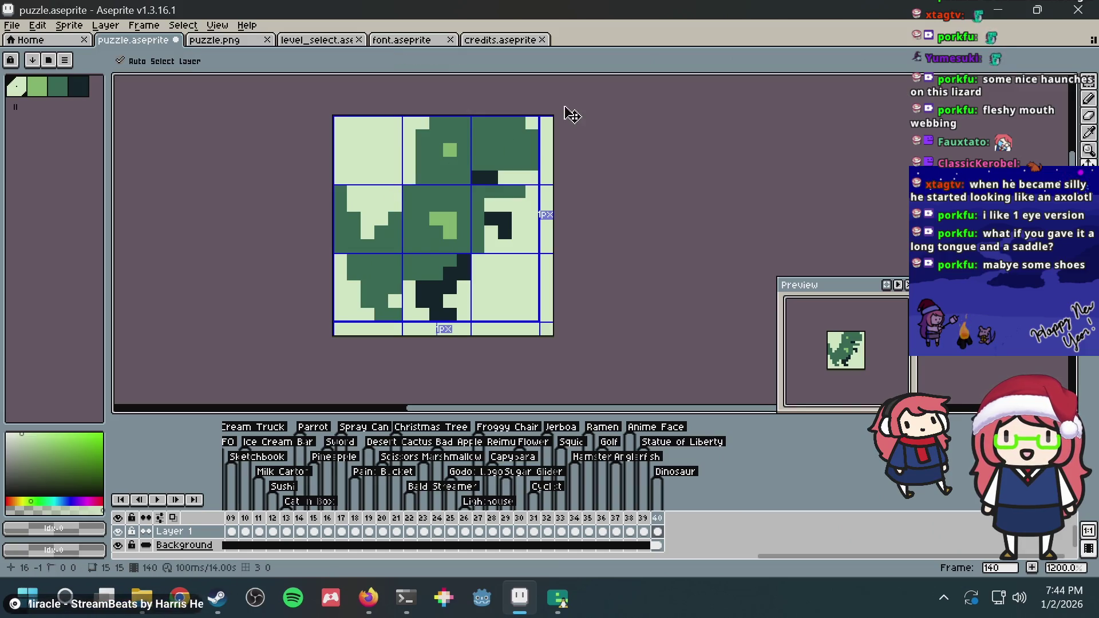
pyautogui.hotkey('ctrl', 'z')
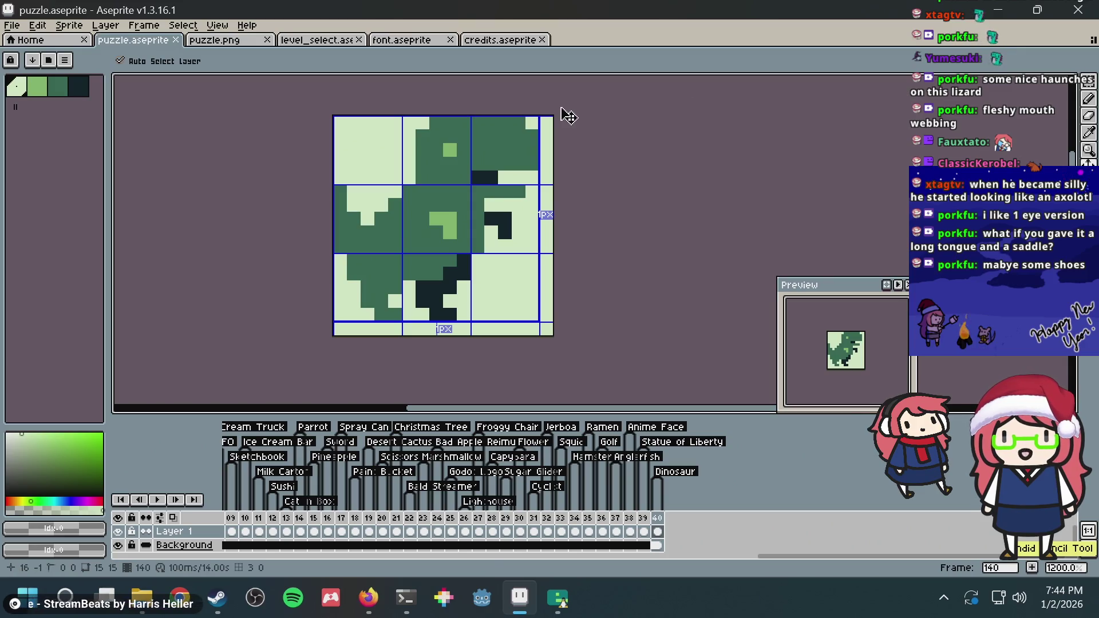
pyautogui.hotkey('ctrl', 's')
pyautogui.press('b')
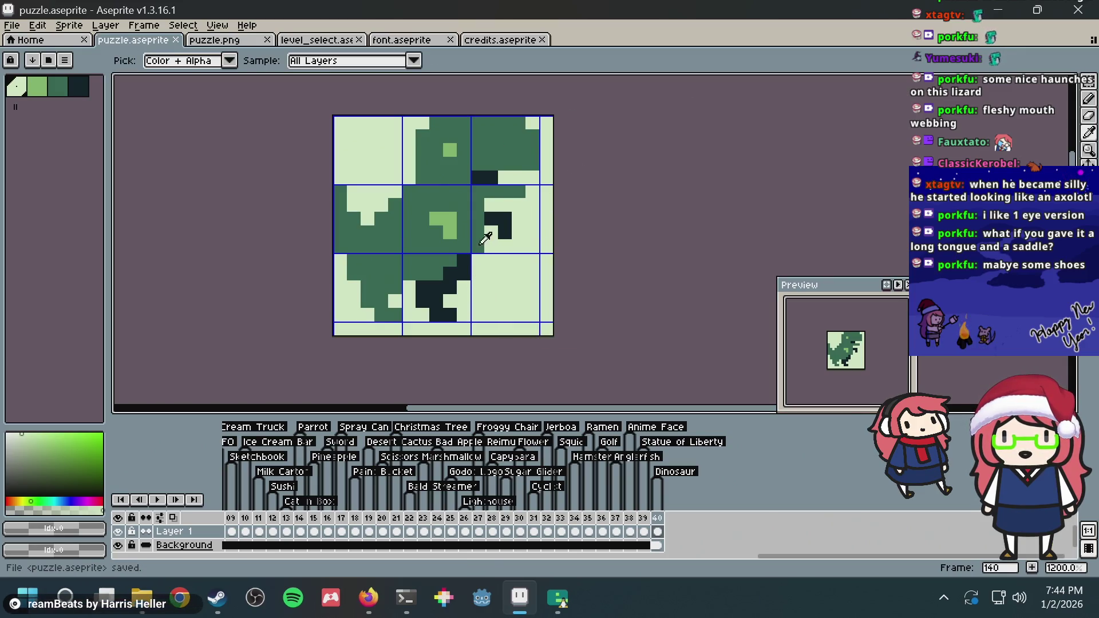
# Place a darkest-green pixel beside the mouth, move it one cell higher, then undo it
pyautogui.keyDown('alt'); pyautogui.click(478, 246); pyautogui.keyUp('alt')
pyautogui.click(537, 199)
pyautogui.hotkey('ctrl', 'z')
pyautogui.click(538, 196)
pyautogui.hotkey('ctrl', 's')
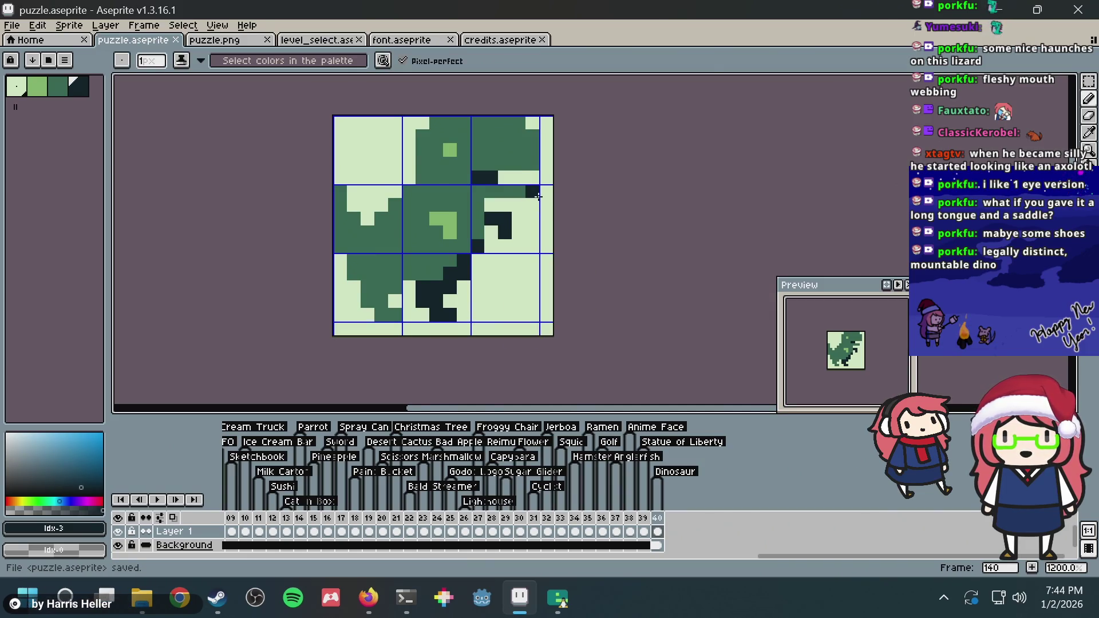
pyautogui.hotkey('ctrl', 'z')
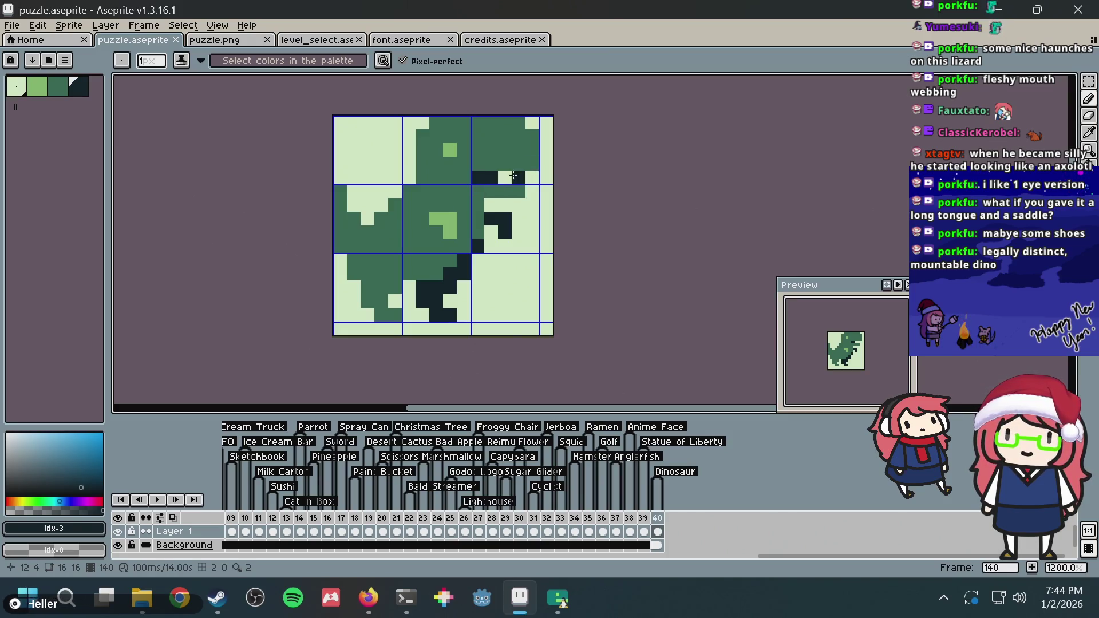
# Save puzzle.aseprite, dismissing the warning messages, and bring the Chrome Dino reference forward
pyautogui.hotkey('ctrl', 's')
pyautogui.press('Return')
pyautogui.hotkey('ctrl', 's')
pyautogui.press('Return')
pyautogui.hotkey('ctrl', 's')
pyautogui.press('Return')
pyautogui.hotkey('alt', 'Tab')
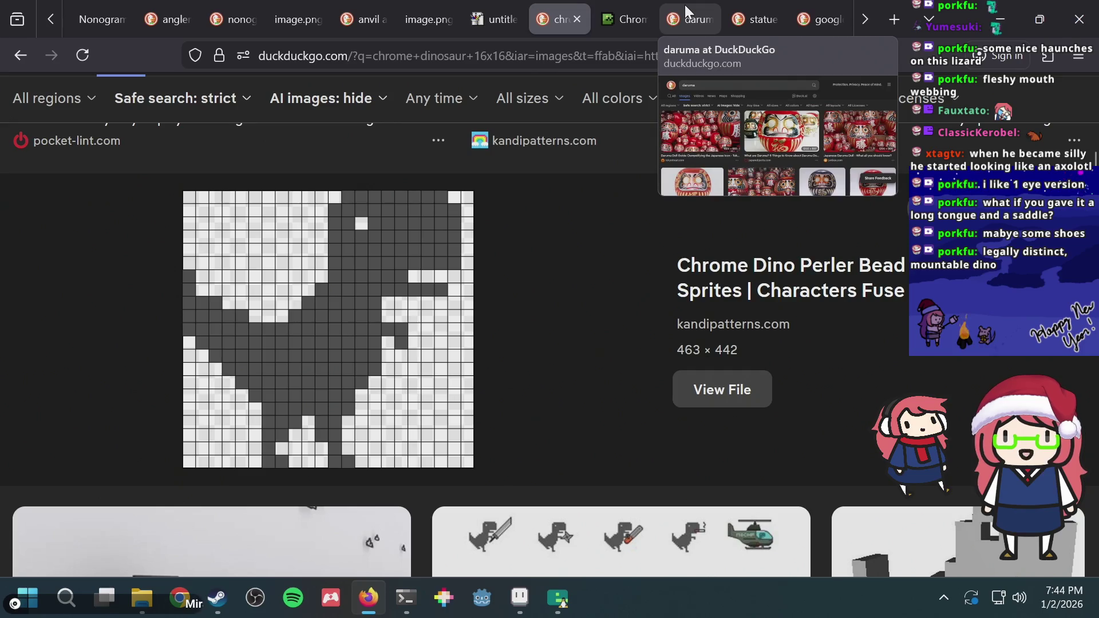
# Search DuckDuckGo for 't-rex', show the image results, and return to Aseprite
pyautogui.hotkey('ctrl', 'l')
pyautogui.write('t-rex')
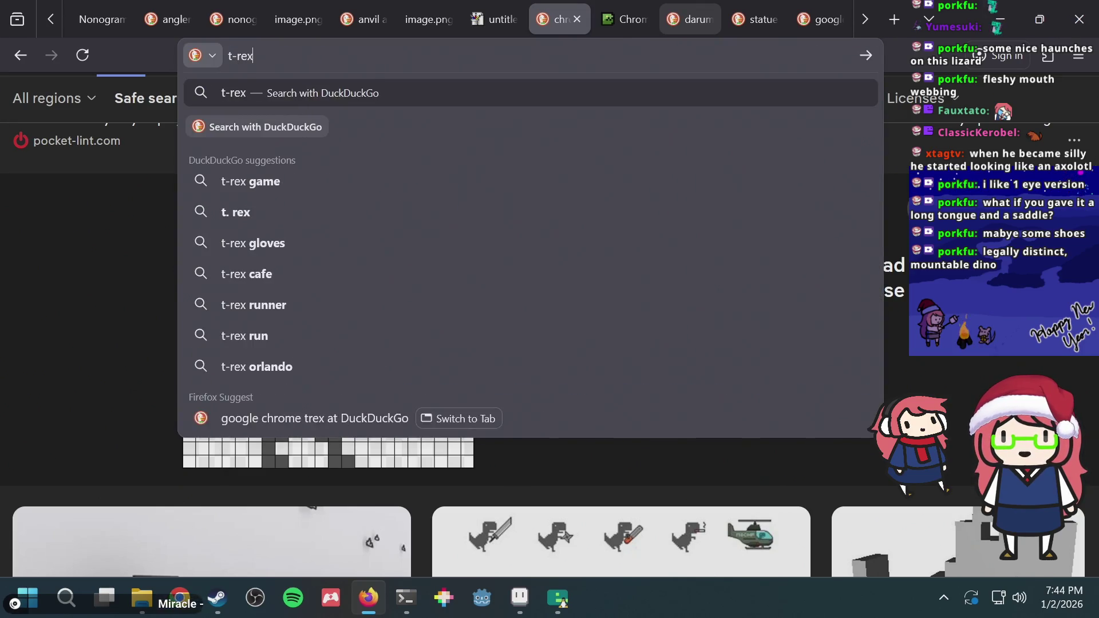
pyautogui.press('Return')
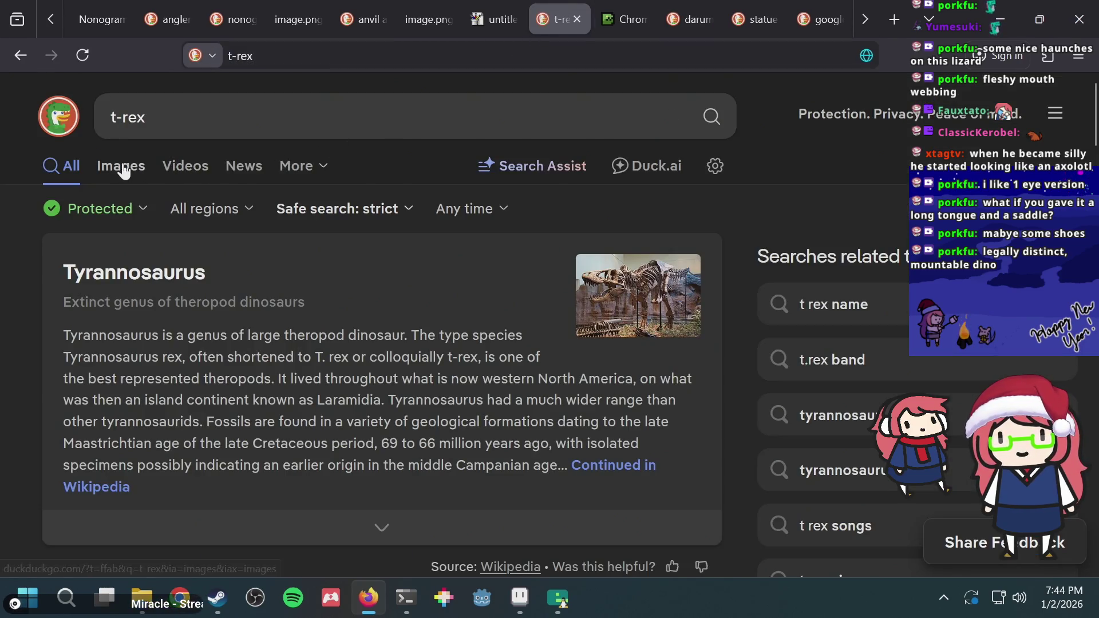
pyautogui.click(120, 167)
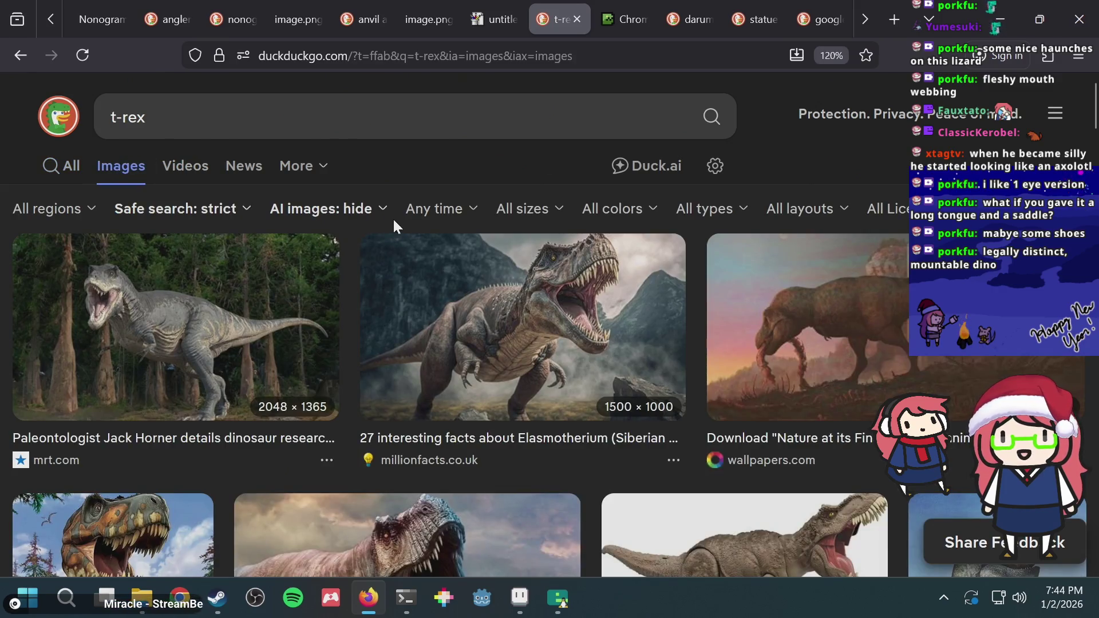
pyautogui.hotkey('alt', 'Tab')
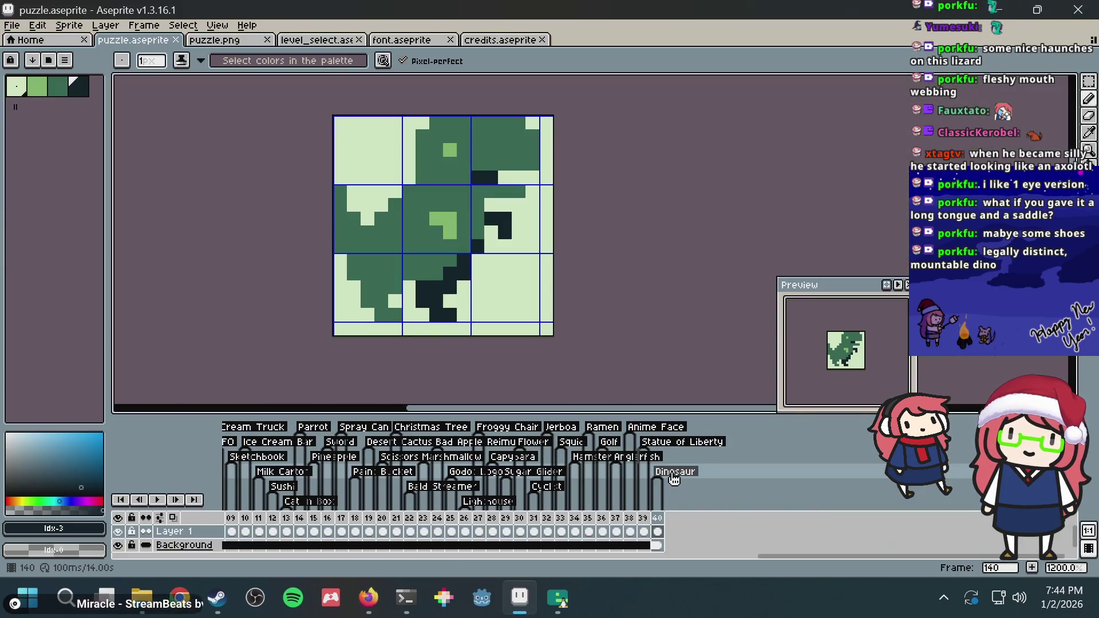
# Save puzzle.aseprite once more and go back to the 't-rex' image results
pyautogui.hotkey('ctrl', 's')
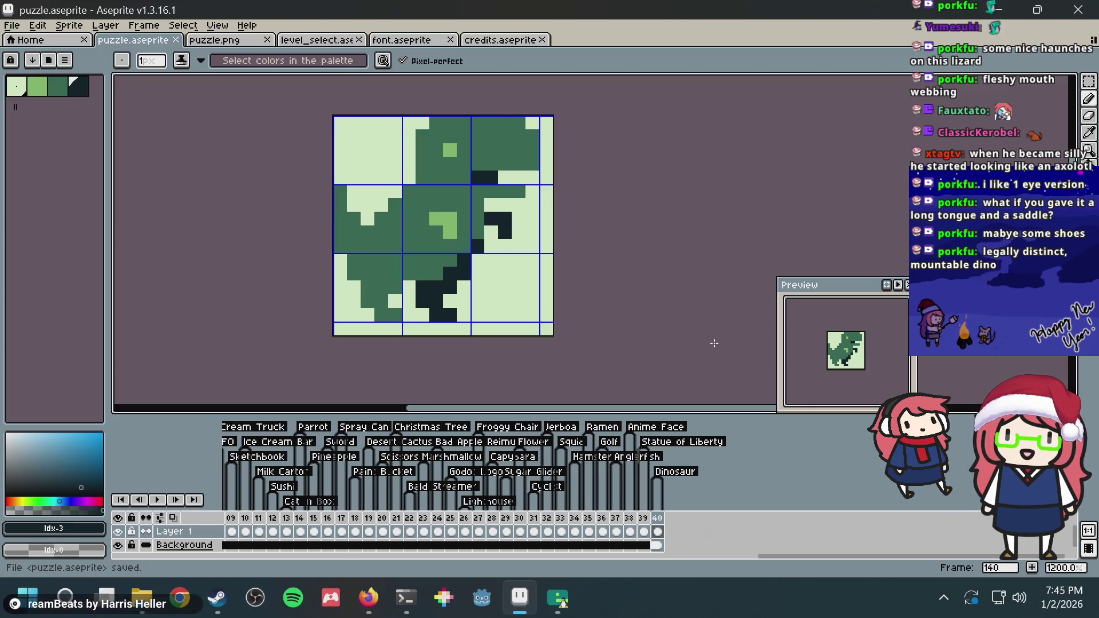
pyautogui.hotkey('alt', 'Tab')
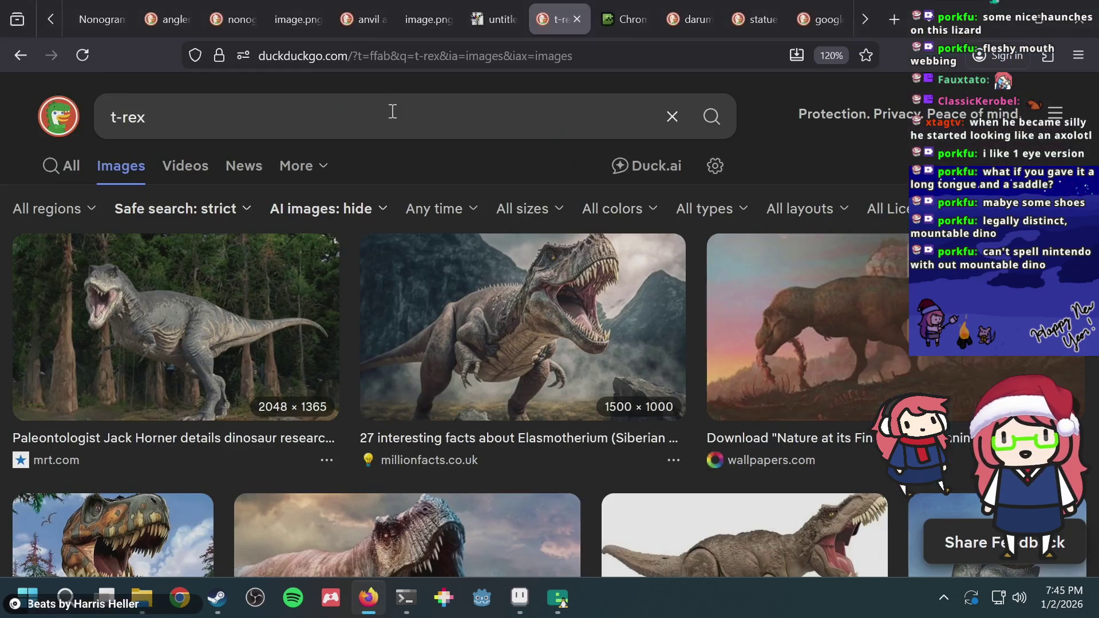
pyautogui.click(385, 113)
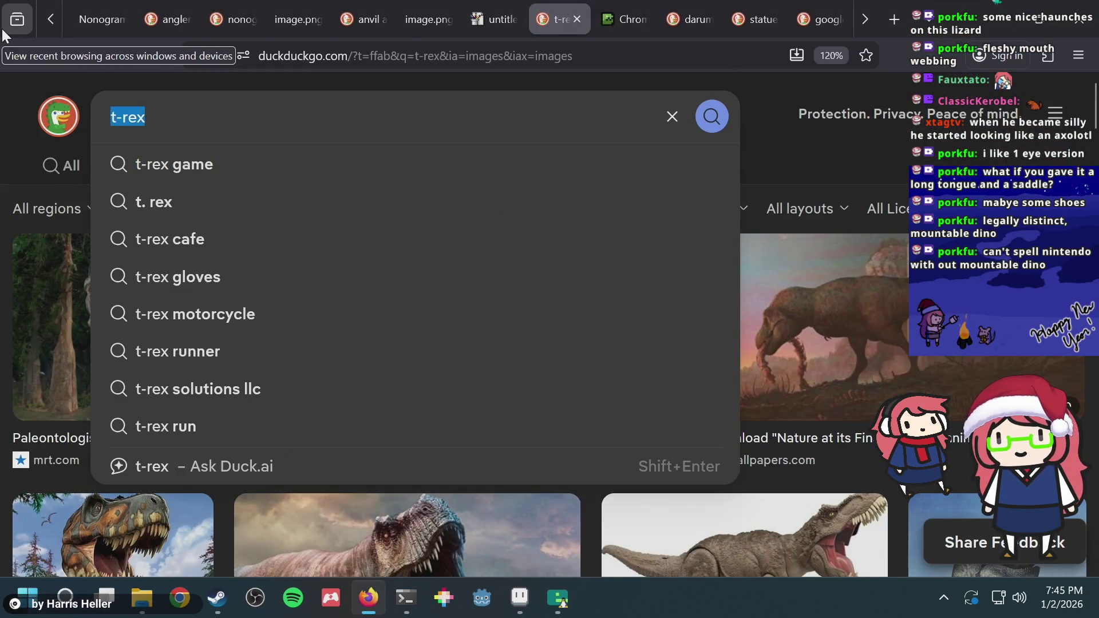
pyautogui.click(54, 133)
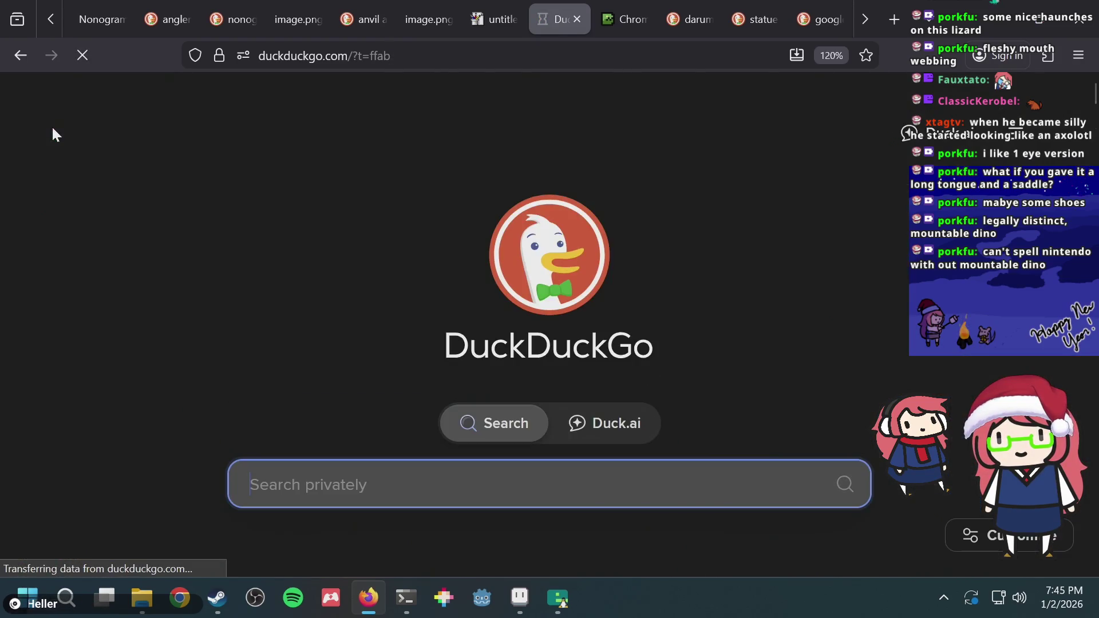
pyautogui.click(19, 53)
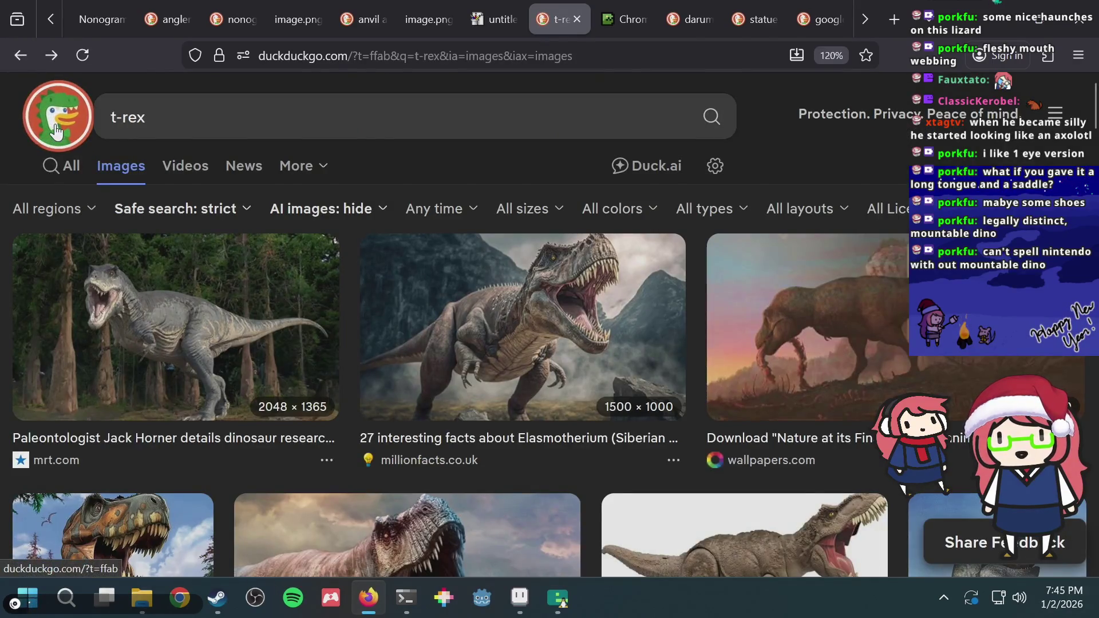
pyautogui.click(182, 114)
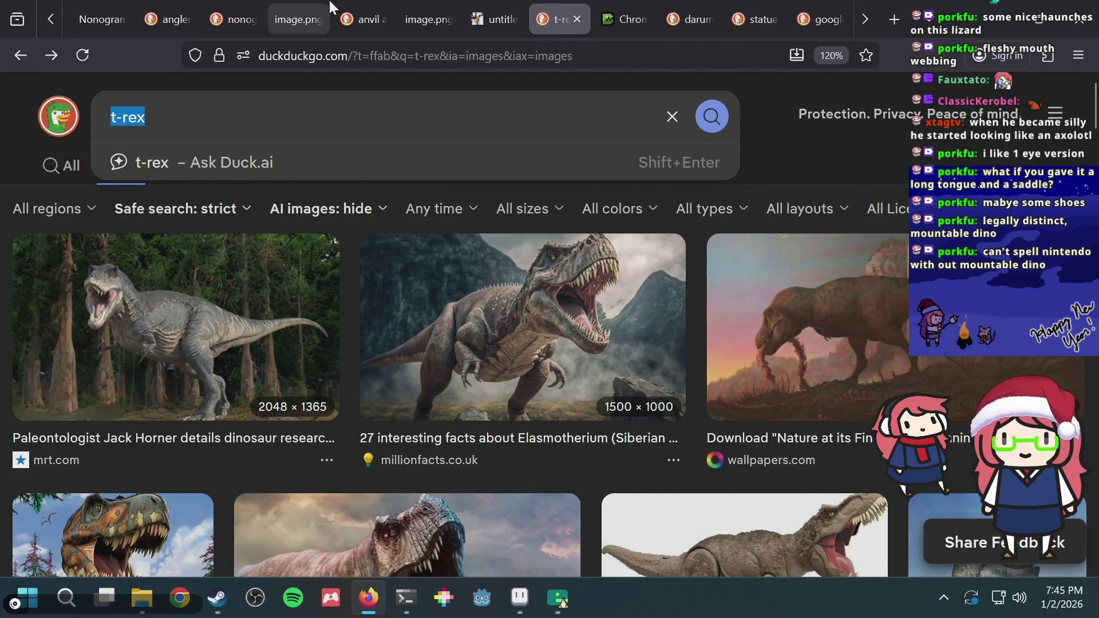
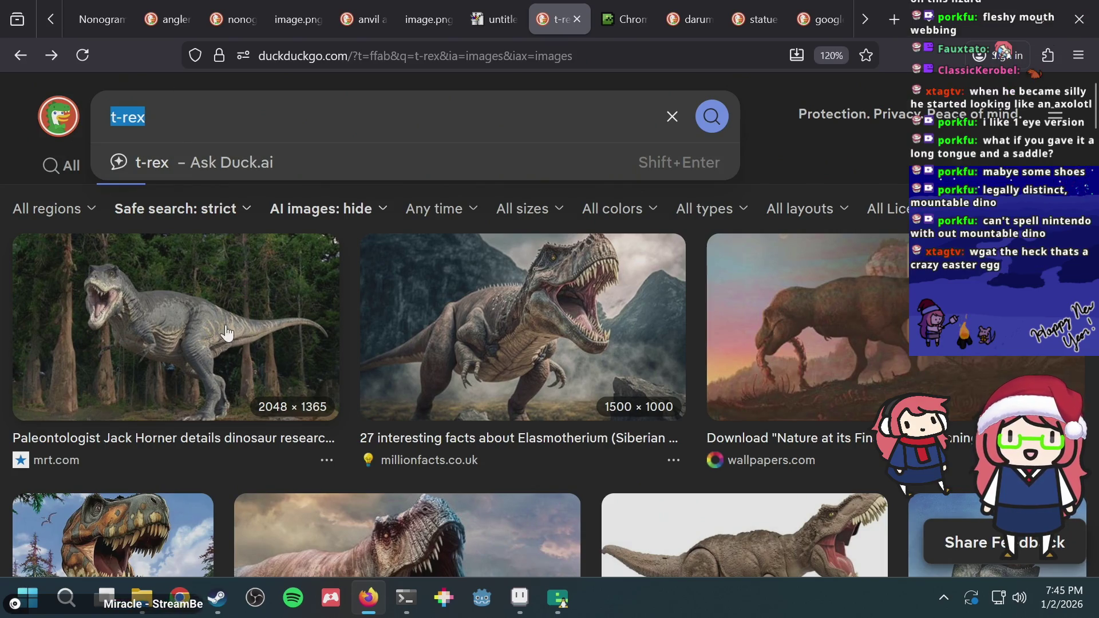
# Search DuckDuckGo web results for 'hatsune miku', then 'kagamine rin'
pyautogui.write('hatsune miku')
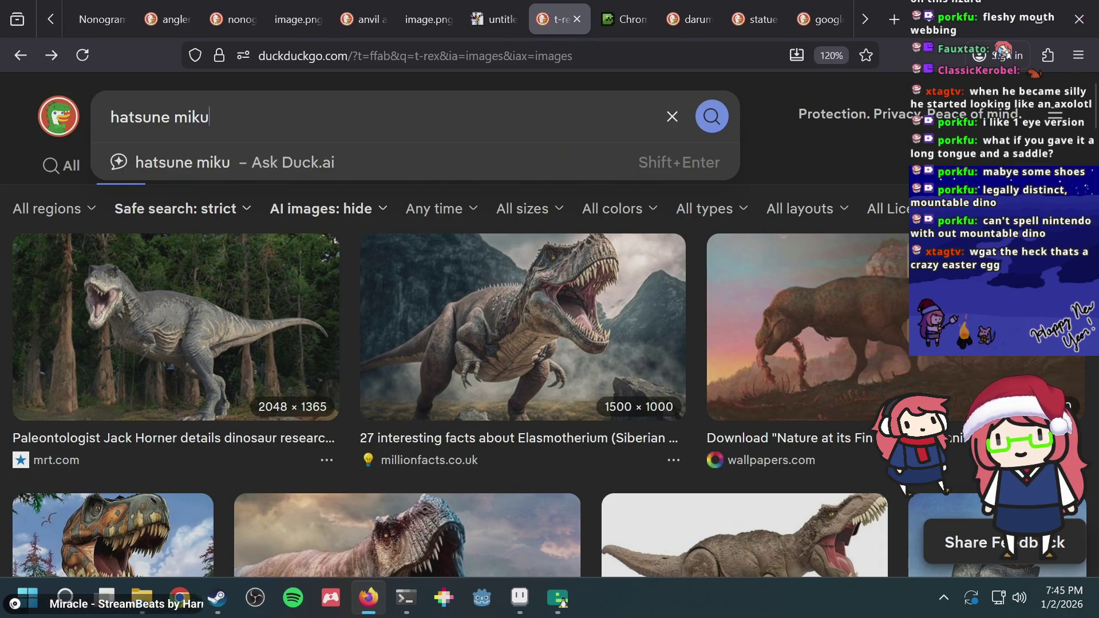
pyautogui.press('Return')
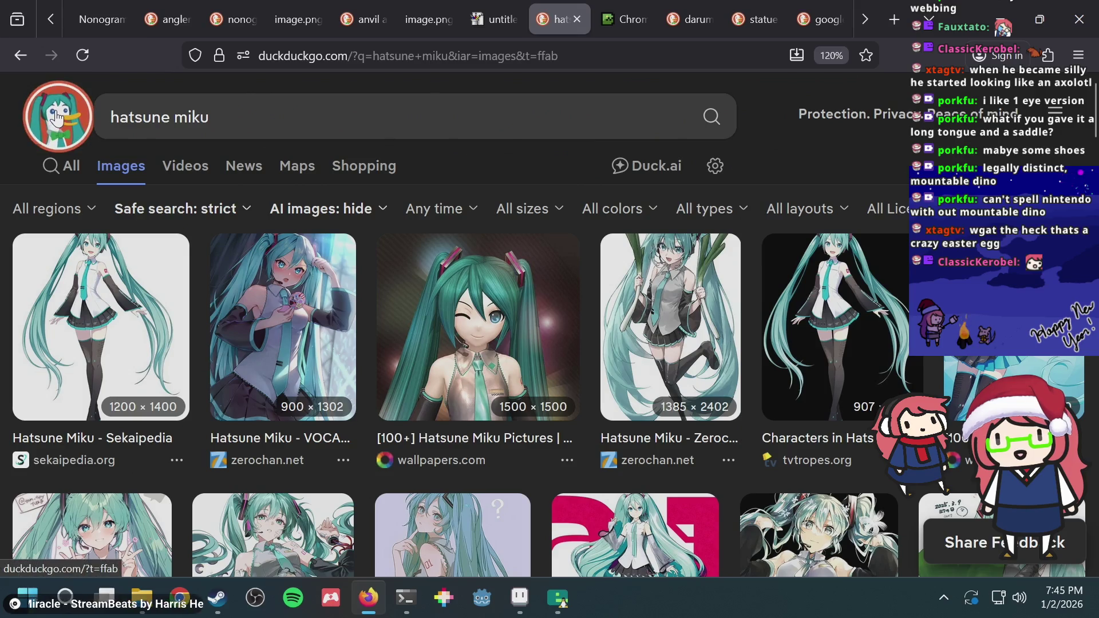
pyautogui.click(72, 167)
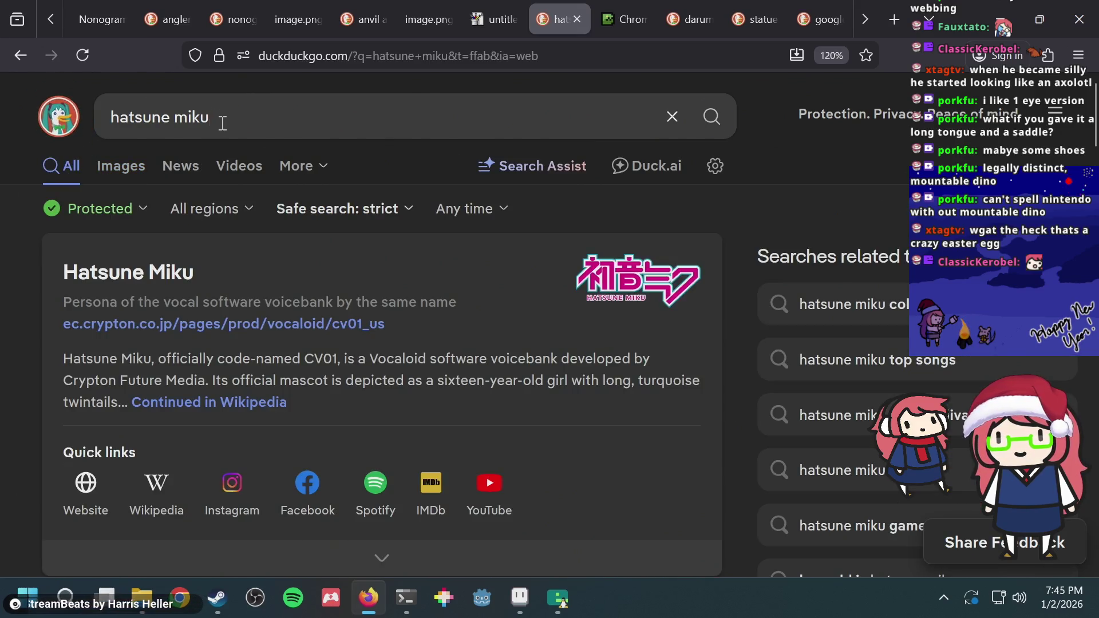
pyautogui.click(223, 123)
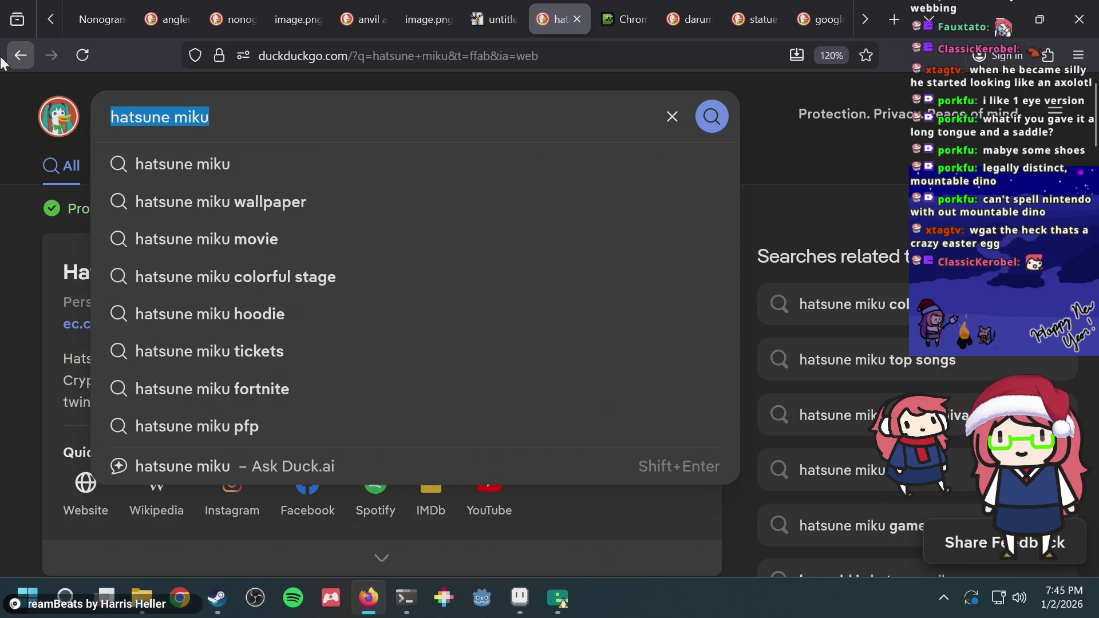
pyautogui.write('kagami')
pyautogui.press('Down')
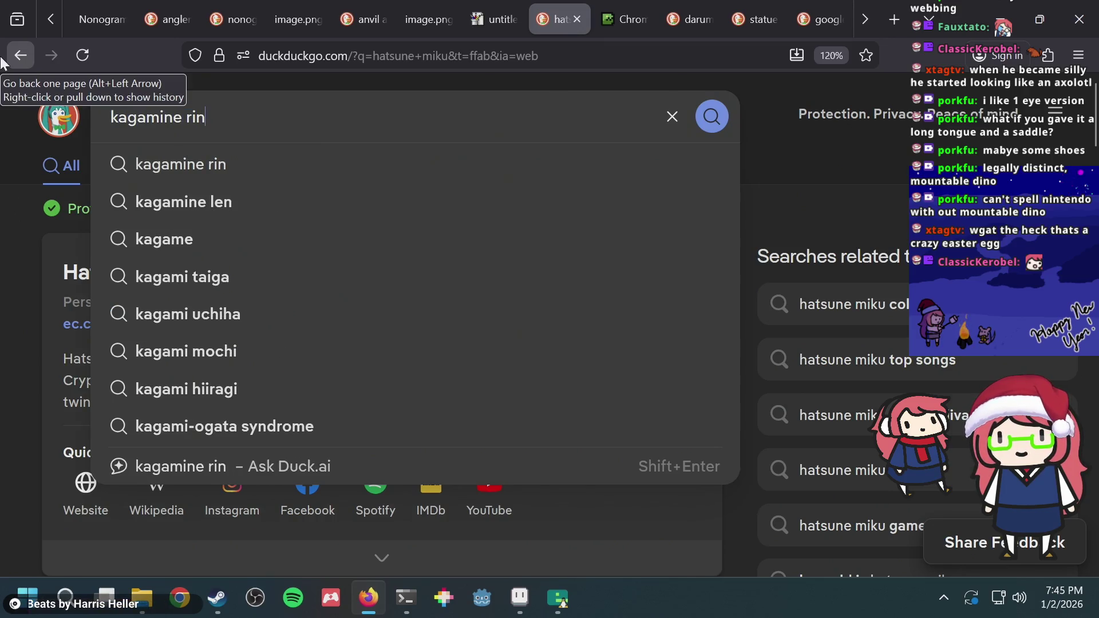
pyautogui.press('Return')
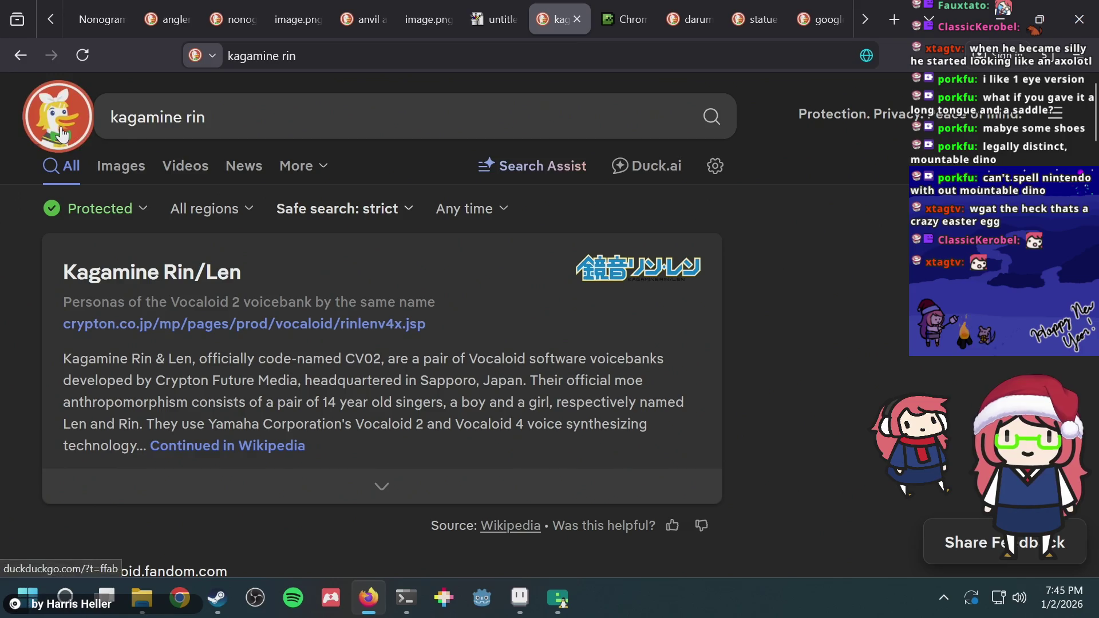
# Replace the query to search for 'kaito', then 'kasane teto'
pyautogui.click(201, 117)
pyautogui.press('BackSpace')
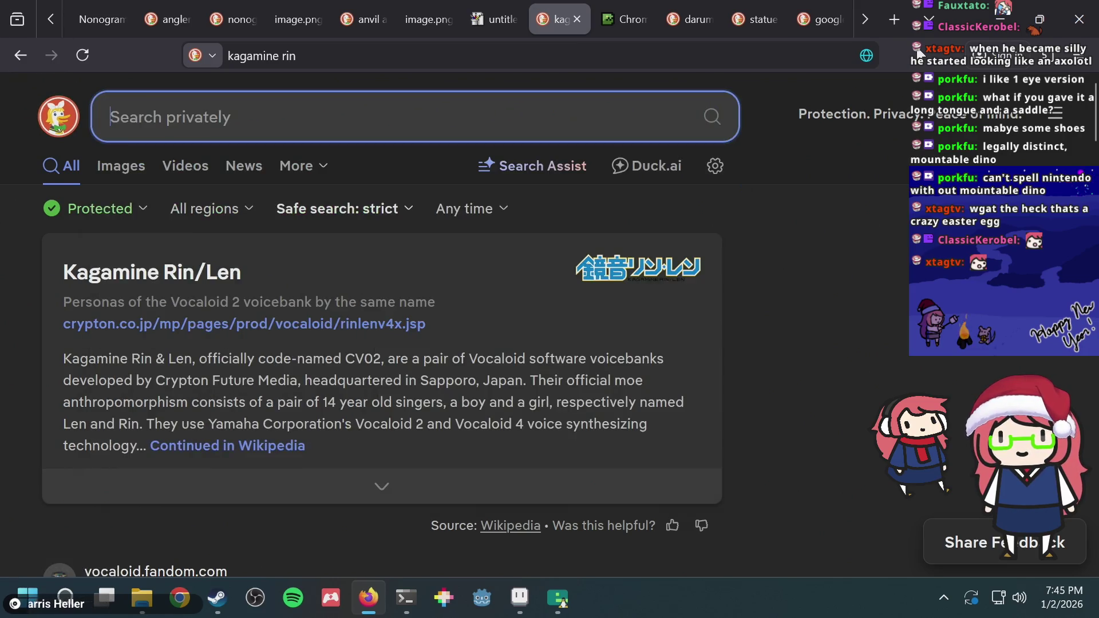
pyautogui.write('kaito')
pyautogui.press('Return')
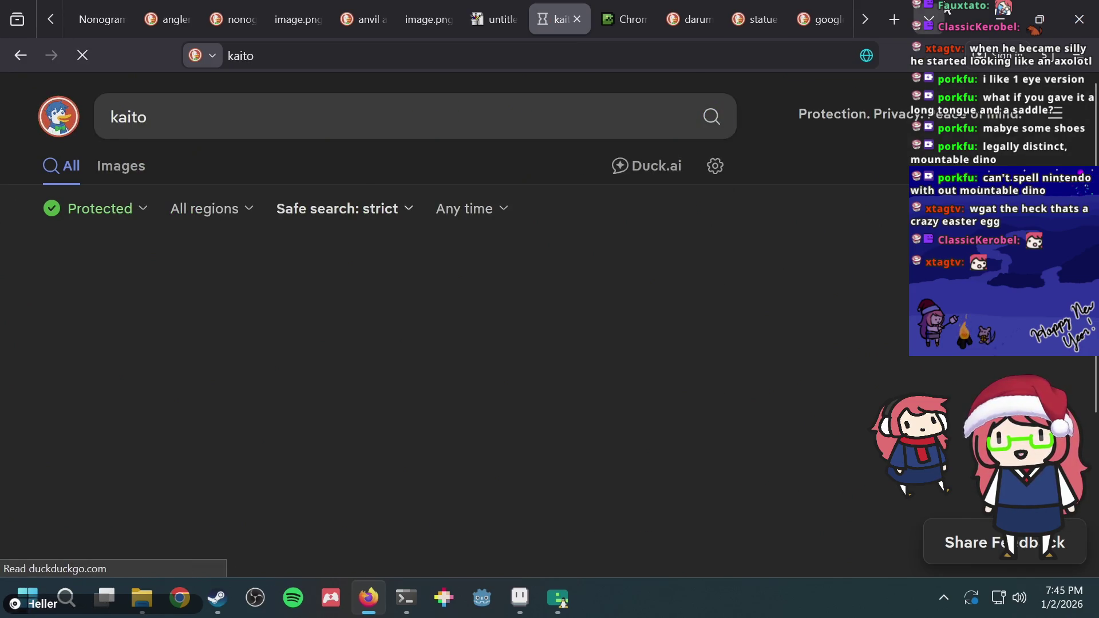
pyautogui.click(269, 115)
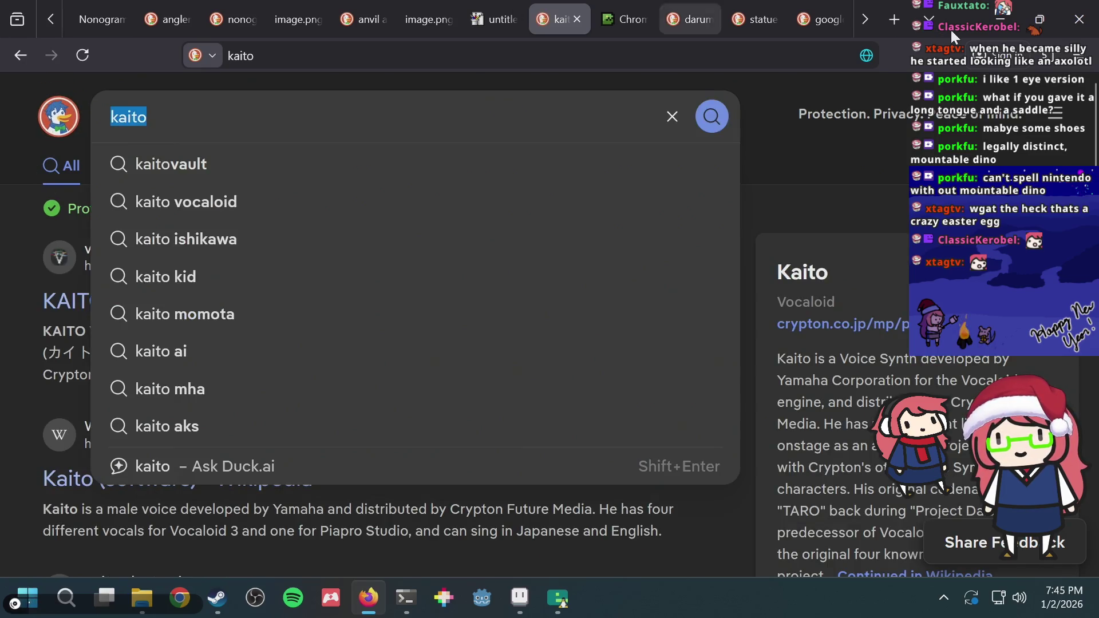
pyautogui.write('kasane teto')
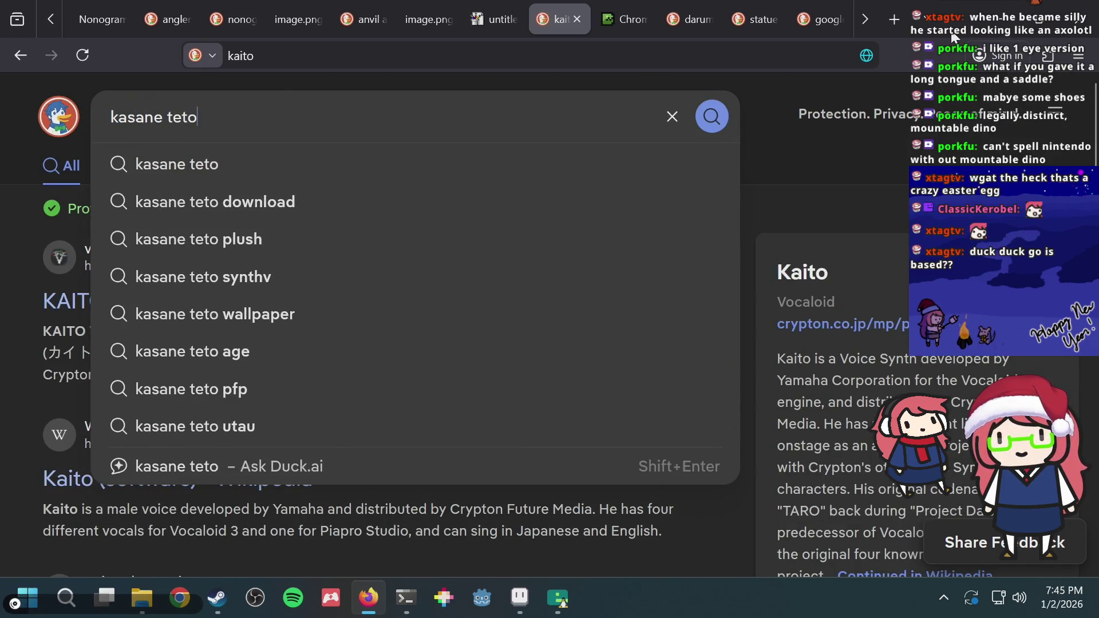
pyautogui.press('Return')
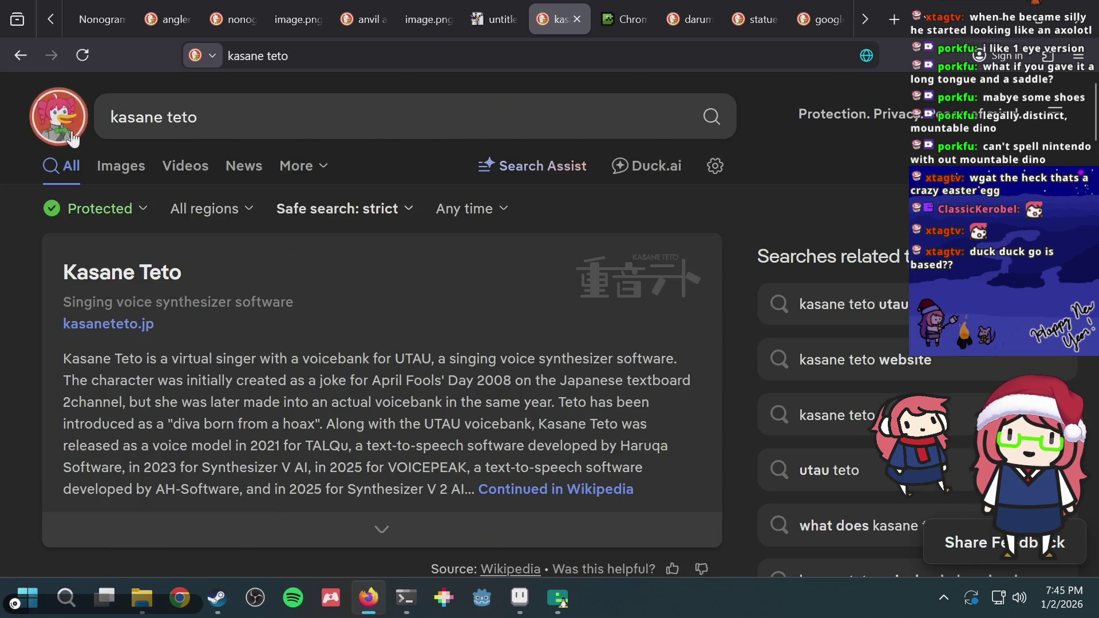
# Search for 'megurine luka', then 'gumi'
pyautogui.click(171, 116)
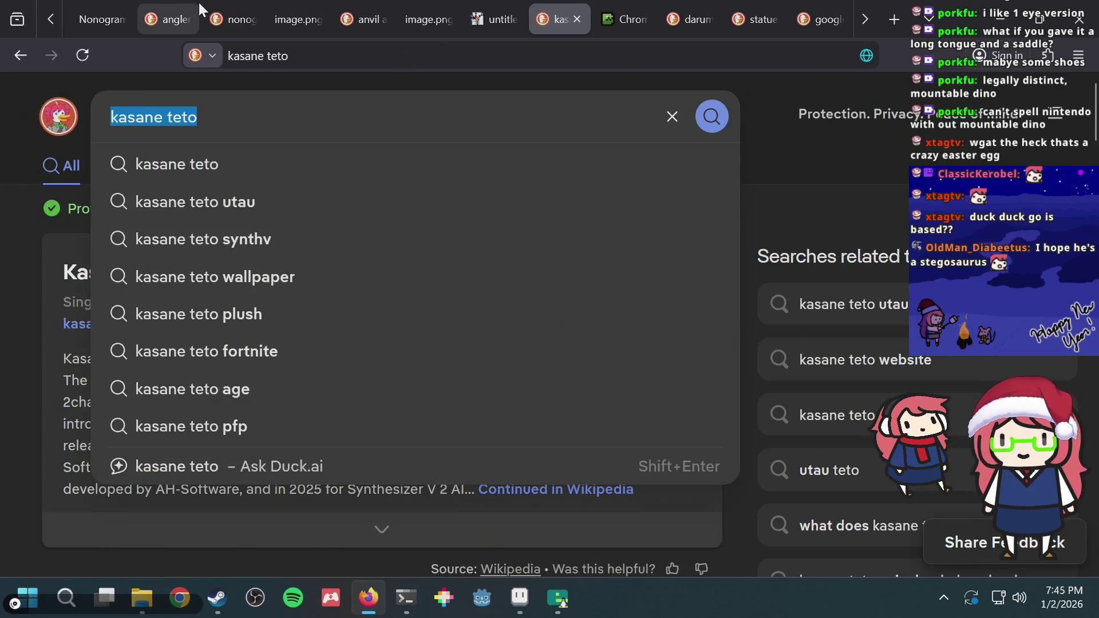
pyautogui.press('BackSpace')
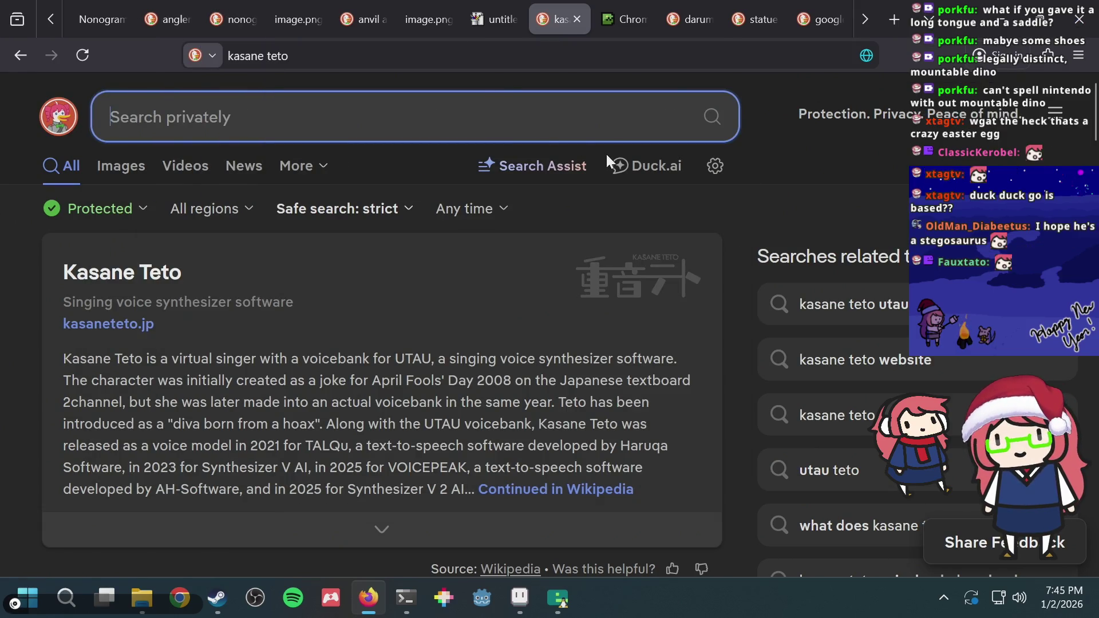
pyautogui.write('megugurine luk')
pyautogui.moveTo(377, 117)
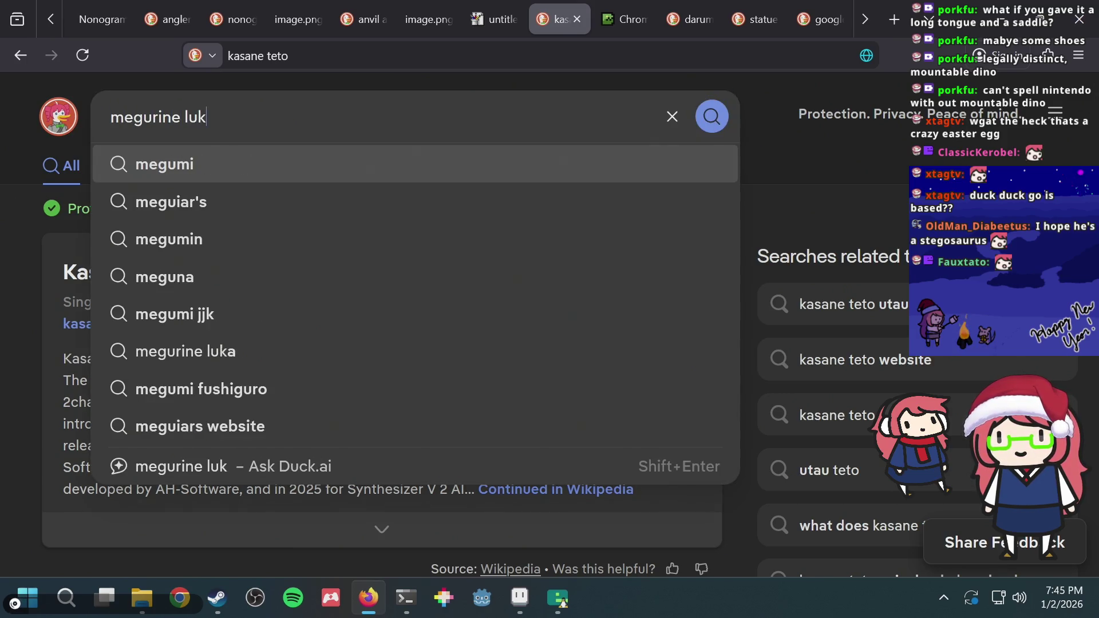
pyautogui.write('a')
pyautogui.press('Return')
pyautogui.click(226, 121)
pyautogui.write('gumi')
pyautogui.press('Return')
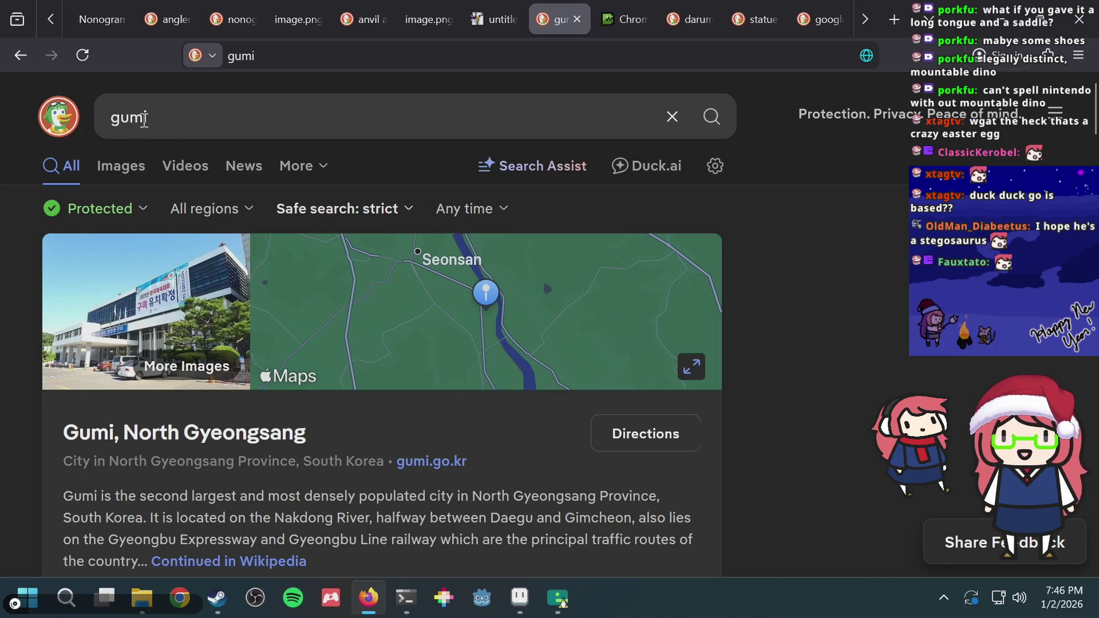
# Replace the query to search for 'pikachu', then 'james bond'
pyautogui.click(191, 118)
pyautogui.write('pikachu')
pyautogui.press('Return')
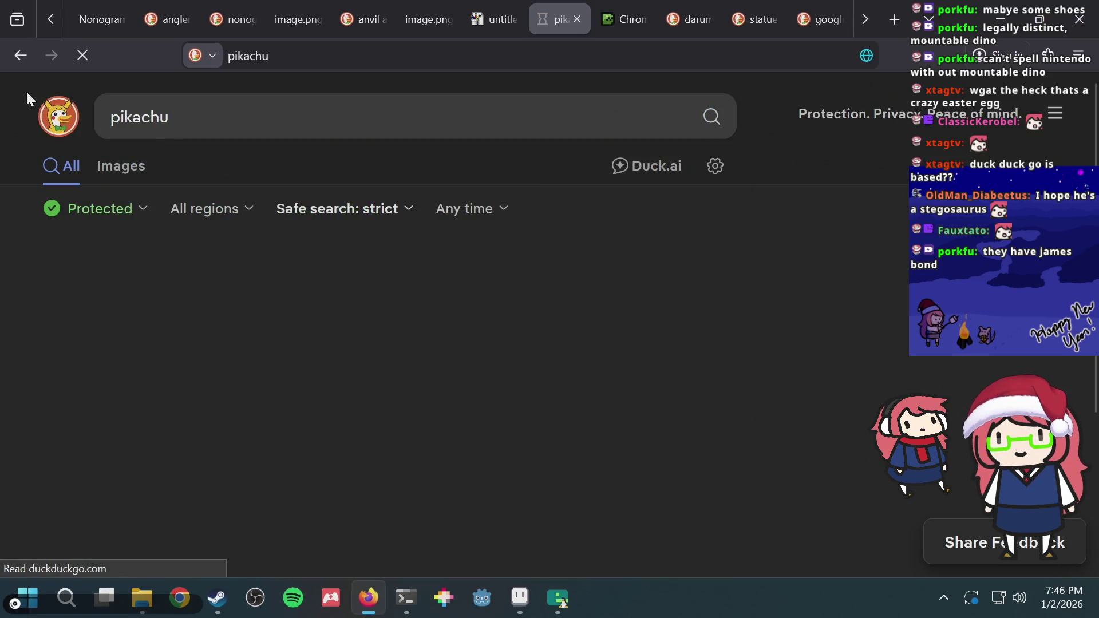
pyautogui.click(137, 117)
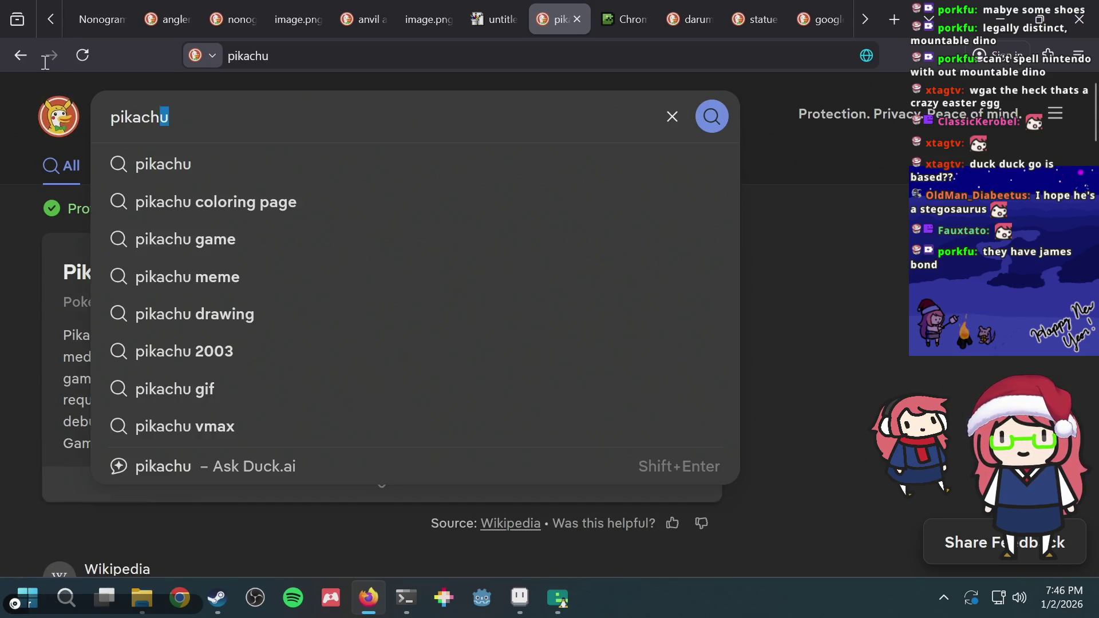
pyautogui.write('james bond')
pyautogui.press('Return')
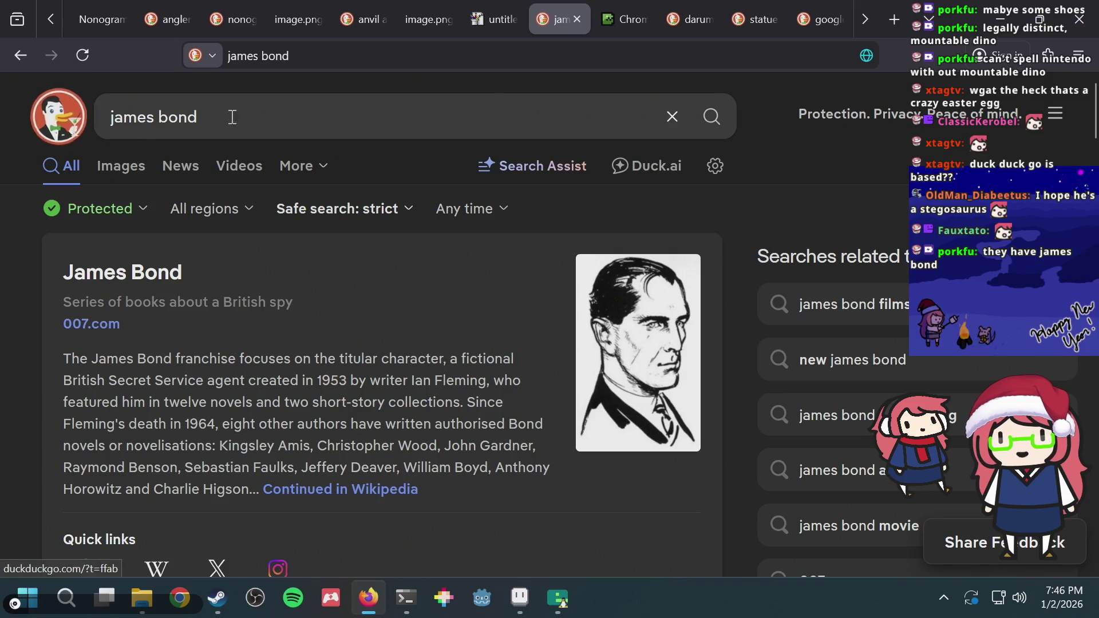
# Search 'duck duck go easter eggs' and open the It's FOSS hidden-features article
pyautogui.click(226, 117)
pyautogui.write('duck ')
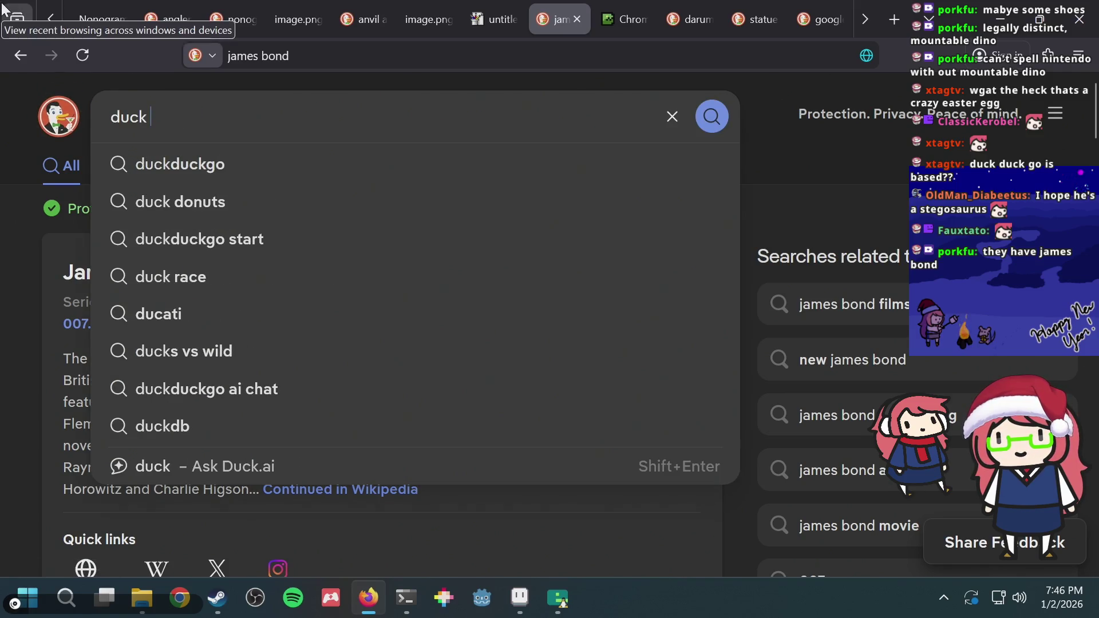
pyautogui.write('duck go easter eggs')
pyautogui.press('Return')
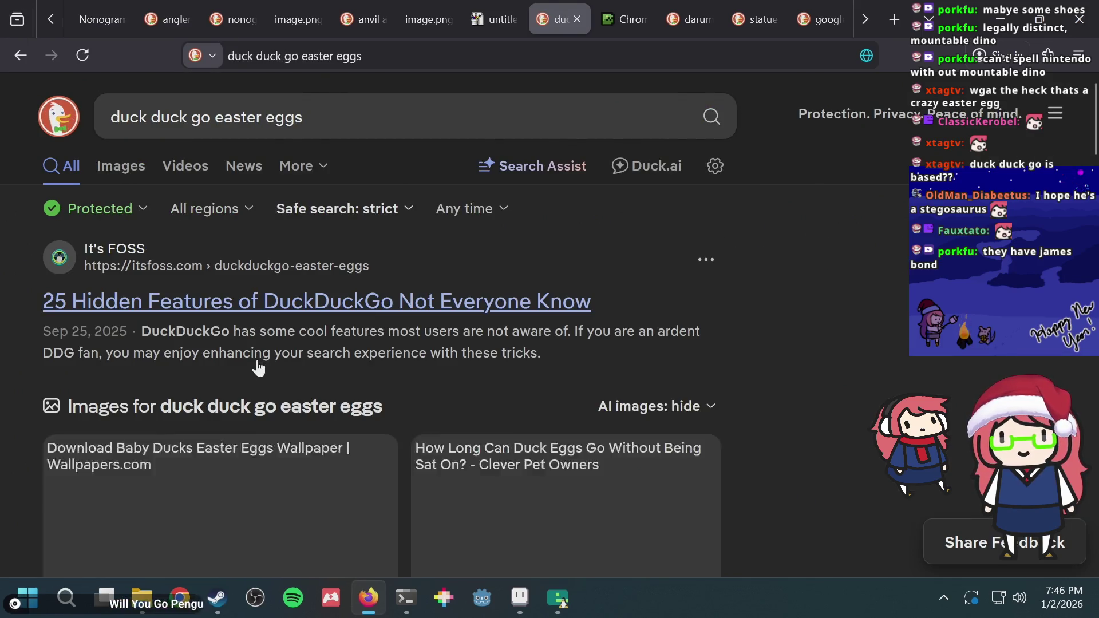
pyautogui.click(269, 313)
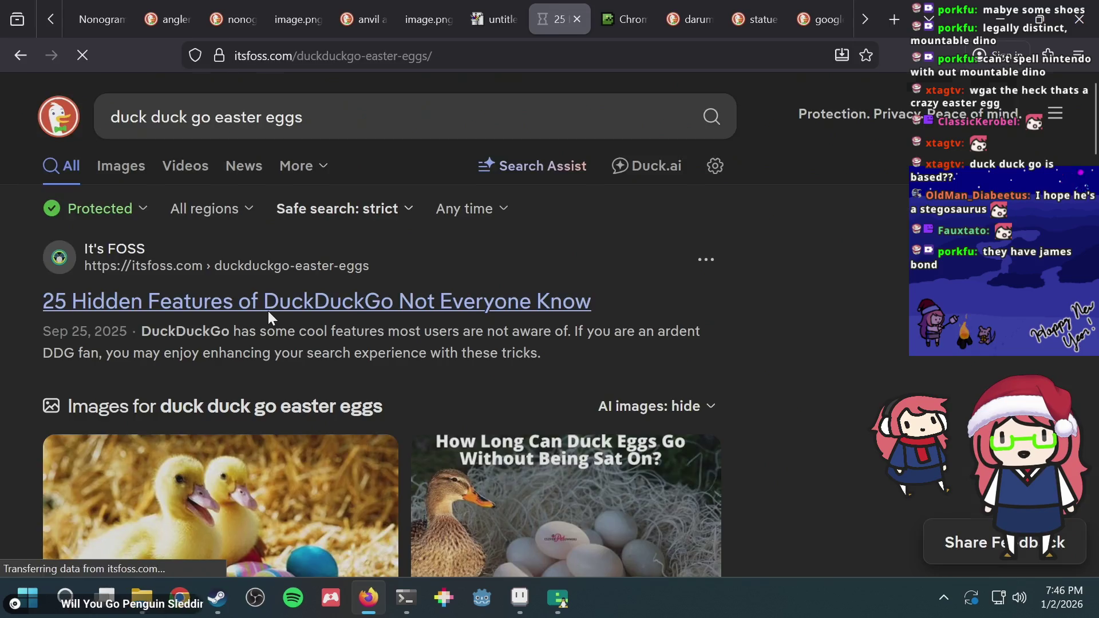
# Skim down through the It's FOSS DuckDuckGo hidden-features article
pyautogui.scroll(-2, 179, 307)
pyautogui.scroll(-5, 213, 306)
pyautogui.scroll(-5, 330, 280)
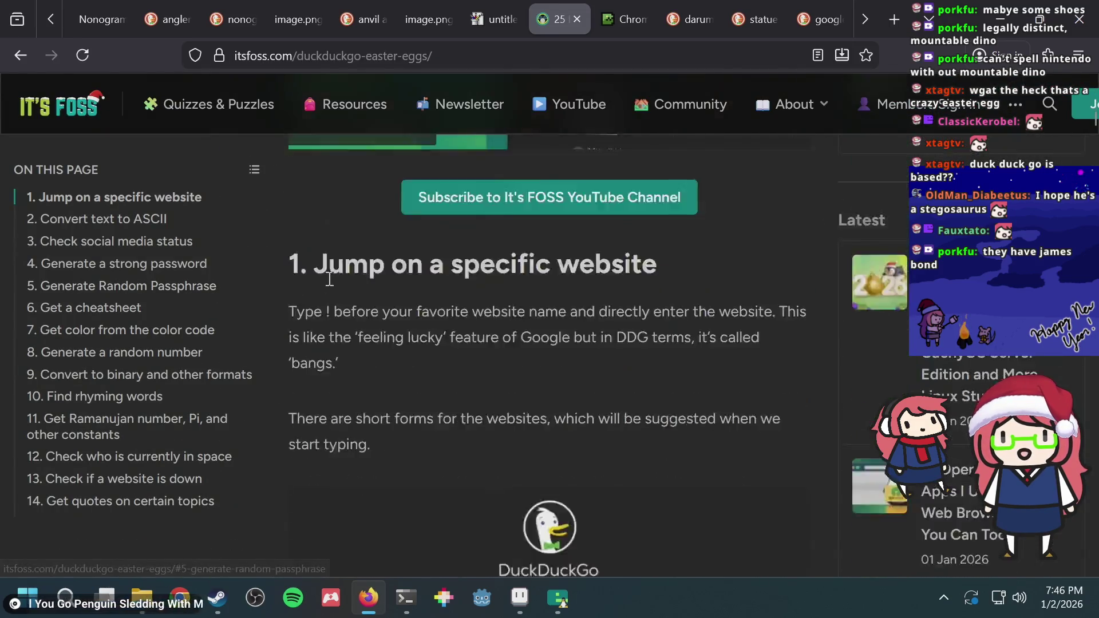
pyautogui.scroll(-5, 329, 279)
pyautogui.scroll(-5, 319, 294)
pyautogui.scroll(-5, 319, 289)
pyautogui.scroll(-3, 318, 289)
pyautogui.scroll(-5, 323, 296)
pyautogui.scroll(-5, 323, 296)
pyautogui.scroll(-4, 324, 296)
pyautogui.scroll(-2, 325, 294)
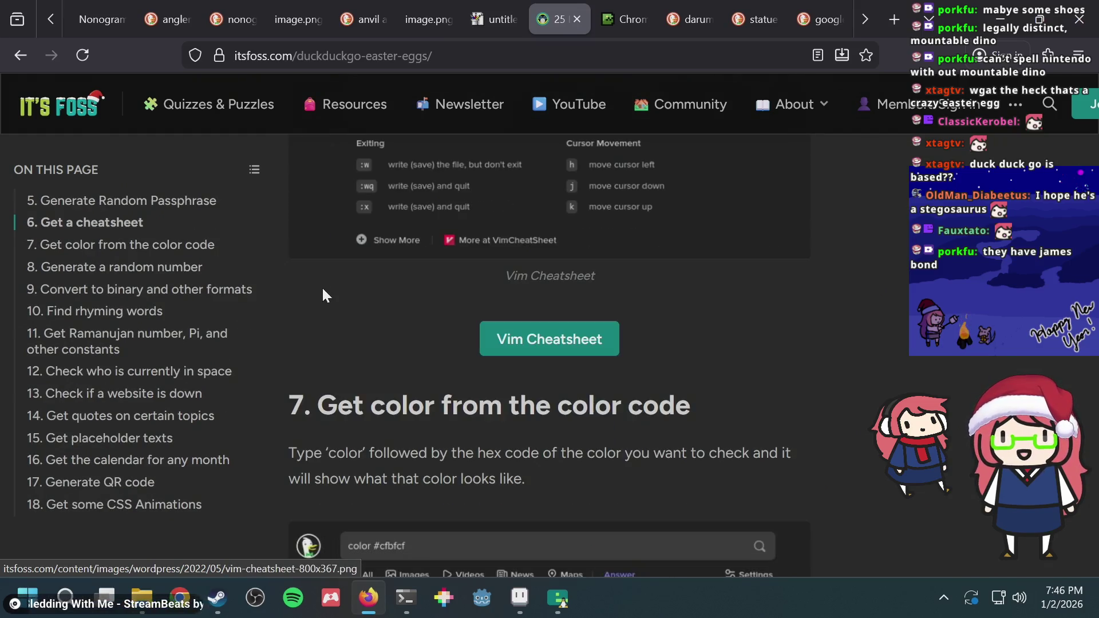
pyautogui.scroll(-3, 324, 294)
pyautogui.scroll(-5, 324, 295)
pyautogui.scroll(-4, 324, 296)
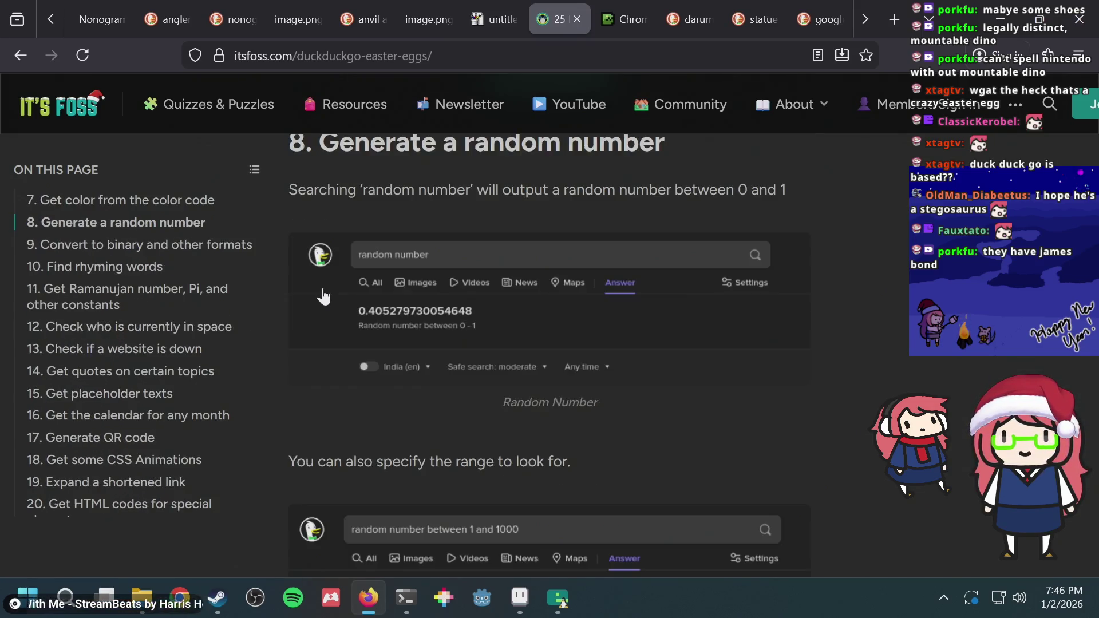
pyautogui.scroll(-5, 324, 296)
pyautogui.scroll(-5, 323, 296)
pyautogui.scroll(-5, 324, 296)
pyautogui.scroll(-5, 323, 296)
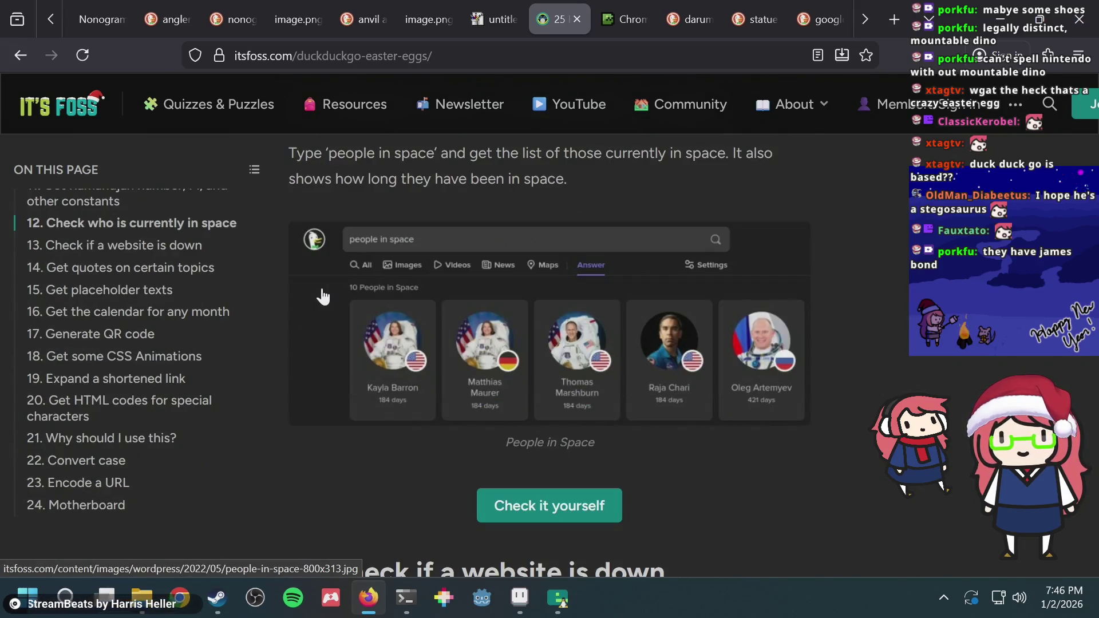
# Search 'duckduckgo logo easter egg' and open the dynamic logos forum thread in a new tab
pyautogui.hotkey('ctrl', 'l')
pyautogui.write('duckd')
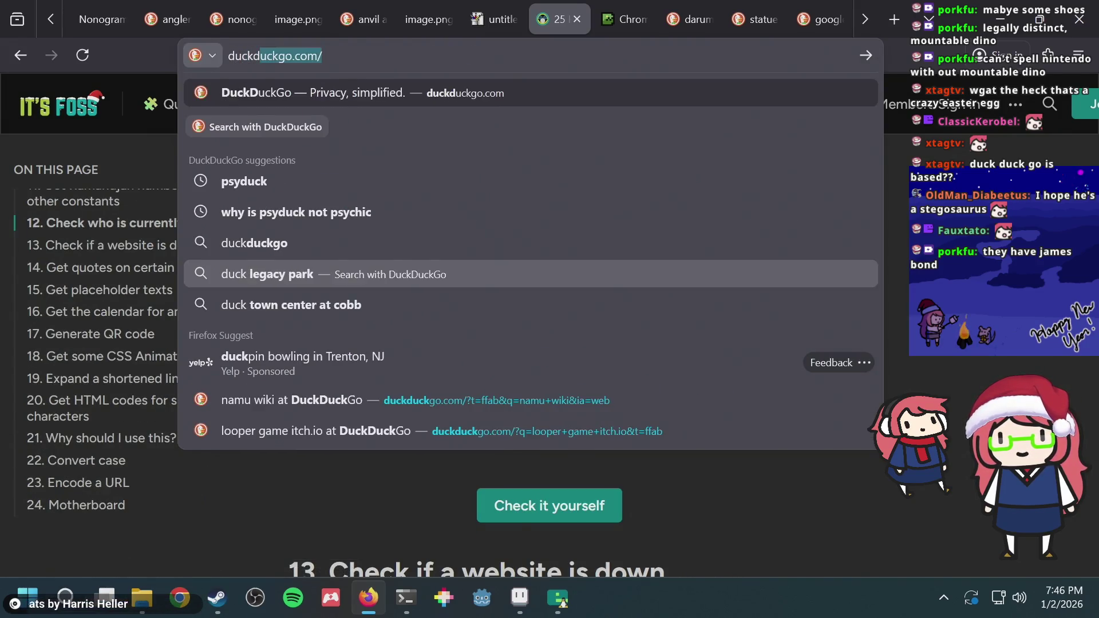
pyautogui.write('uckgo logo easter egg')
pyautogui.press('Return')
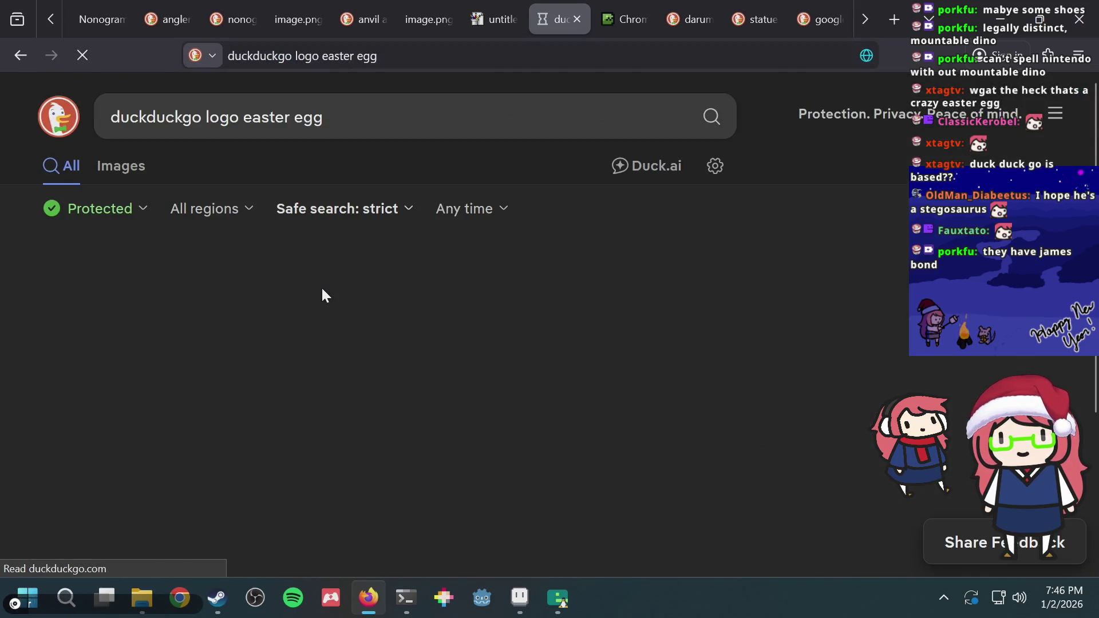
pyautogui.middleClick(384, 312)
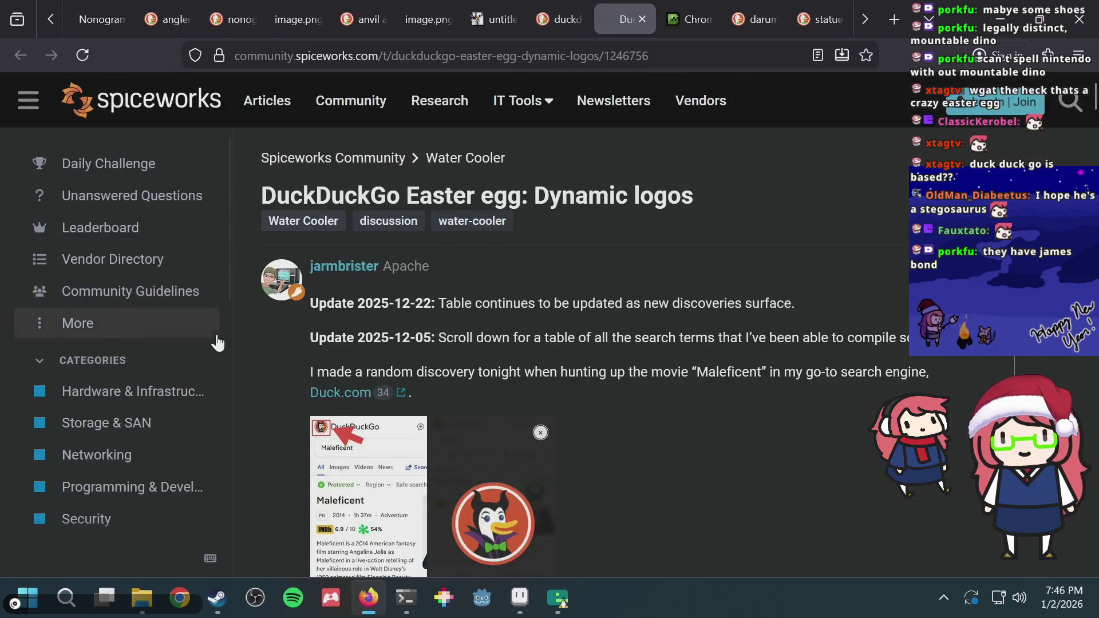
# Read down the Spiceworks 'Dynamic logos' thread to the Mario logo replies, clearing a stray selection
pyautogui.scroll(-2, 216, 342)
pyautogui.scroll(-3, 595, 358)
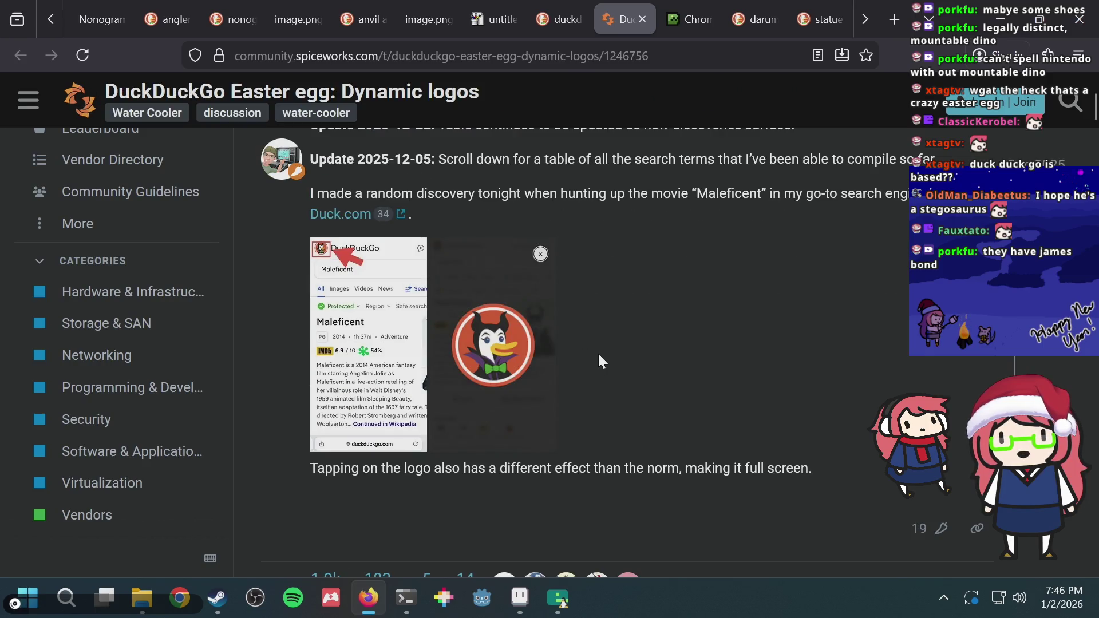
pyautogui.scroll(-6, 667, 354)
pyautogui.scroll(-5, 666, 355)
pyautogui.scroll(-2, 667, 355)
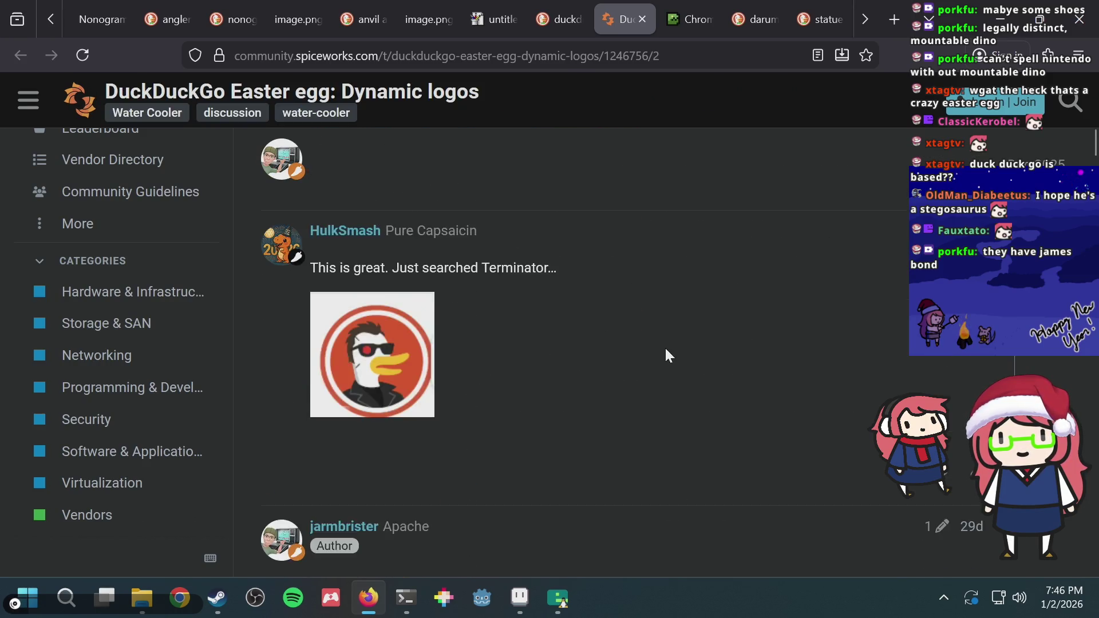
pyautogui.scroll(-2, 665, 350)
pyautogui.scroll(-3, 666, 350)
pyautogui.scroll(-3, 666, 350)
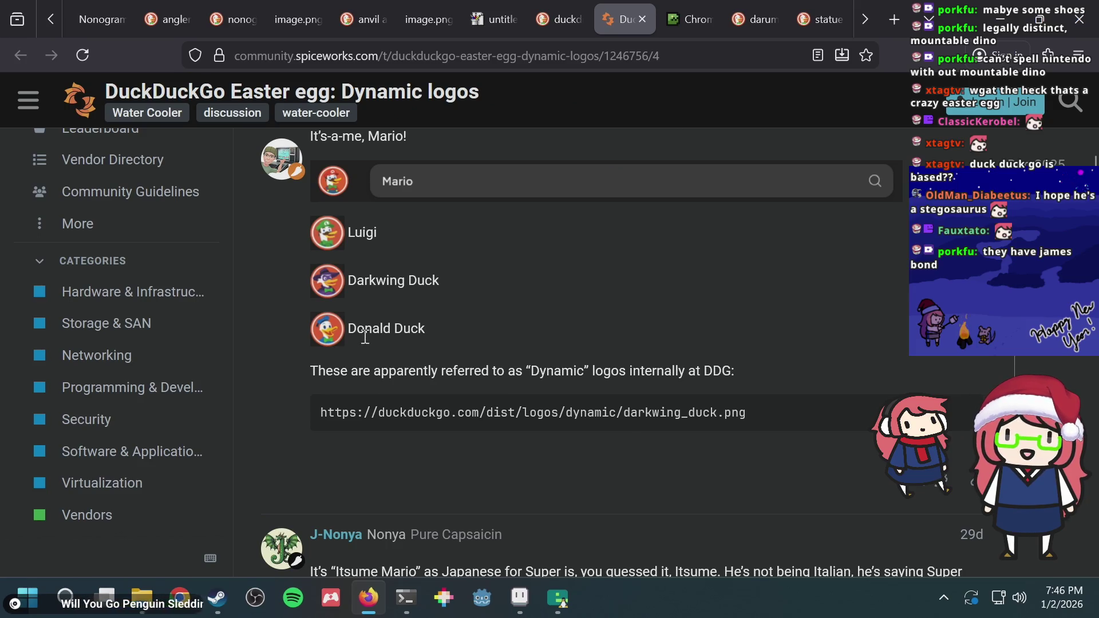
pyautogui.click(448, 334)
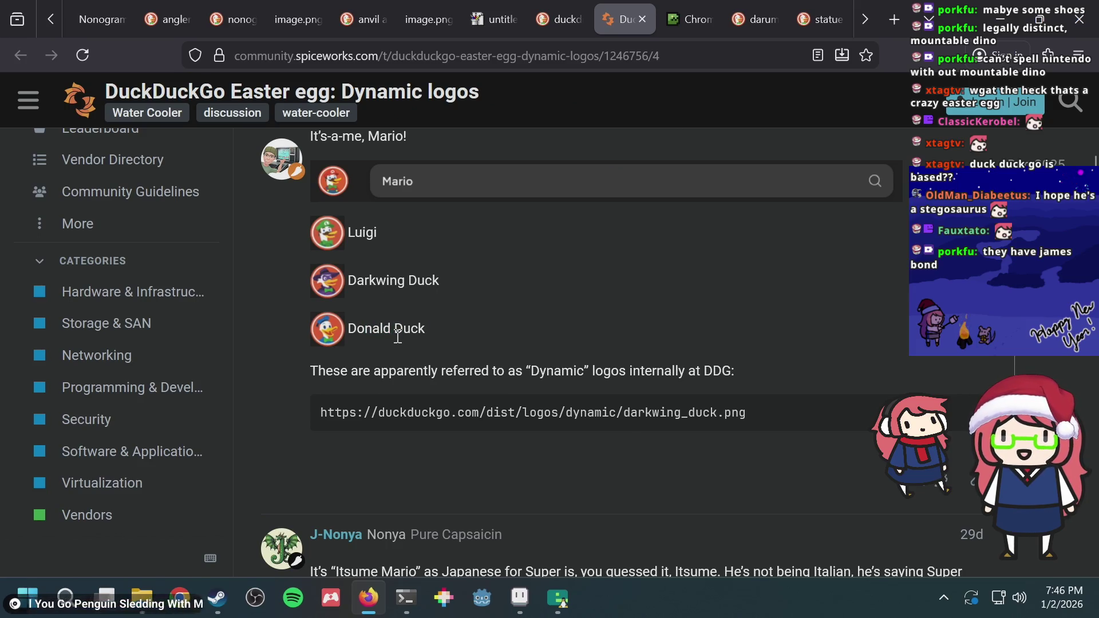
pyautogui.scroll(-4, 320, 327)
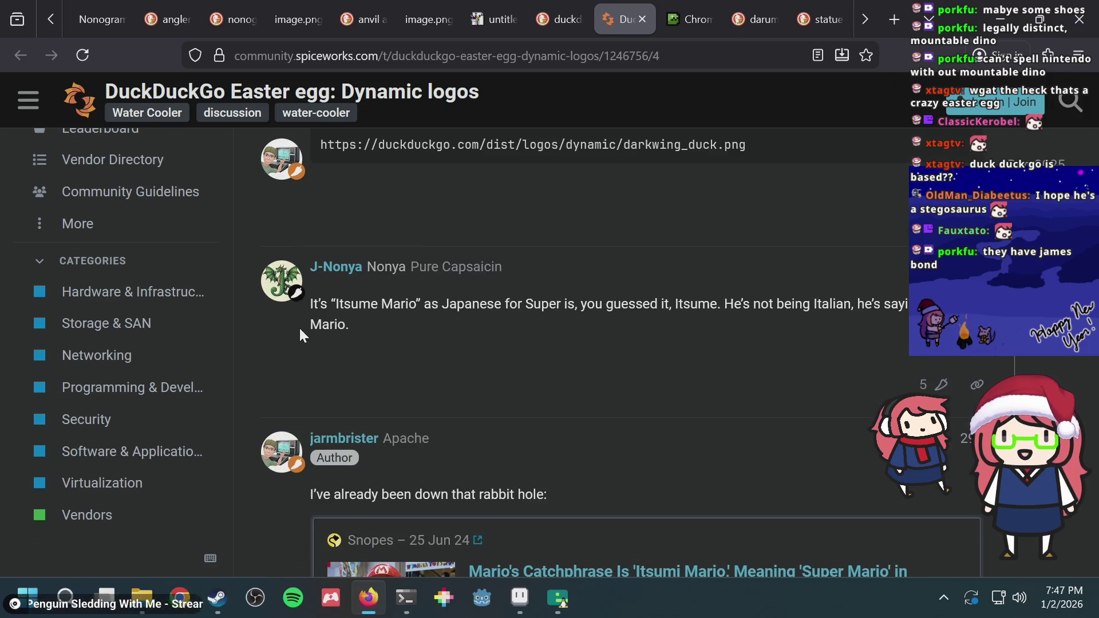
pyautogui.scroll(-4, 263, 341)
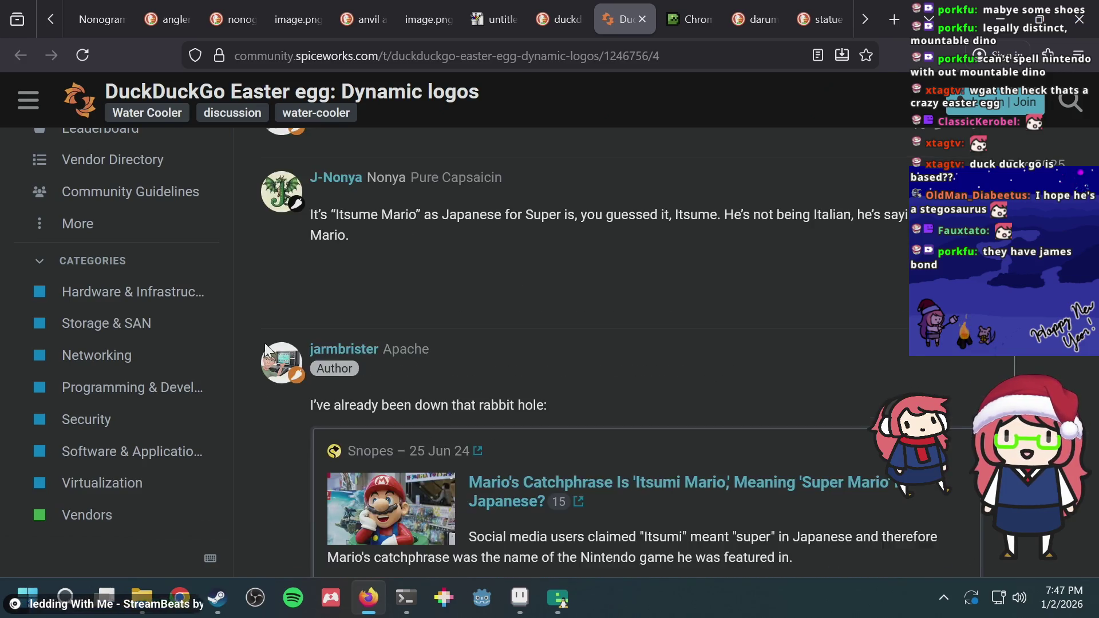
pyautogui.scroll(-5, 263, 342)
pyautogui.scroll(-5, 262, 338)
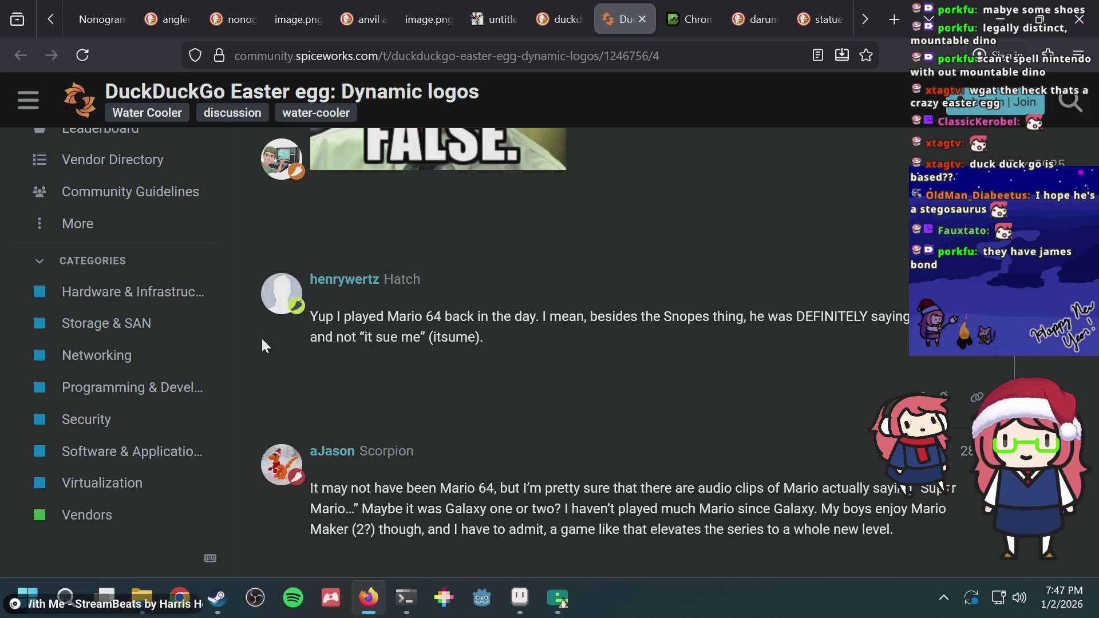
pyautogui.scroll(-4, 261, 338)
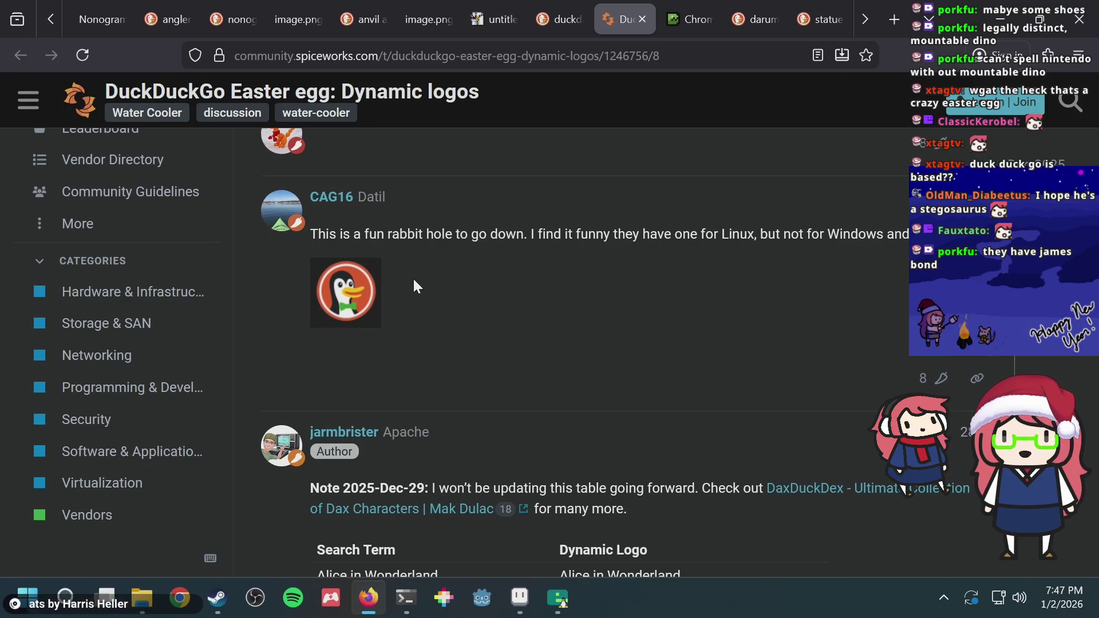
pyautogui.scroll(-3, 414, 280)
# Read the logo search-term table and final replies, then close the Spiceworks thread tab
pyautogui.scroll(-4, 416, 285)
pyautogui.scroll(-10, 416, 285)
pyautogui.scroll(-5, 416, 285)
pyautogui.scroll(-2, 415, 286)
pyautogui.scroll(-4, 413, 289)
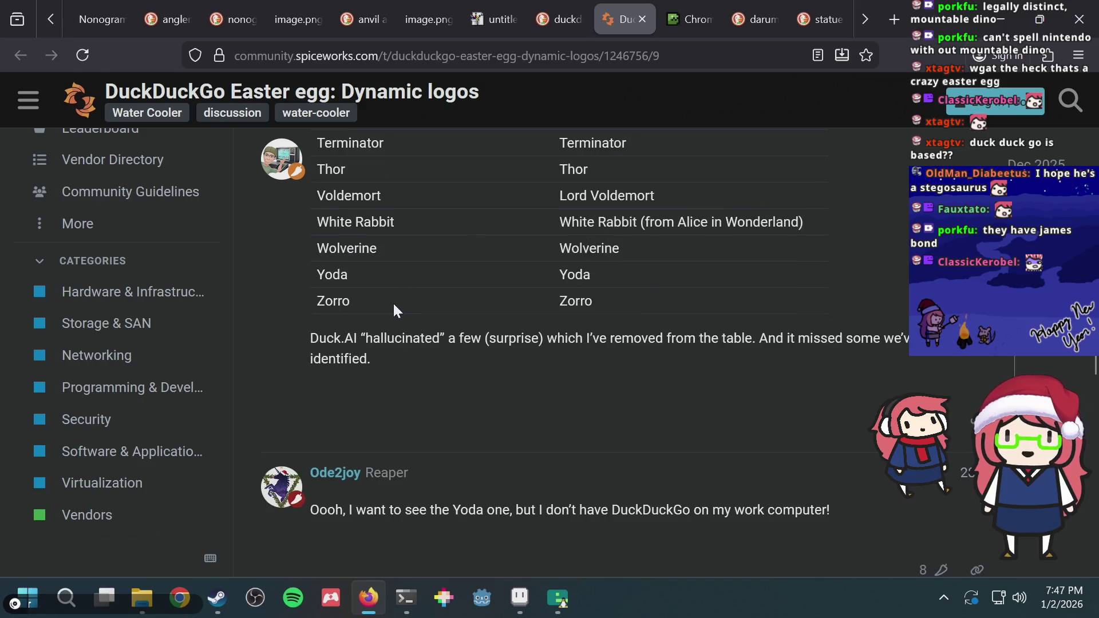
pyautogui.scroll(4, 390, 314)
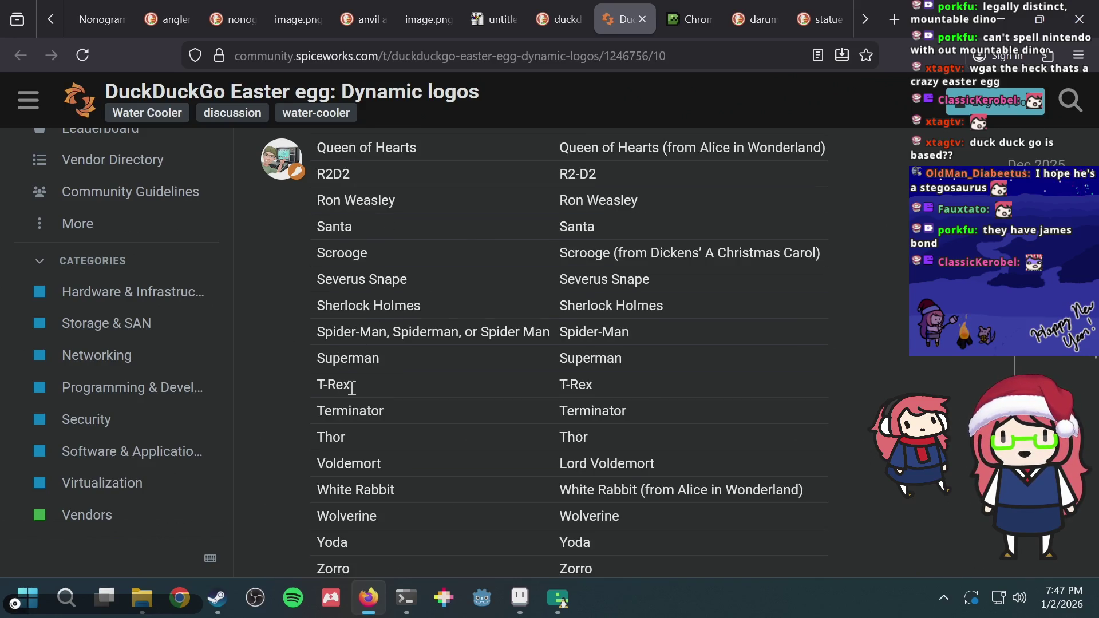
pyautogui.scroll(-3, 351, 389)
pyautogui.scroll(-3, 410, 405)
pyautogui.scroll(-2, 408, 404)
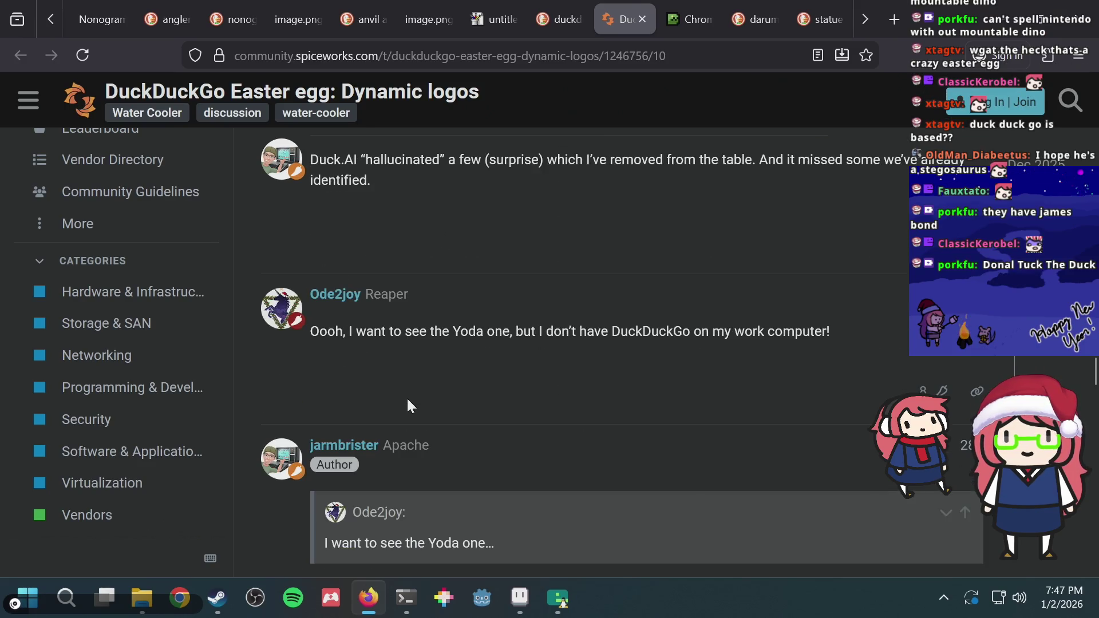
pyautogui.scroll(-2, 408, 405)
pyautogui.scroll(-2, 408, 405)
pyautogui.scroll(-3, 408, 405)
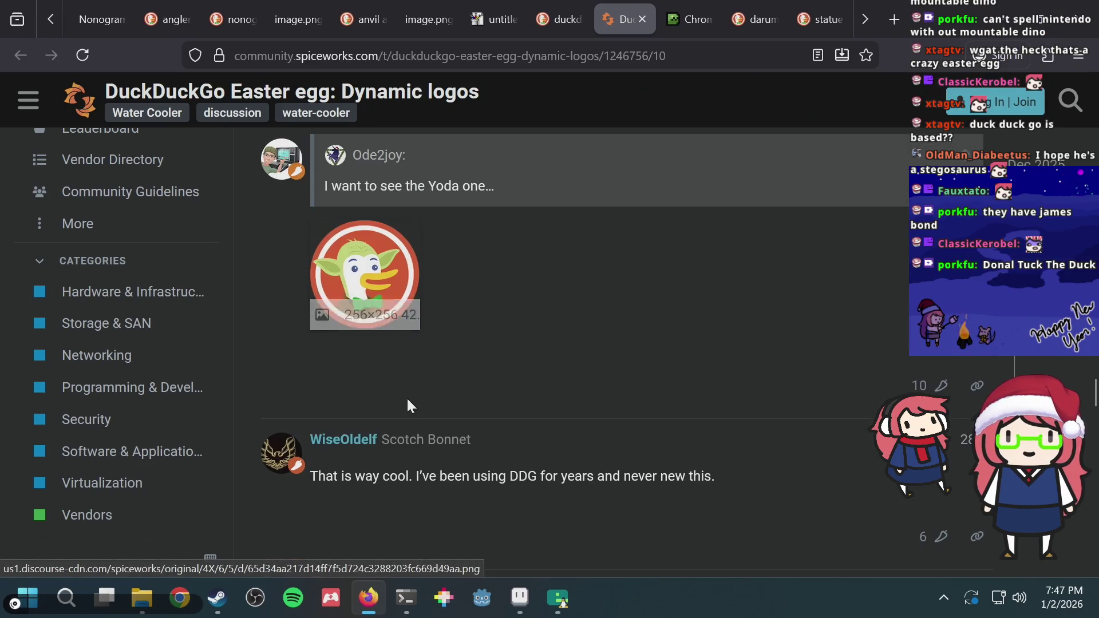
pyautogui.scroll(-2, 614, 321)
pyautogui.scroll(-3, 616, 328)
pyautogui.scroll(-4, 616, 328)
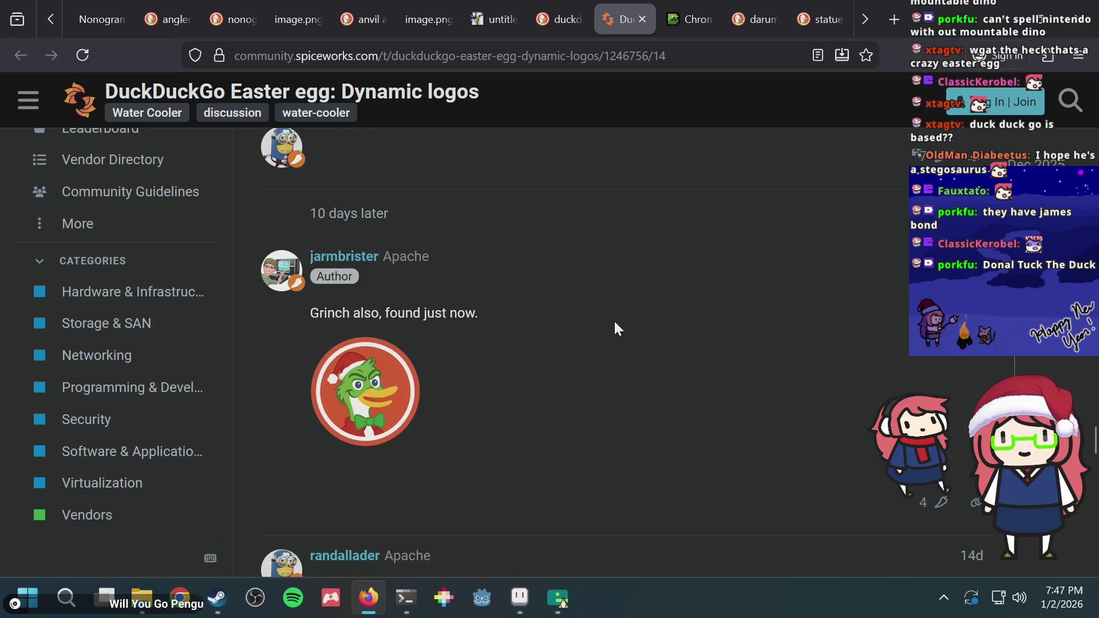
pyautogui.scroll(-4, 613, 320)
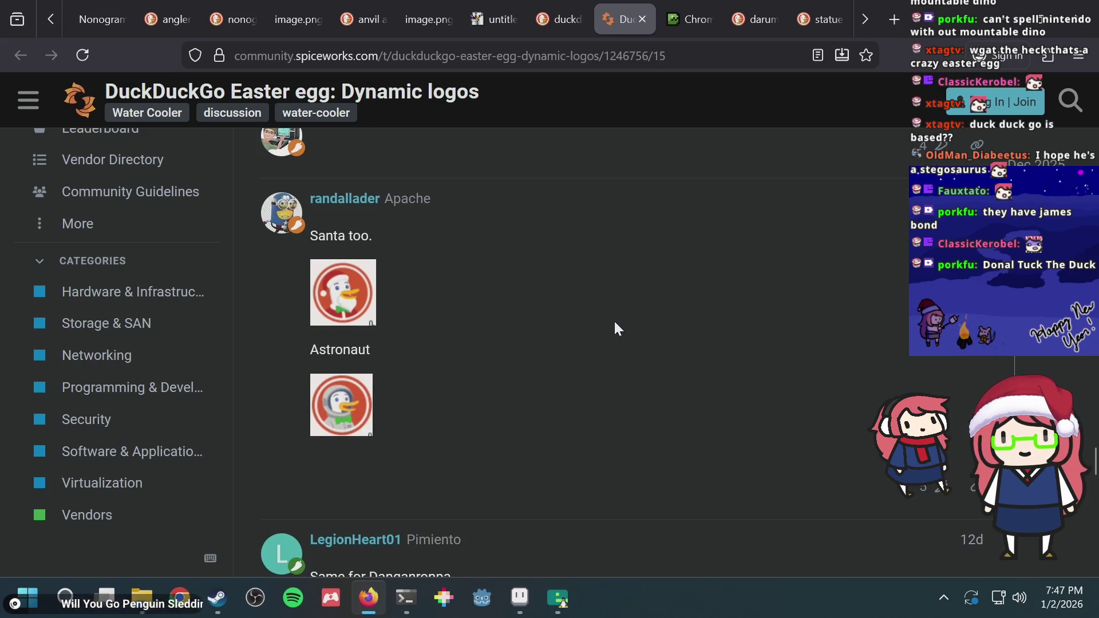
pyautogui.scroll(-3, 613, 320)
pyautogui.scroll(-2, 613, 319)
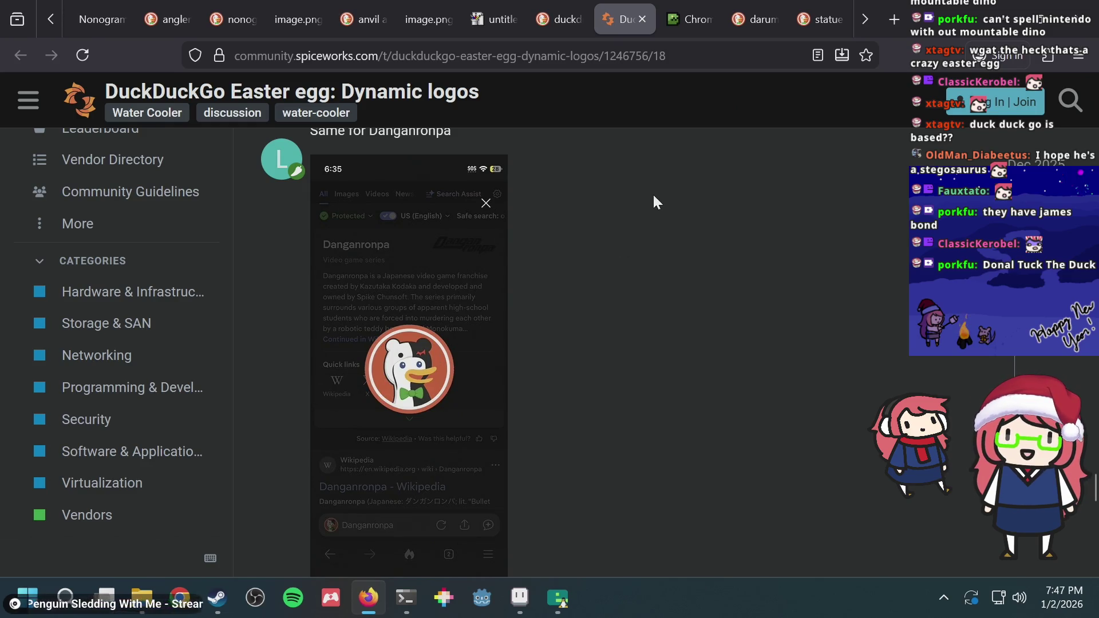
pyautogui.scroll(-4, 653, 197)
pyautogui.scroll(-3, 637, 194)
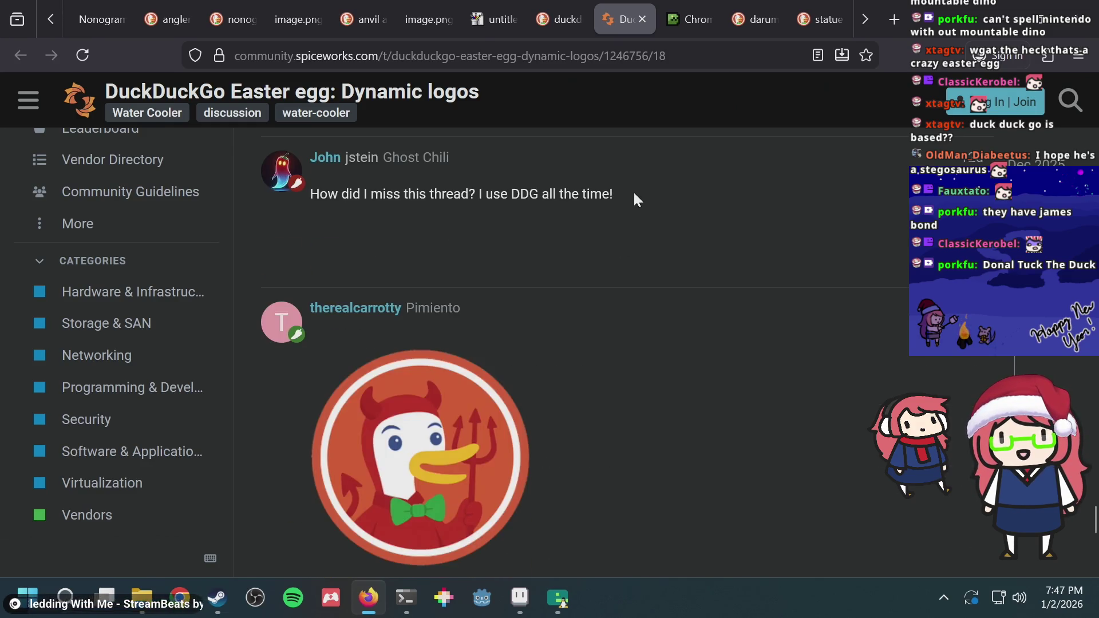
pyautogui.scroll(-5, 633, 194)
pyautogui.scroll(-6, 625, 187)
pyautogui.scroll(-4, 623, 188)
pyautogui.scroll(-2, 623, 187)
pyautogui.scroll(-5, 619, 186)
pyautogui.scroll(-5, 618, 188)
pyautogui.scroll(-2, 617, 187)
pyautogui.scroll(5, 617, 187)
pyautogui.scroll(3, 572, 188)
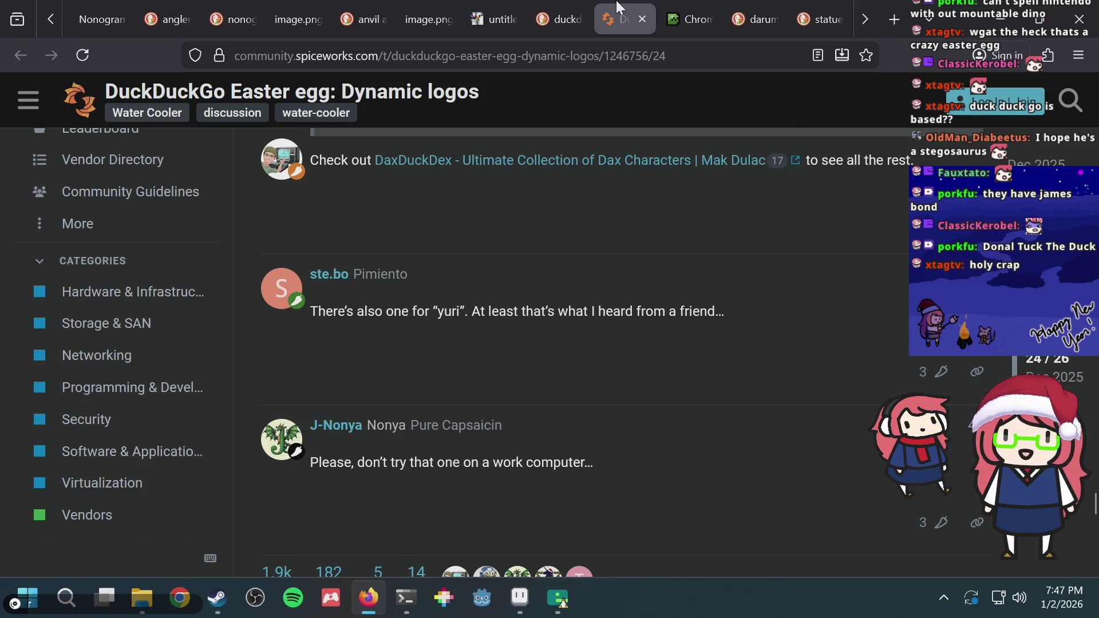
pyautogui.click(641, 20)
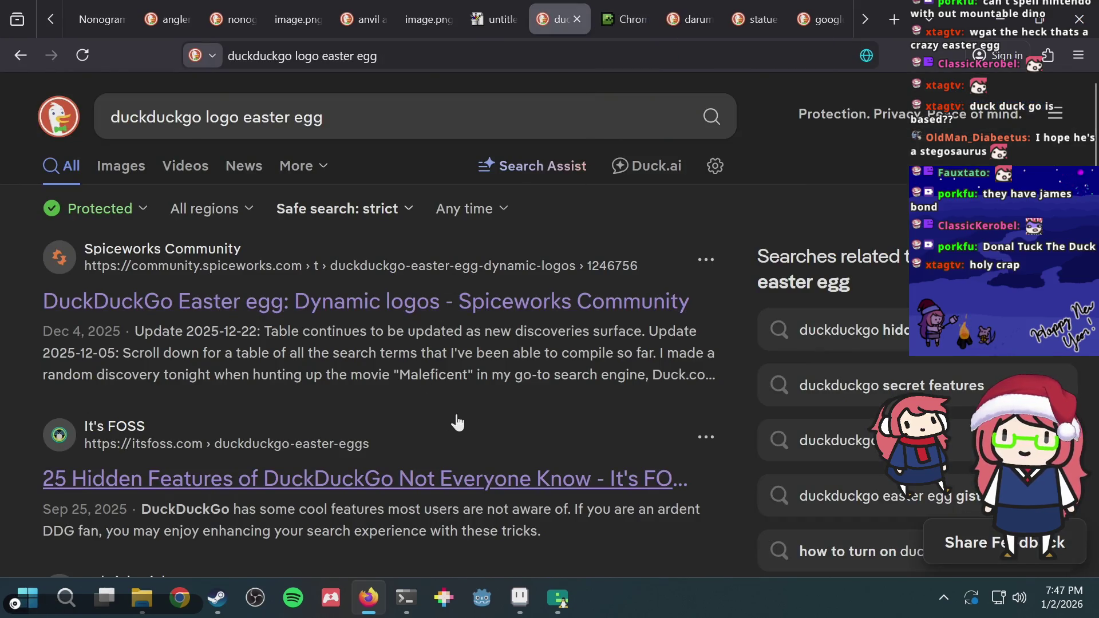
# Bring the Debian terminal forward and switch tmux to the fish shell window
pyautogui.hotkey('alt', 'Tab')
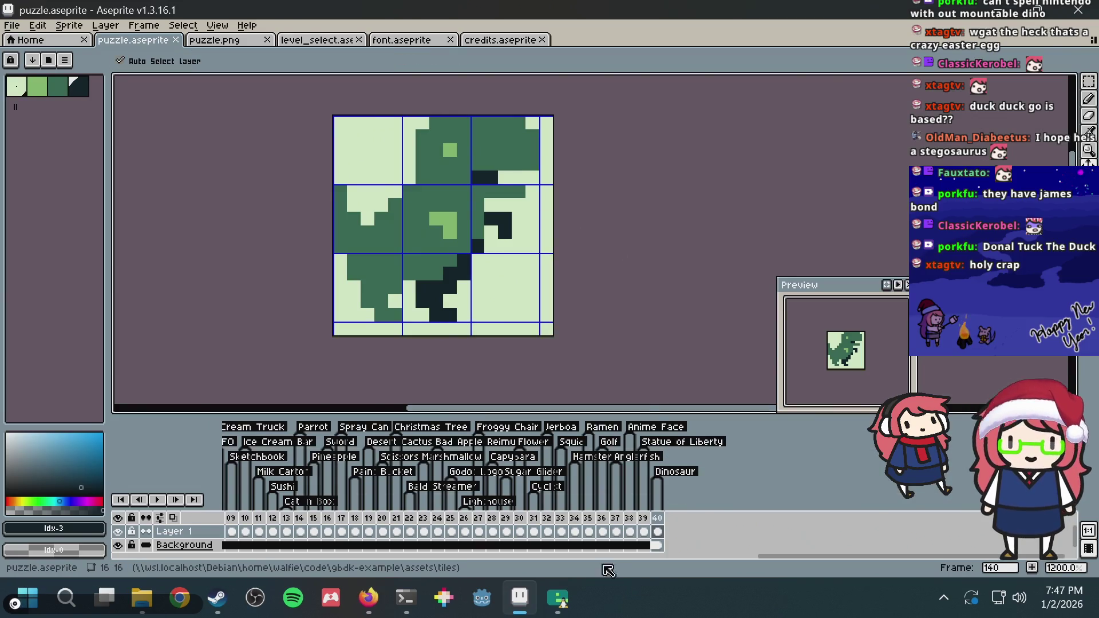
pyautogui.click(412, 595)
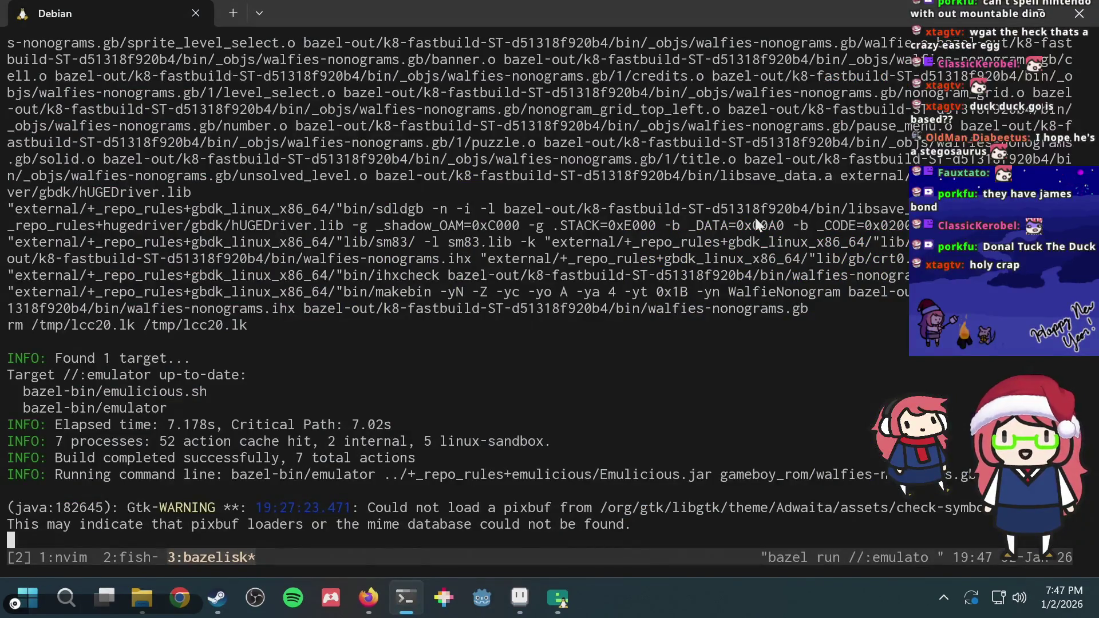
pyautogui.hotkey('ctrl', 'b')
pyautogui.press('2')
pyautogui.write('"Anglerfish,')
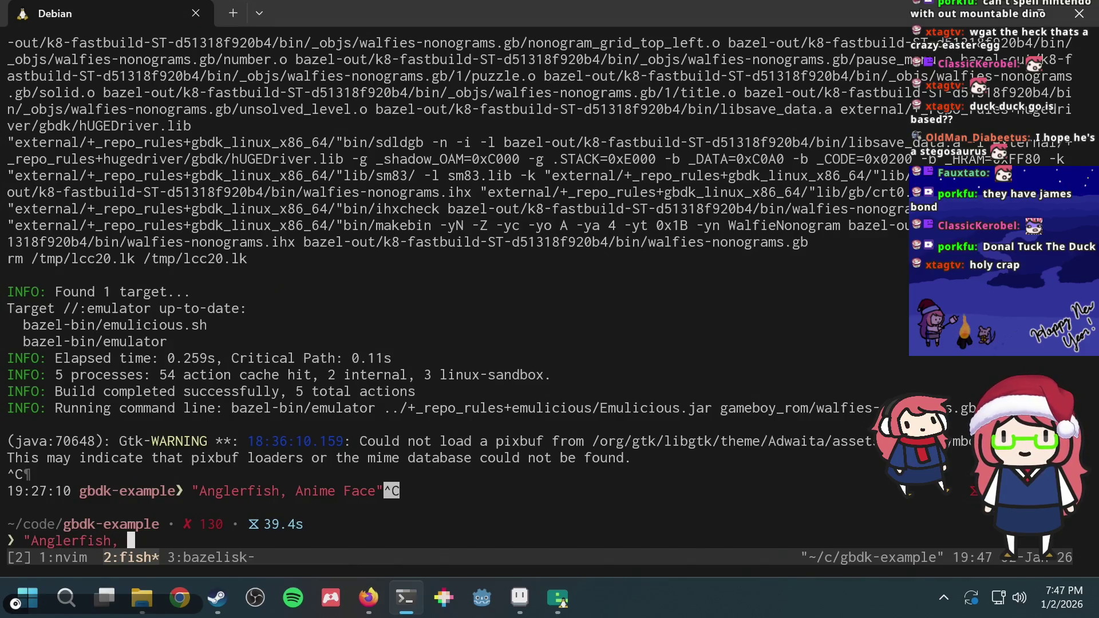
# Type the puzzle names at the fish prompt, checking them against Aseprite, then return to Aseprite
pyautogui.hotkey('alt', 'Tab')
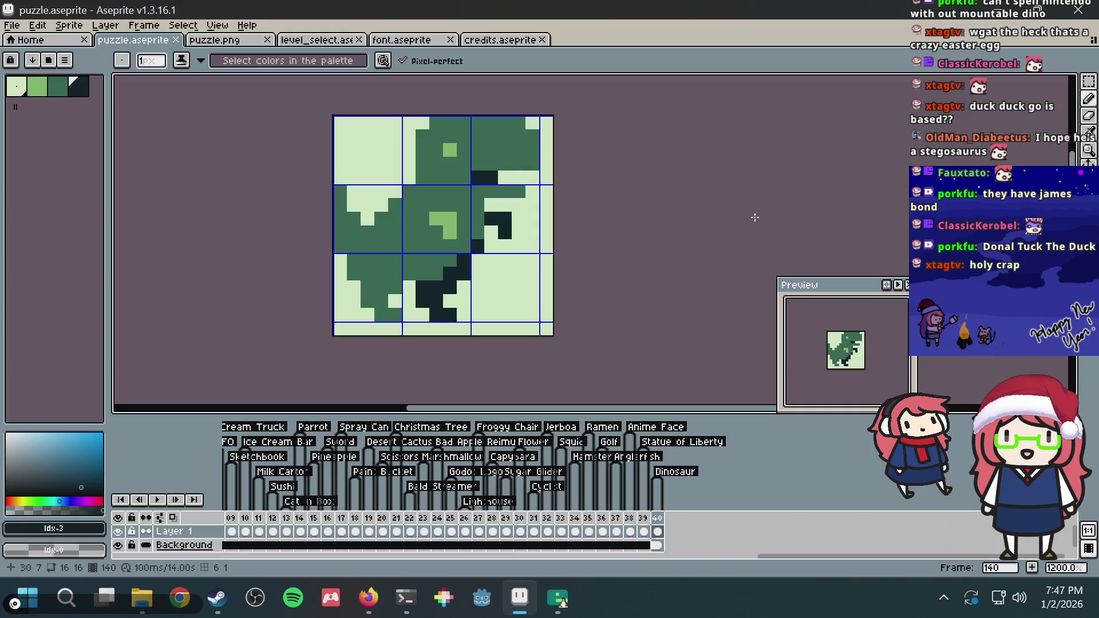
pyautogui.hotkey('alt', 'Tab')
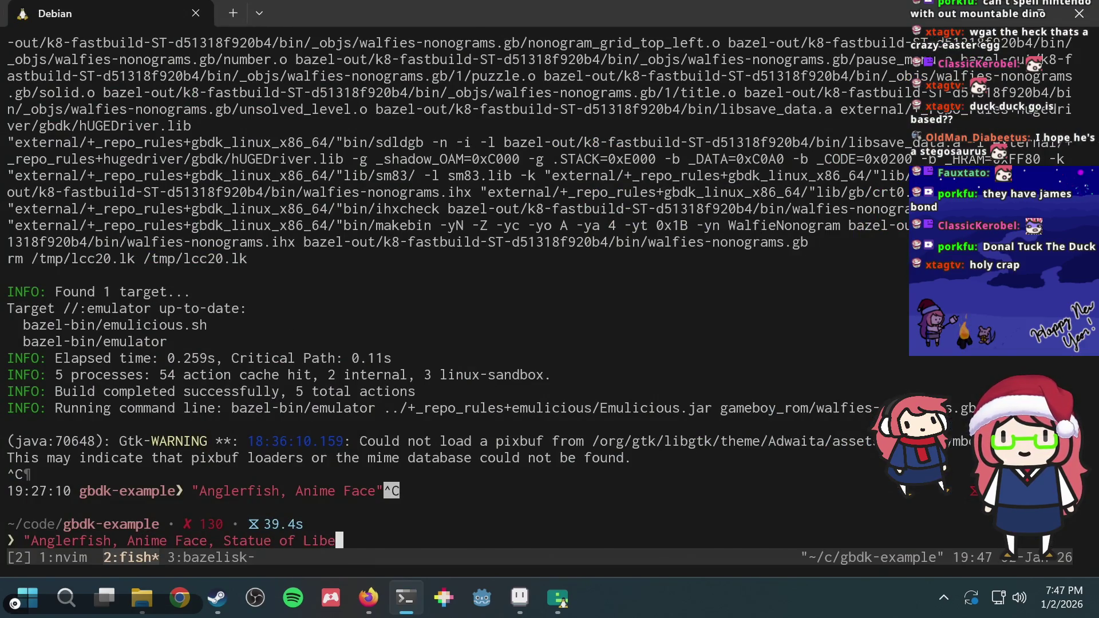
pyautogui.write('ert')
pyautogui.hotkey('alt', 'Tab')
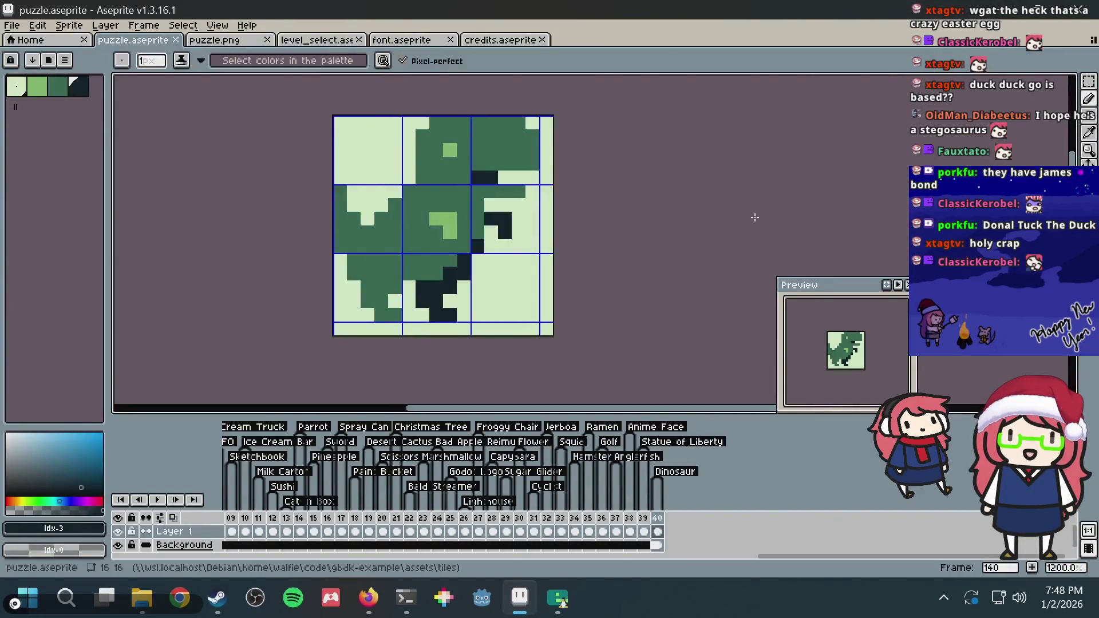
pyautogui.hotkey('alt', 'Tab')
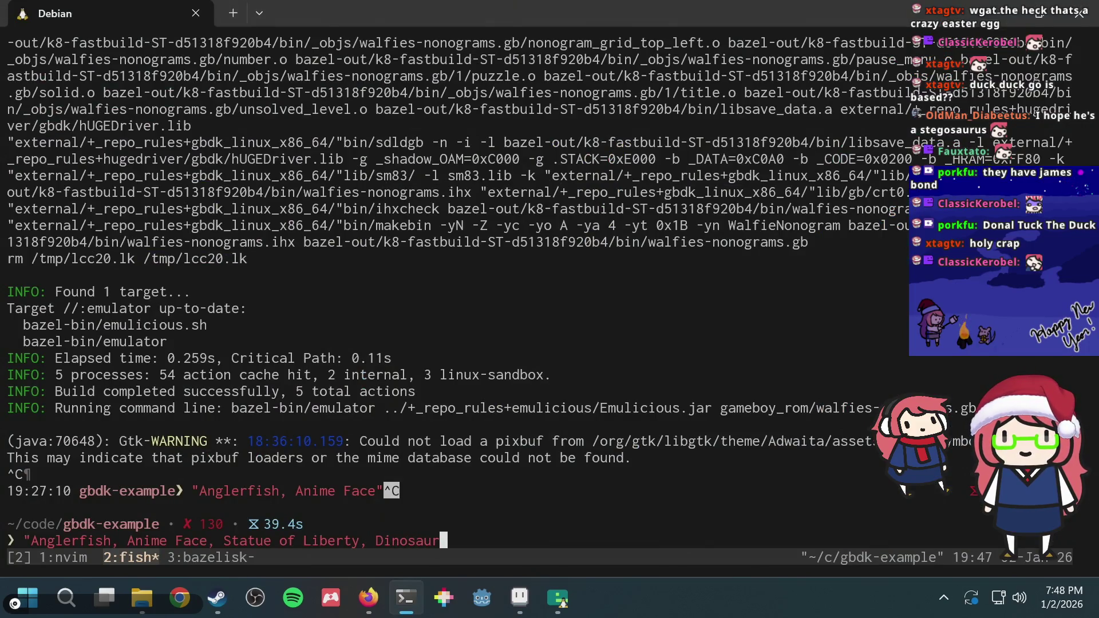
pyautogui.hotkey('alt', 'Tab')
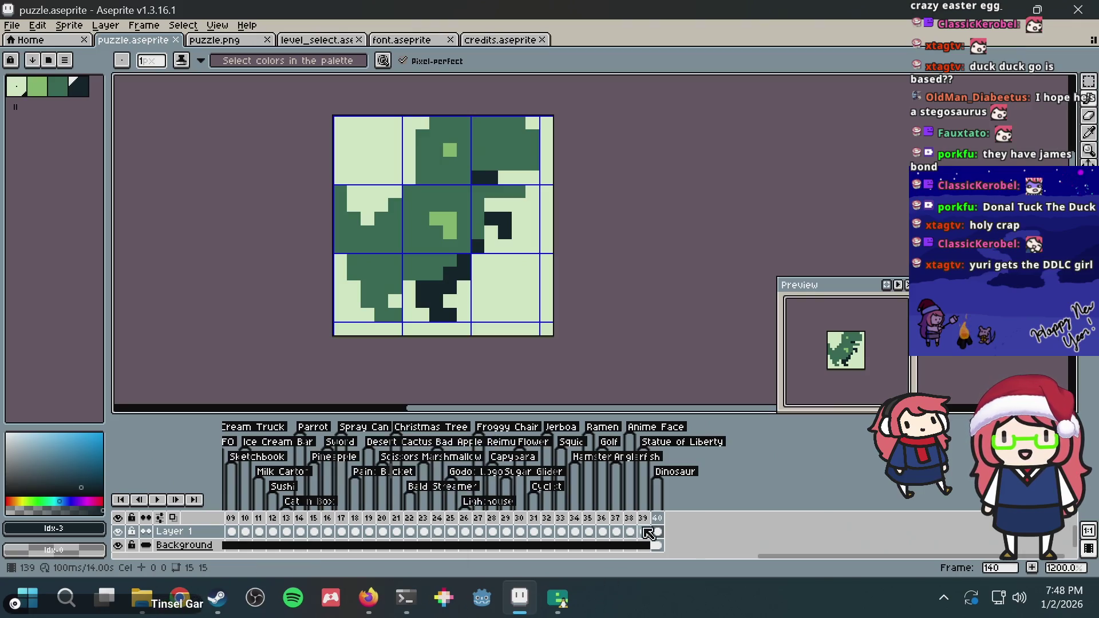
pyautogui.rightClick(658, 518)
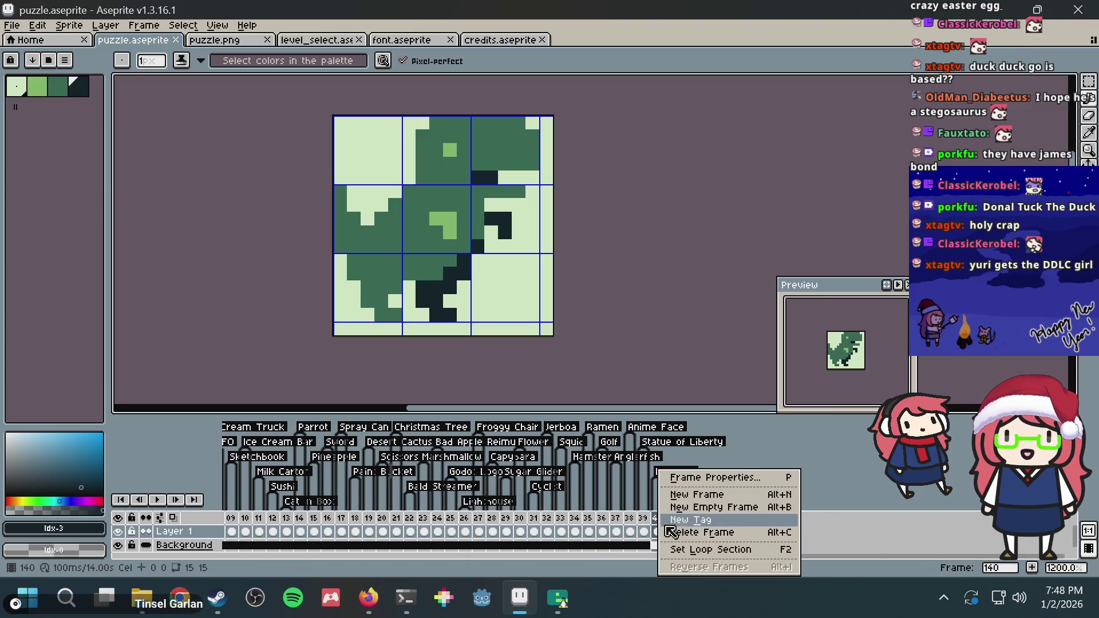
# Add a new frame after the dinosaur, clear it, and fill it with the dark colour
pyautogui.click(696, 495)
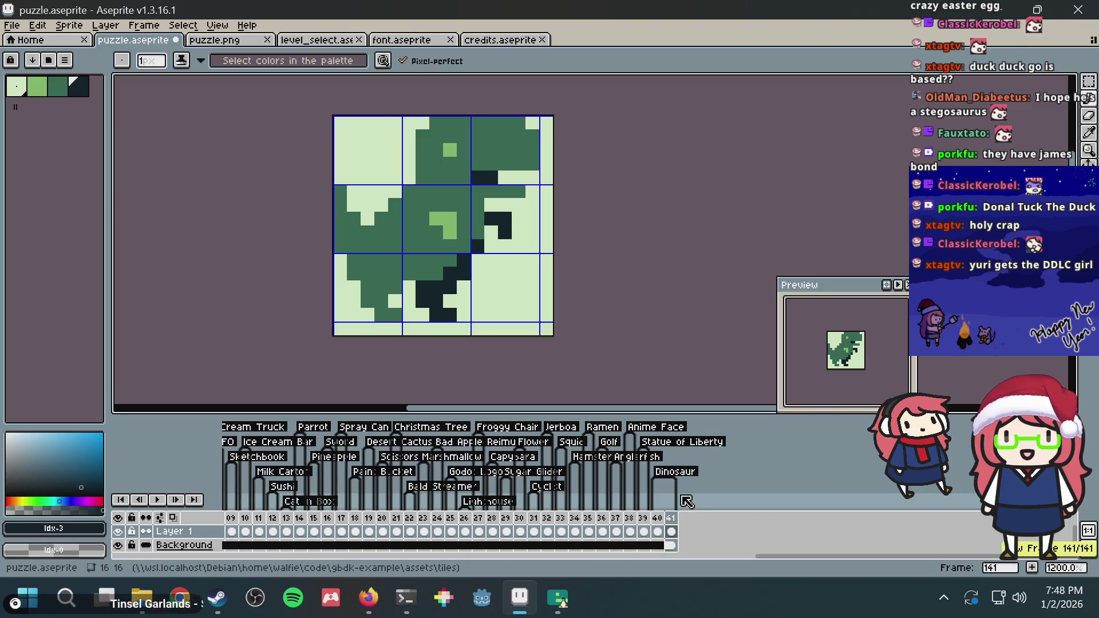
pyautogui.click(672, 532)
pyautogui.press('Delete')
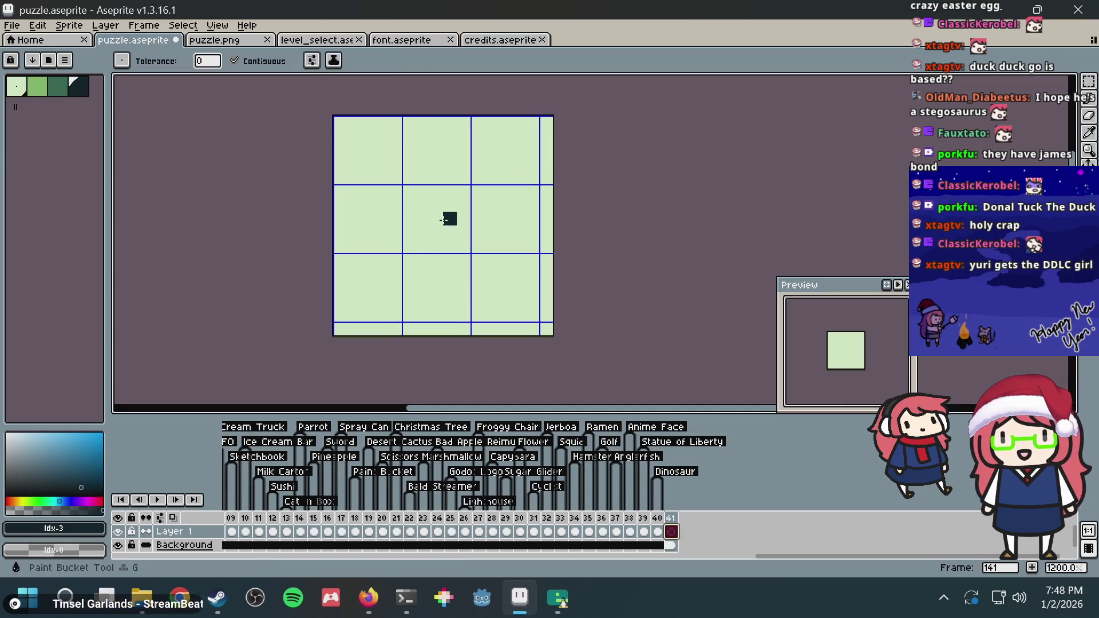
pyautogui.click(446, 215)
# Draw a light-green >_ prompt: a chevron and a thick underscore line
pyautogui.click(23, 92)
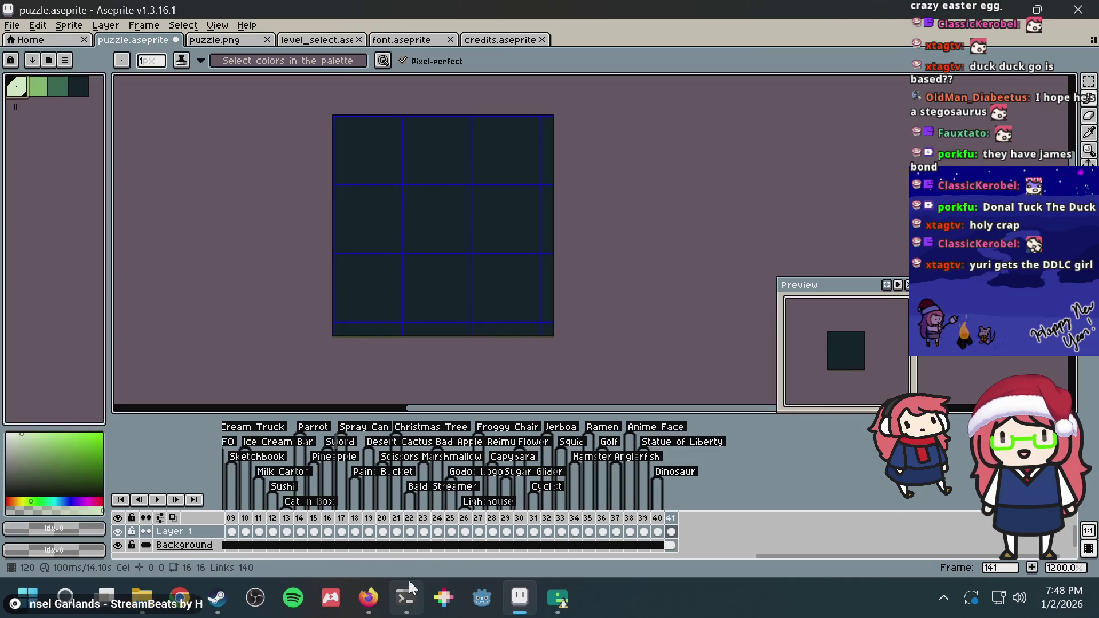
pyautogui.click(353, 150)
pyautogui.click(364, 163)
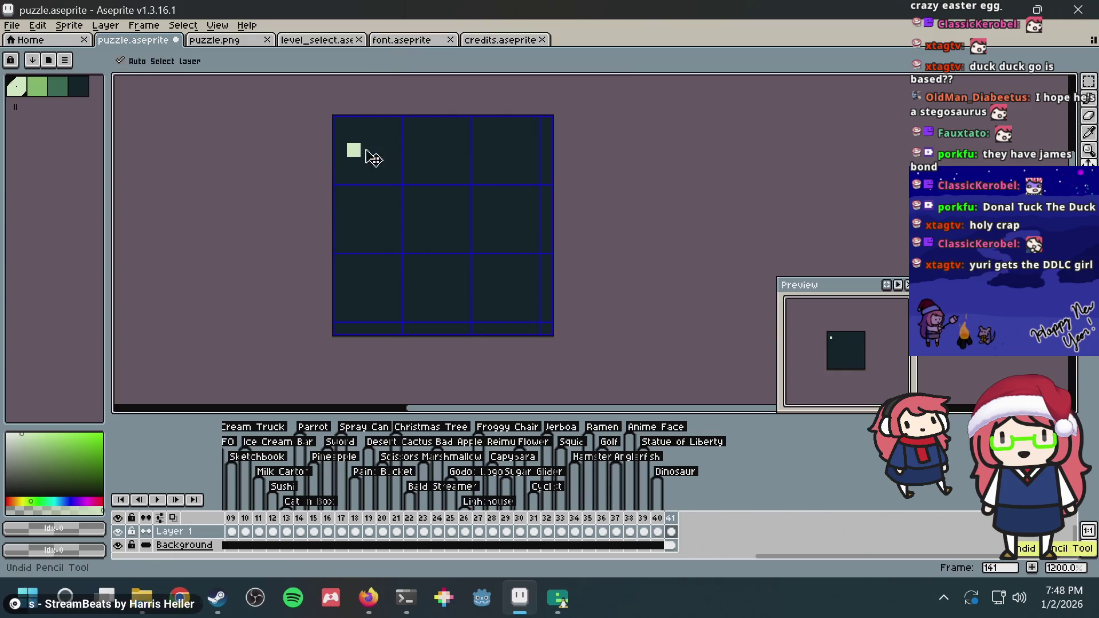
pyautogui.moveTo(367, 150)
pyautogui.mouseDown()
pyautogui.moveTo(422, 192)
pyautogui.moveTo(381, 206)
pyautogui.moveTo(395, 214)
pyautogui.moveTo(362, 233)
pyautogui.mouseUp()
pyautogui.click(422, 205)
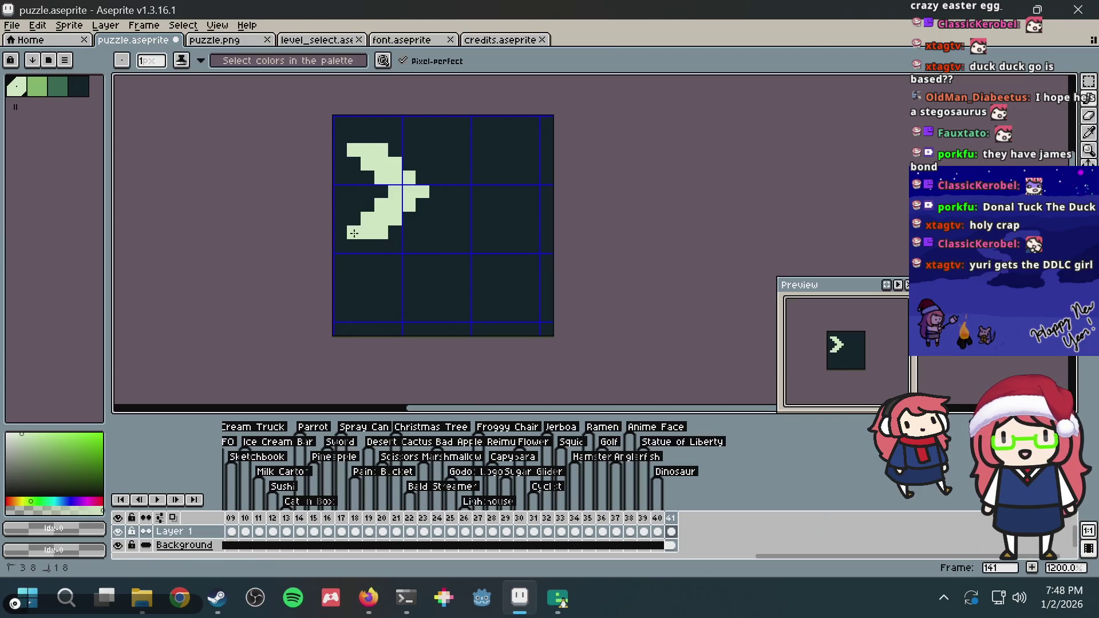
pyautogui.moveTo(455, 232); pyautogui.dragTo(520, 232)
pyautogui.moveTo(449, 224); pyautogui.dragTo(515, 222)
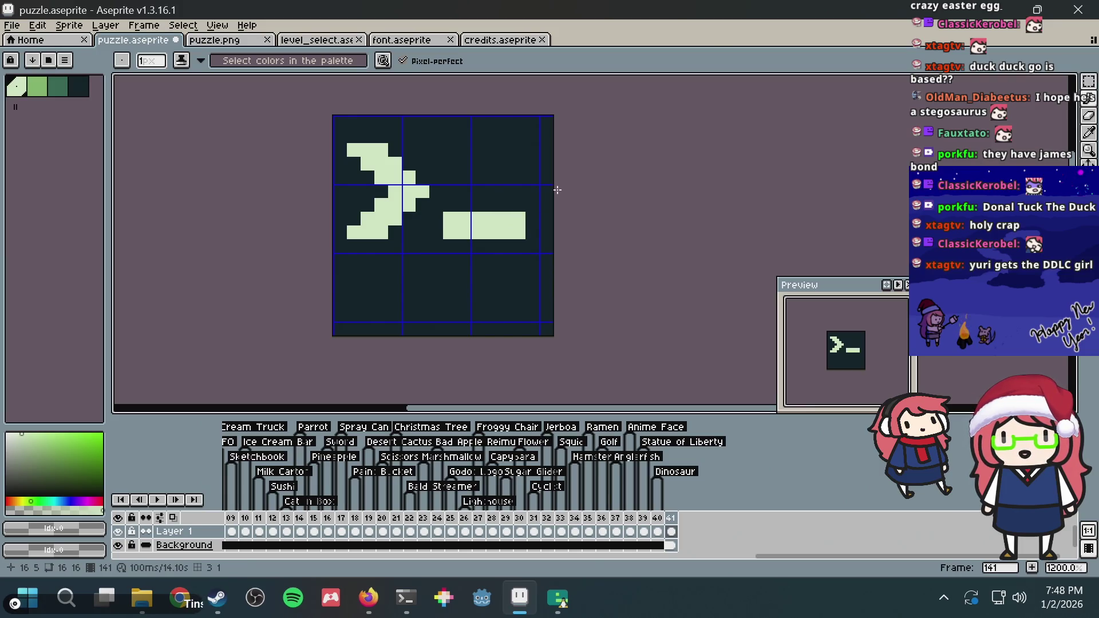
# Marquee-select the >_ art and nudge it down 2 pixels
pyautogui.press('m')
pyautogui.moveTo(518, 246); pyautogui.dragTo(319, 129)
pyautogui.press('Down')
pyautogui.press('Down')
pyautogui.press('Down')
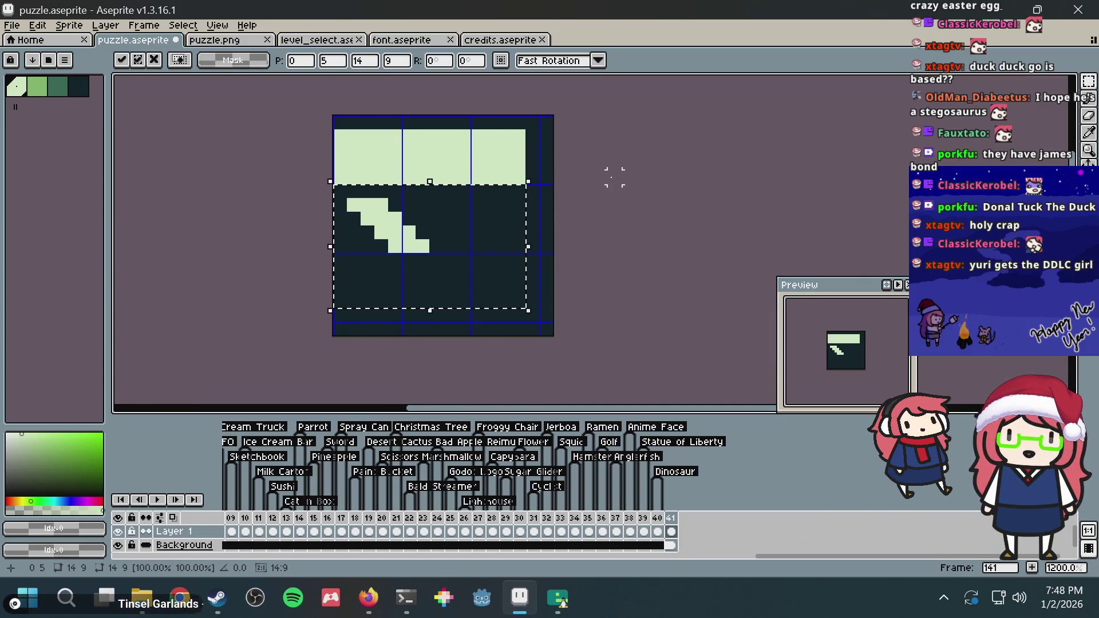
pyautogui.press('Escape')
pyautogui.moveTo(557, 260); pyautogui.dragTo(284, 94)
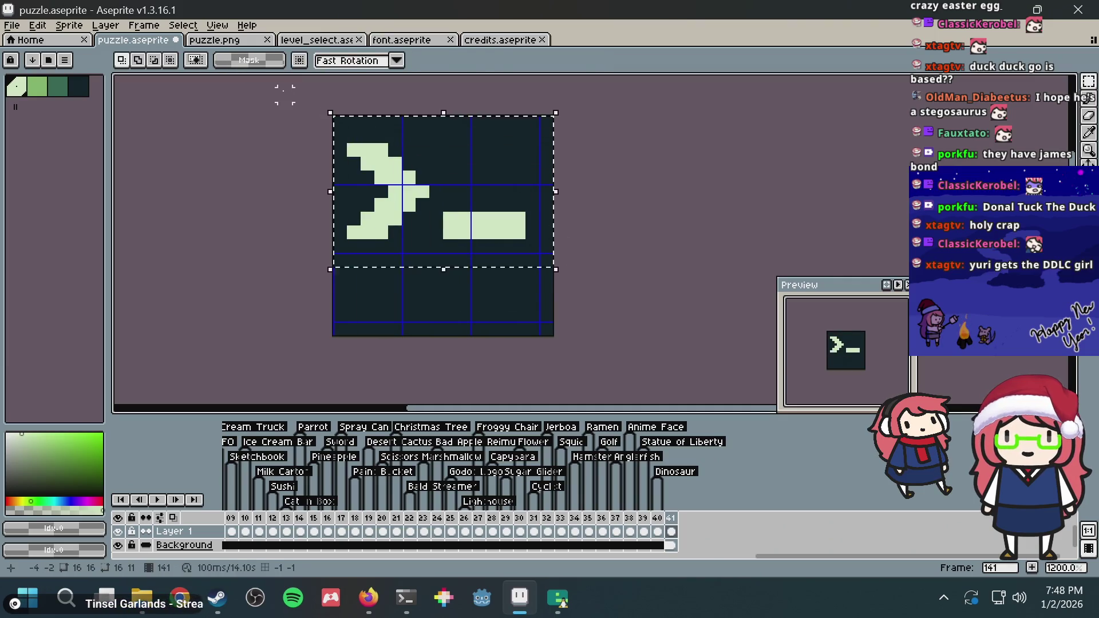
pyautogui.press('Down')
pyautogui.press('Down')
pyautogui.hotkey('ctrl', 'd')
pyautogui.press('b')
# Fill the exposed light top strip with the darkest colour, then choose mid-green
pyautogui.keyDown('alt'); pyautogui.click(392, 144); pyautogui.keyUp('alt')
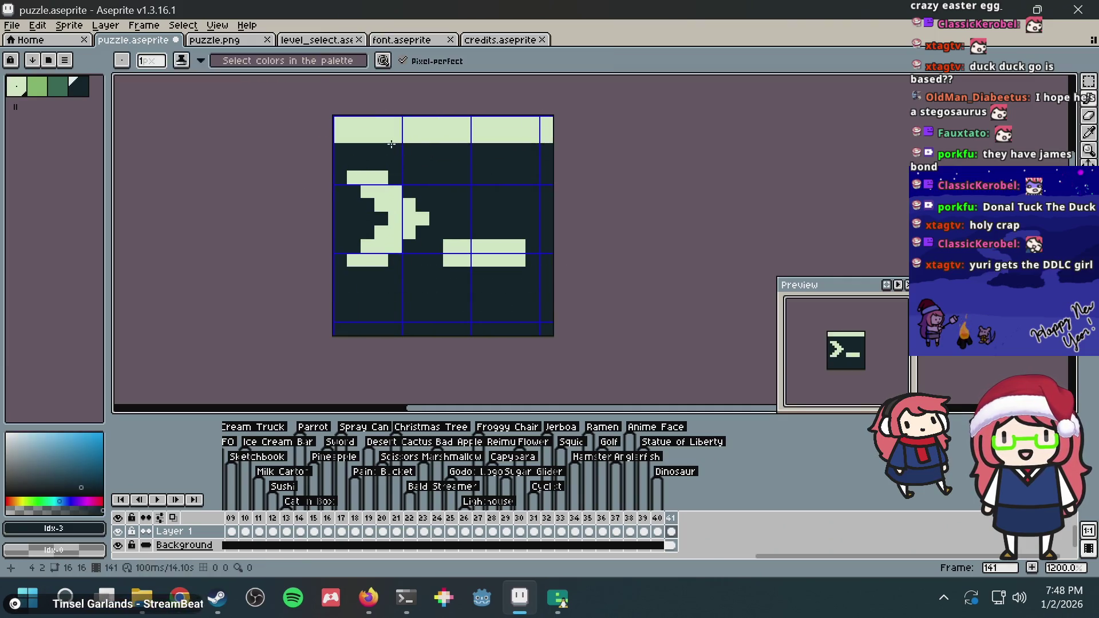
pyautogui.press('g')
pyautogui.click(389, 131)
pyautogui.press('b')
pyautogui.click(39, 89)
pyautogui.click(16, 87)
pyautogui.click(354, 136)
pyautogui.hotkey('ctrl', 'z')
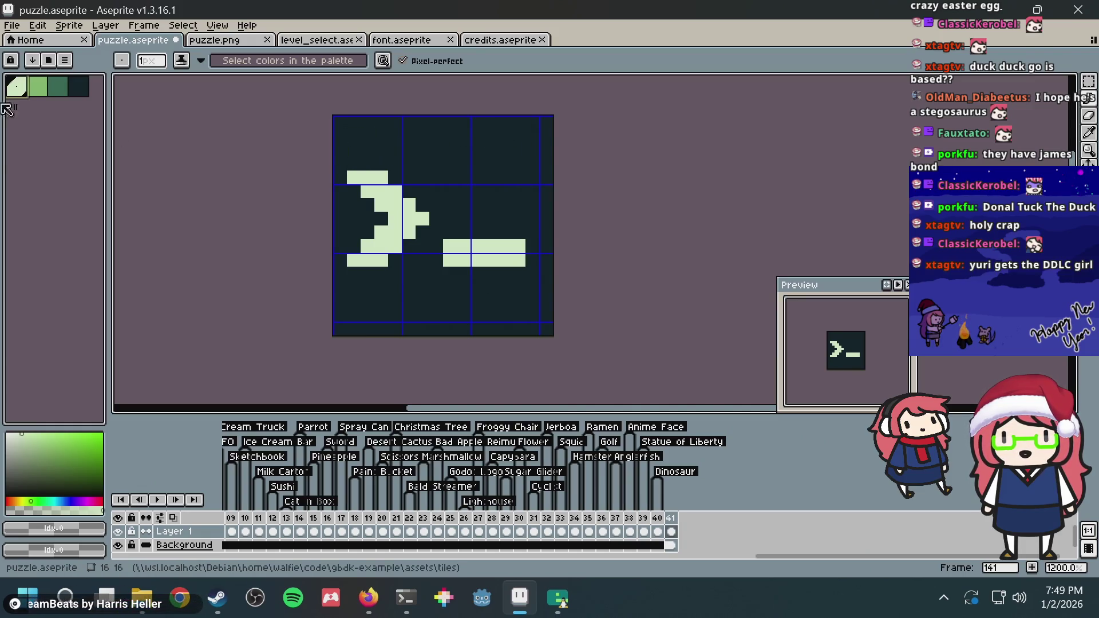
pyautogui.click(58, 87)
# Try a green bucket fill and dark strokes along the top rows and right column
pyautogui.press('g')
pyautogui.click(404, 155)
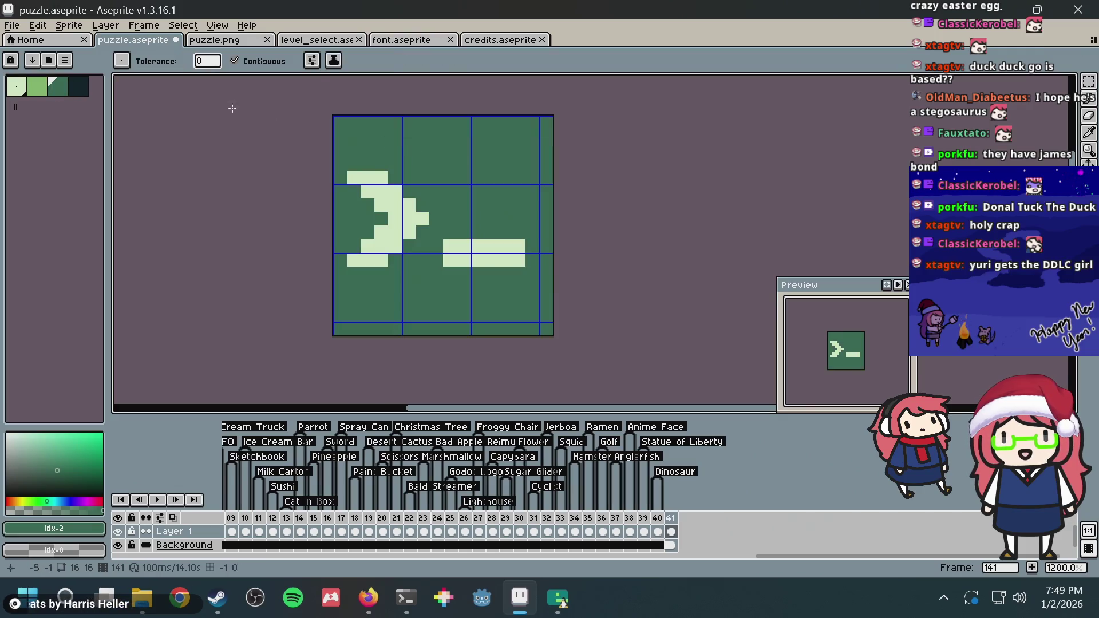
pyautogui.click(86, 90)
pyautogui.press('b')
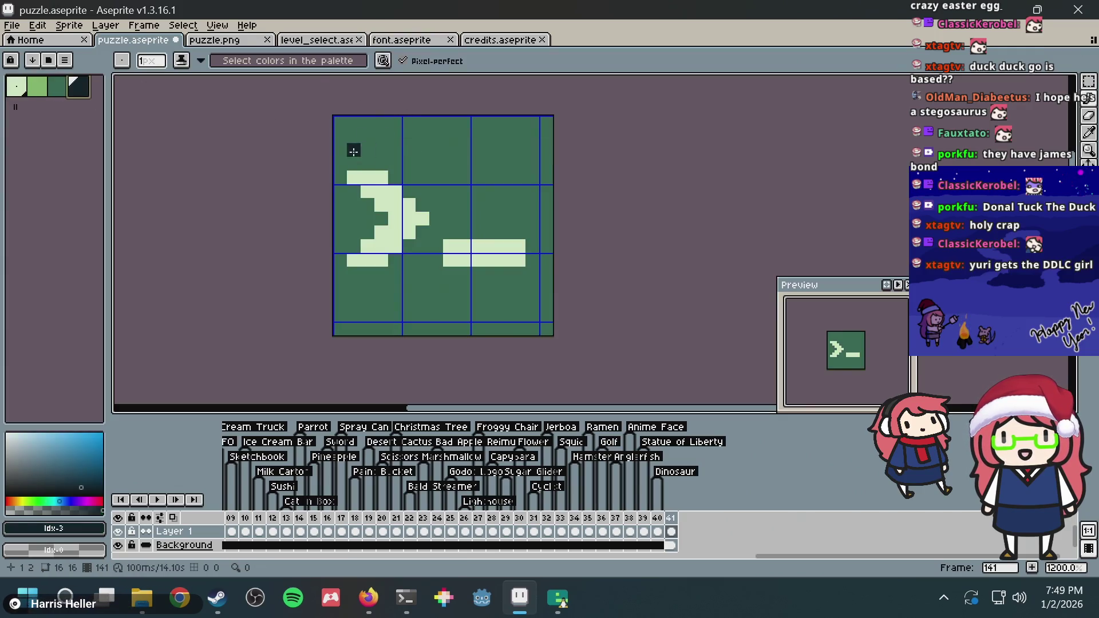
pyautogui.moveTo(338, 124)
pyautogui.mouseDown()
pyautogui.moveTo(545, 127)
pyautogui.moveTo(306, 134)
pyautogui.mouseUp()
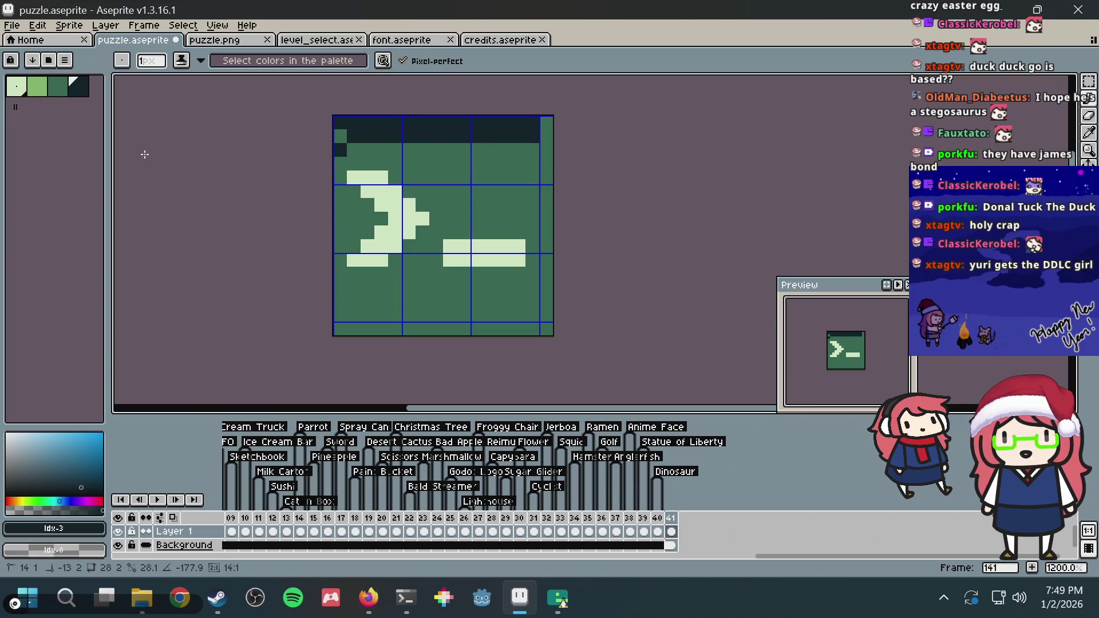
pyautogui.moveTo(341, 136); pyautogui.dragTo(379, 139)
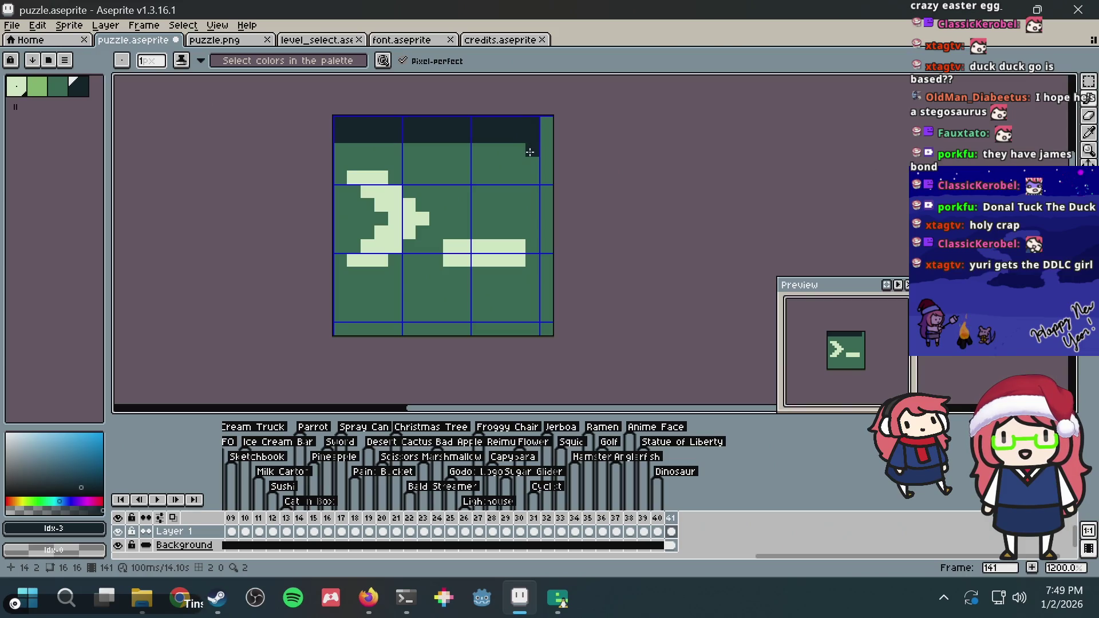
pyautogui.moveTo(529, 152); pyautogui.dragTo(534, 199)
pyautogui.moveTo(532, 285); pyautogui.dragTo(531, 290)
# Undo the trial edits, save puzzle.aseprite, and delete the >_ frame 41
pyautogui.hotkey('ctrl', 'z')
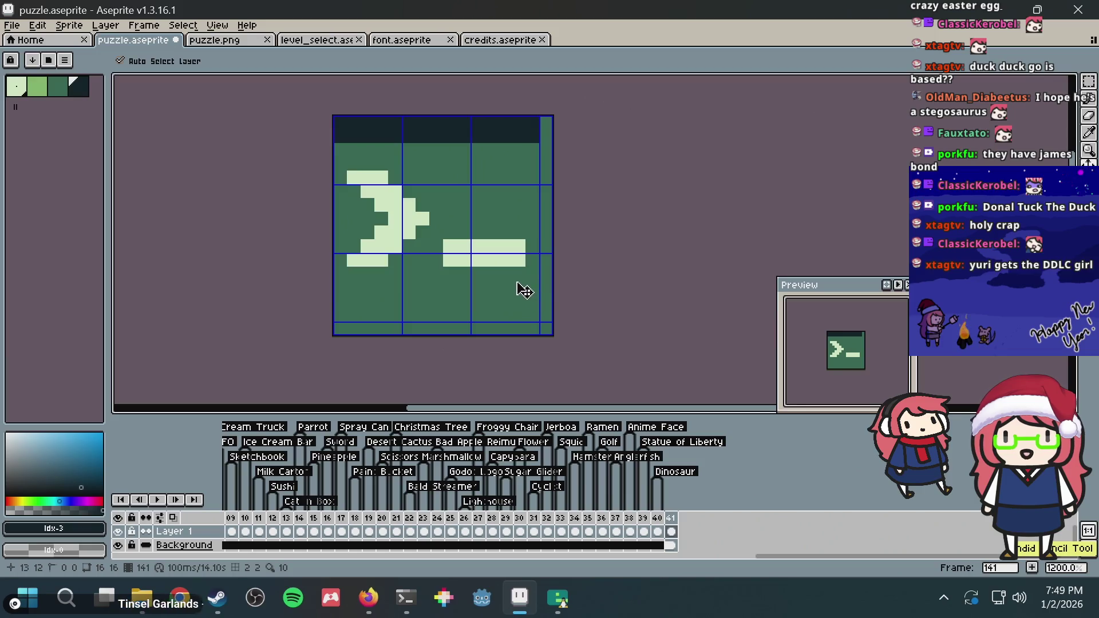
pyautogui.press('g')
pyautogui.click(502, 255)
pyautogui.hotkey('ctrl', 's')
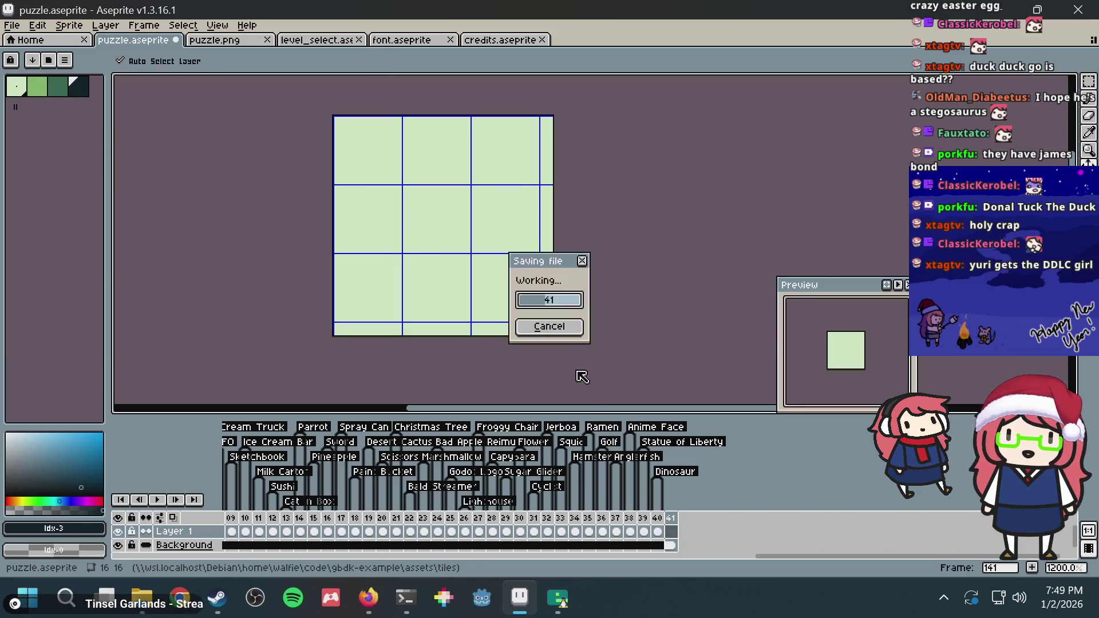
pyautogui.rightClick(667, 522)
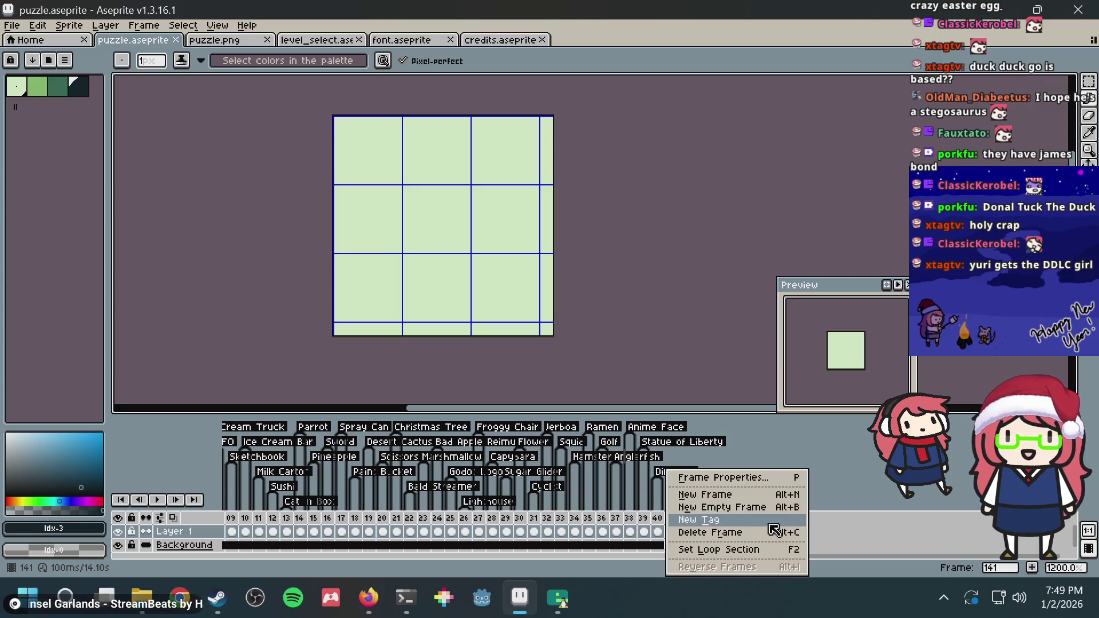
pyautogui.click(754, 533)
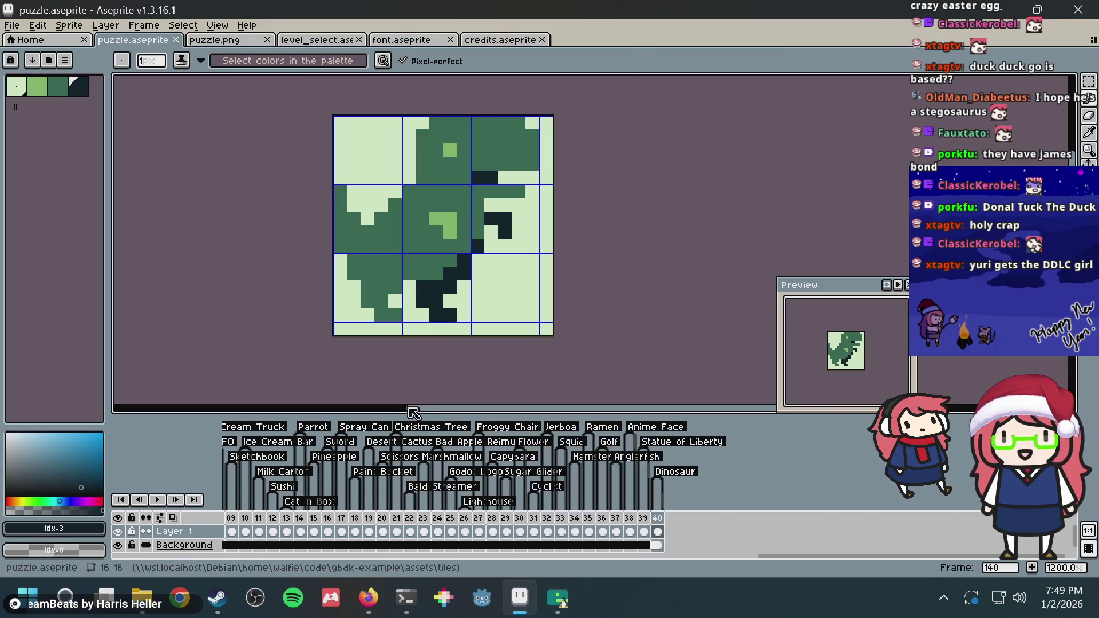
# Search DuckDuckGo for 'vim logo' and 'neovim logo' in two new Firefox tabs
pyautogui.click(378, 598)
pyautogui.hotkey('ctrl', 't')
pyautogui.write('v')
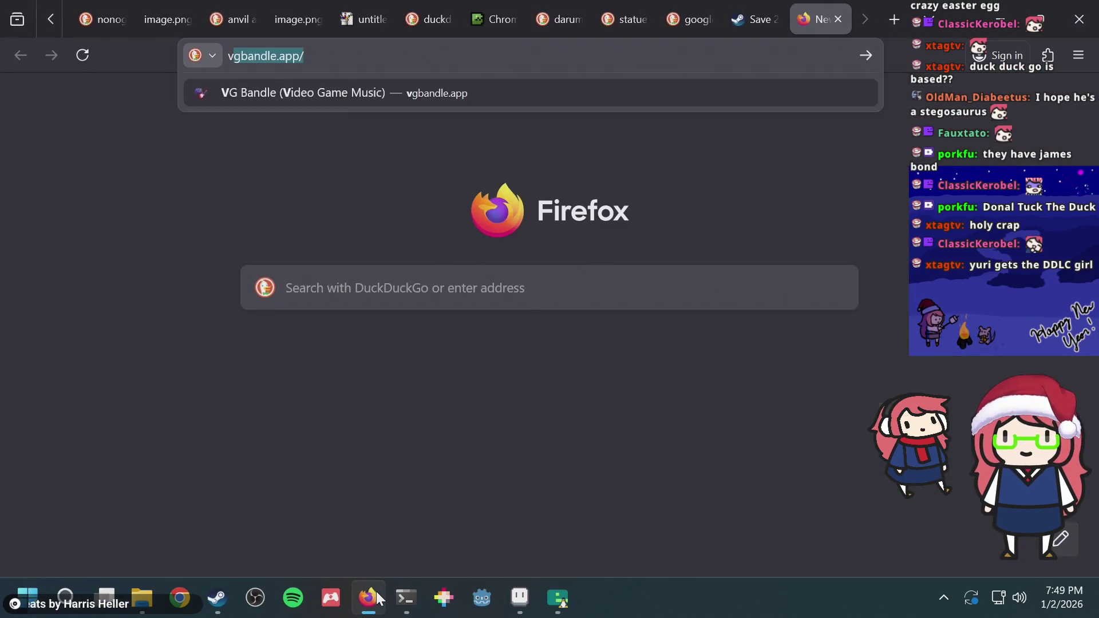
pyautogui.write('im logo')
pyautogui.press('Return')
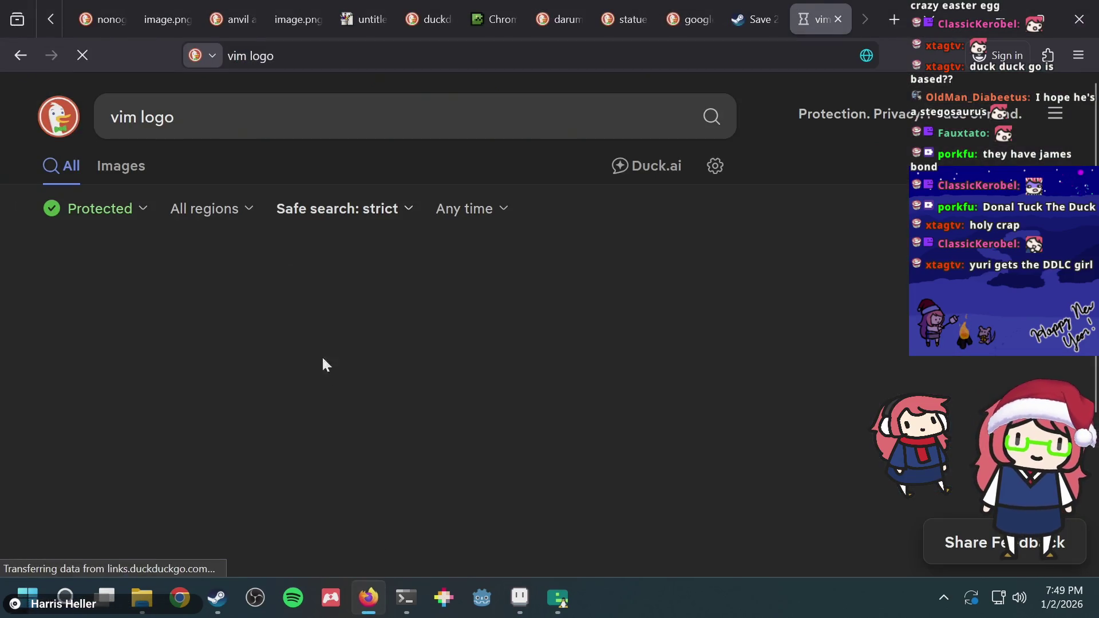
pyautogui.hotkey('ctrl', 't')
pyautogui.write('neovim logo')
pyautogui.press('Return')
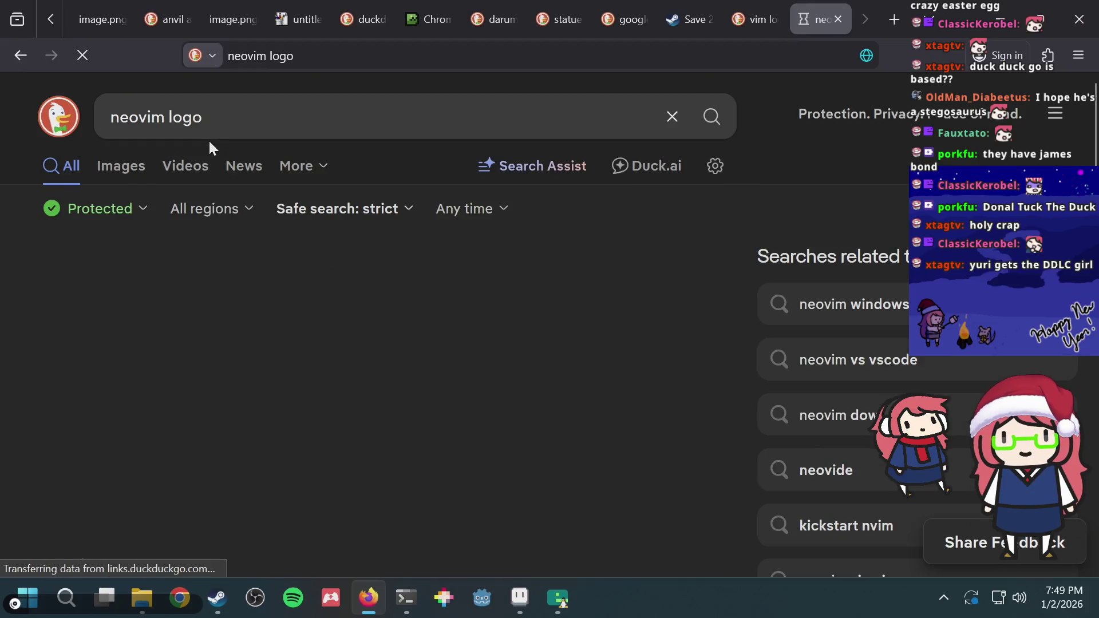
# Browse the neovim logo image results, then go back to vim logo and Aseprite
pyautogui.click(128, 170)
pyautogui.scroll(-5, 570, 305)
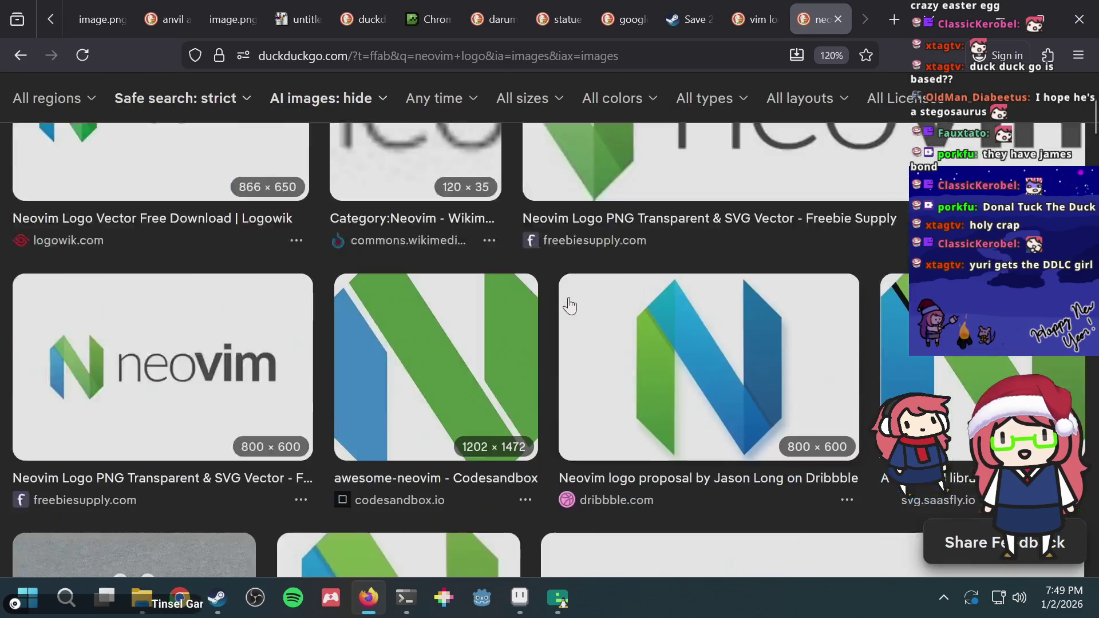
pyautogui.scroll(-2, 569, 305)
pyautogui.scroll(-5, 570, 305)
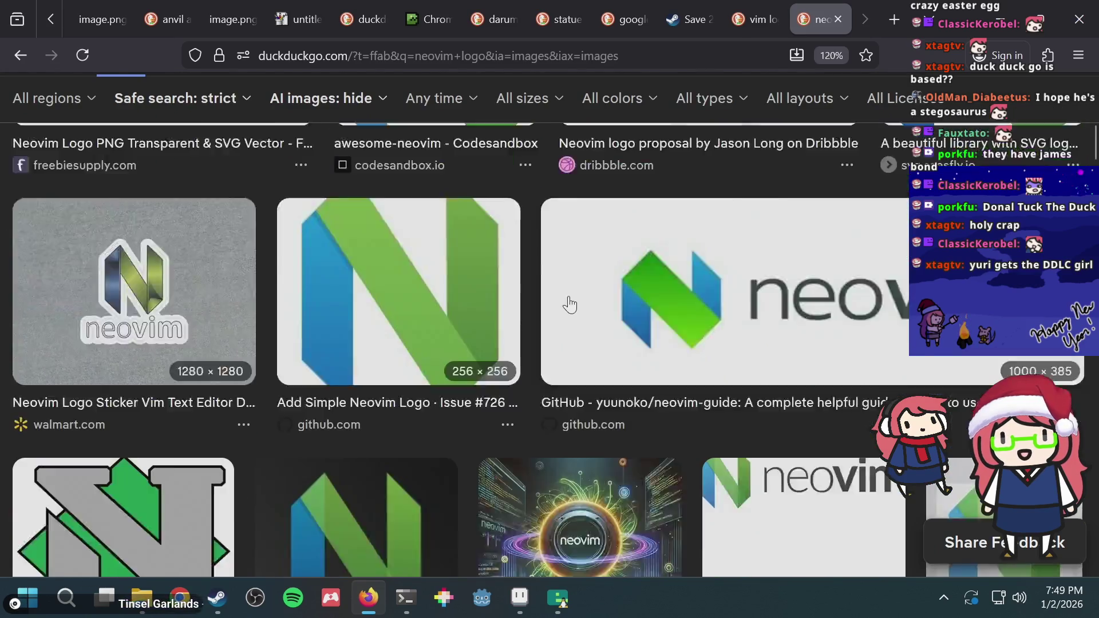
pyautogui.scroll(-2, 570, 305)
pyautogui.scroll(5, 570, 305)
pyautogui.scroll(6, 570, 303)
pyautogui.hotkey('ctrl', 'shift', 'Tab')
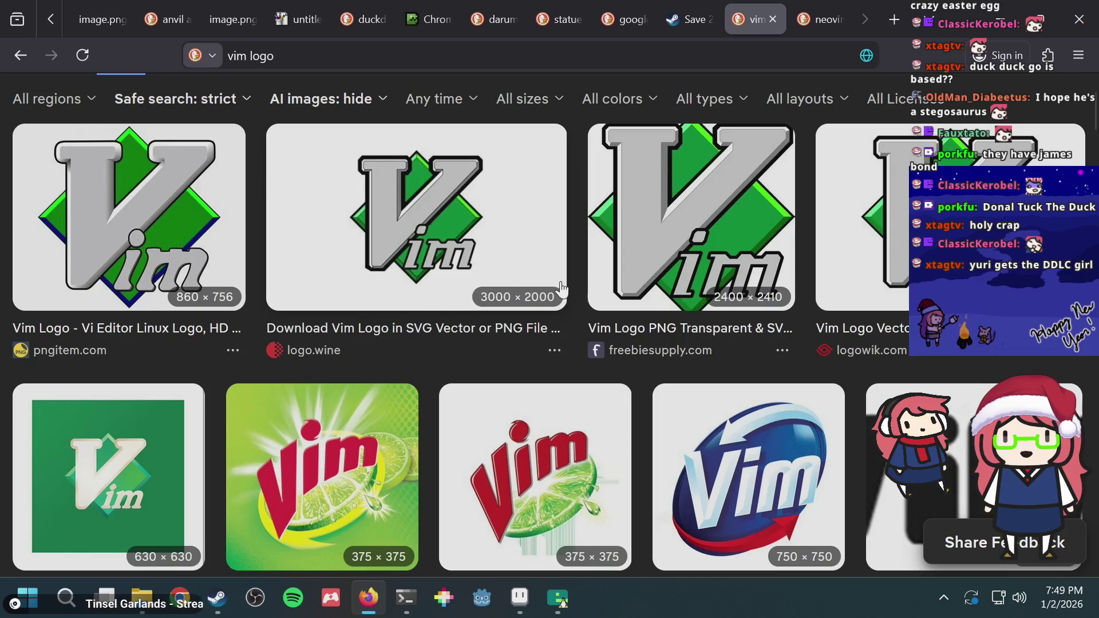
pyautogui.hotkey('alt', 'Tab')
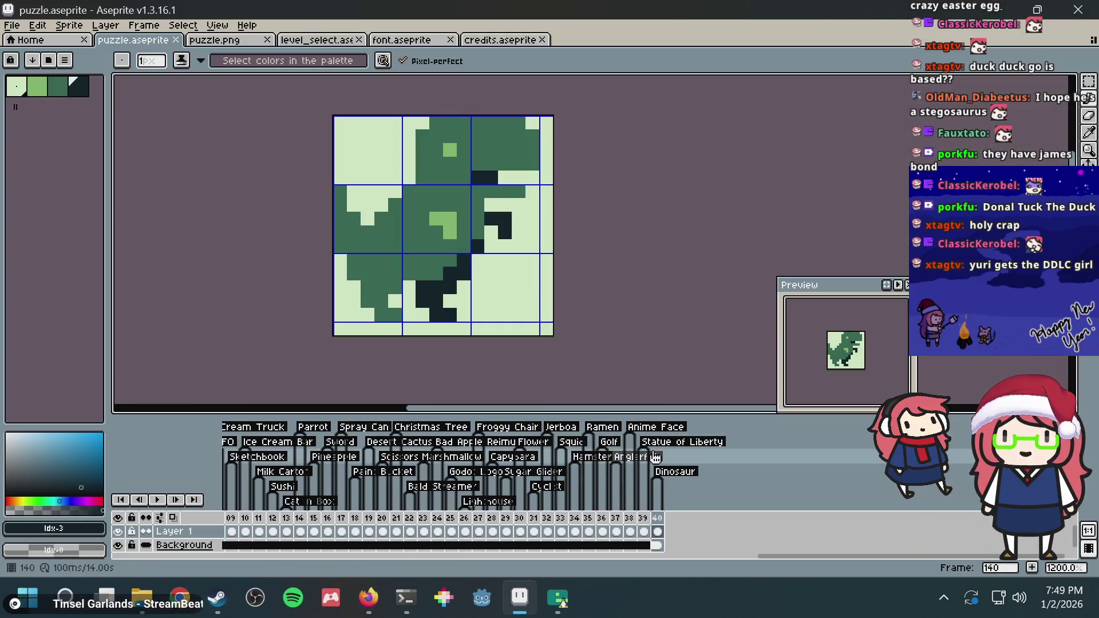
# Add a new frame after the Dinosaur, save, and clear frame 41 to blank
pyautogui.rightClick(657, 518)
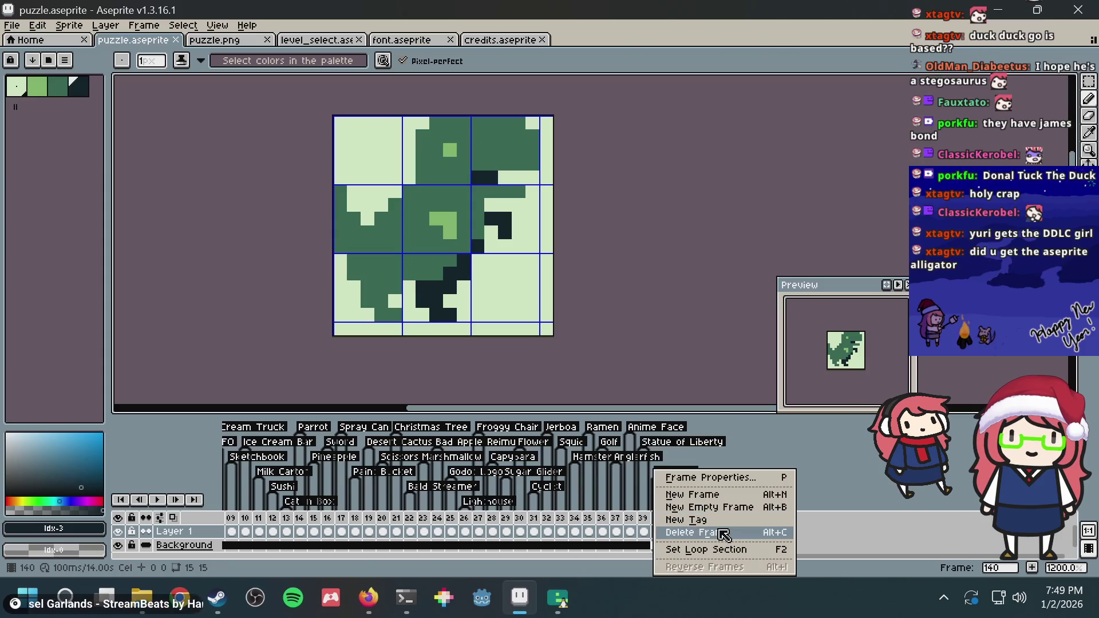
pyautogui.click(722, 494)
pyautogui.hotkey('ctrl', 's')
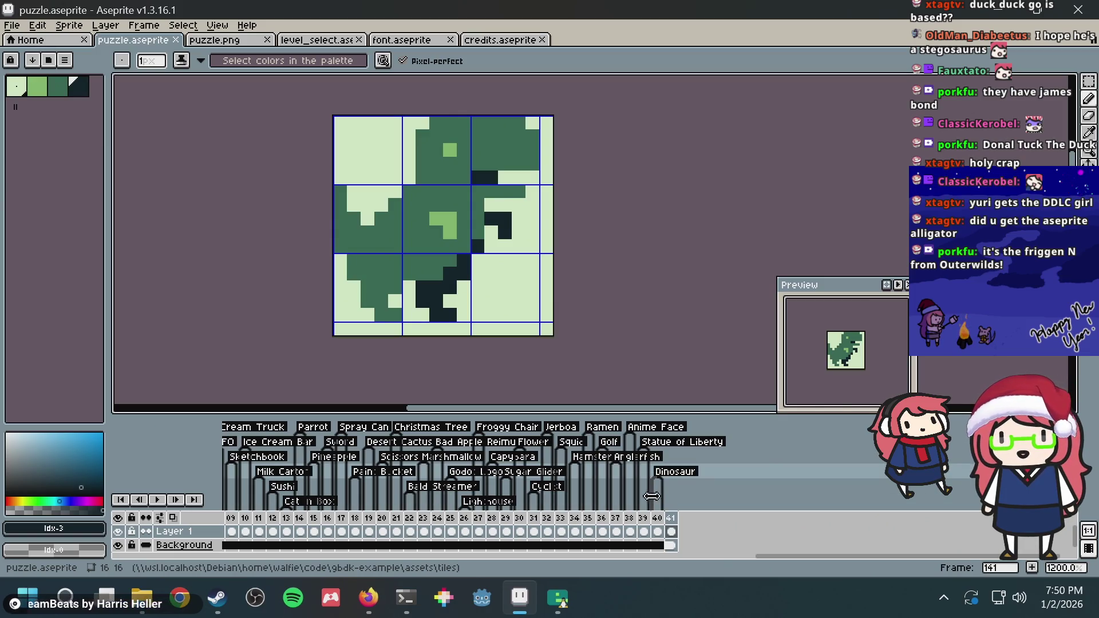
pyautogui.click(671, 532)
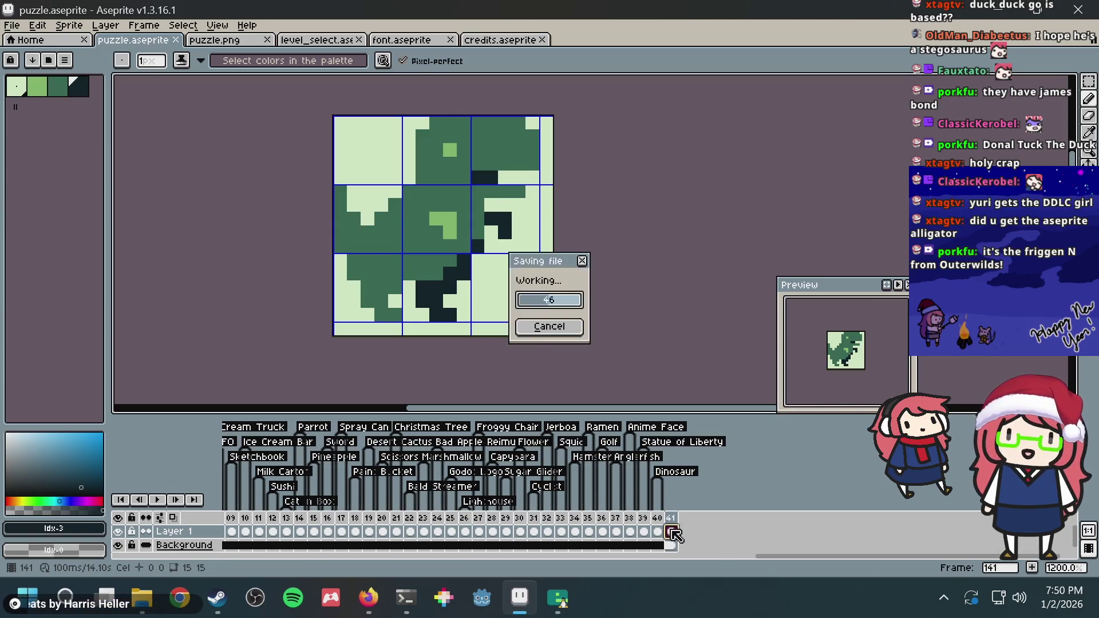
pyautogui.press('Delete')
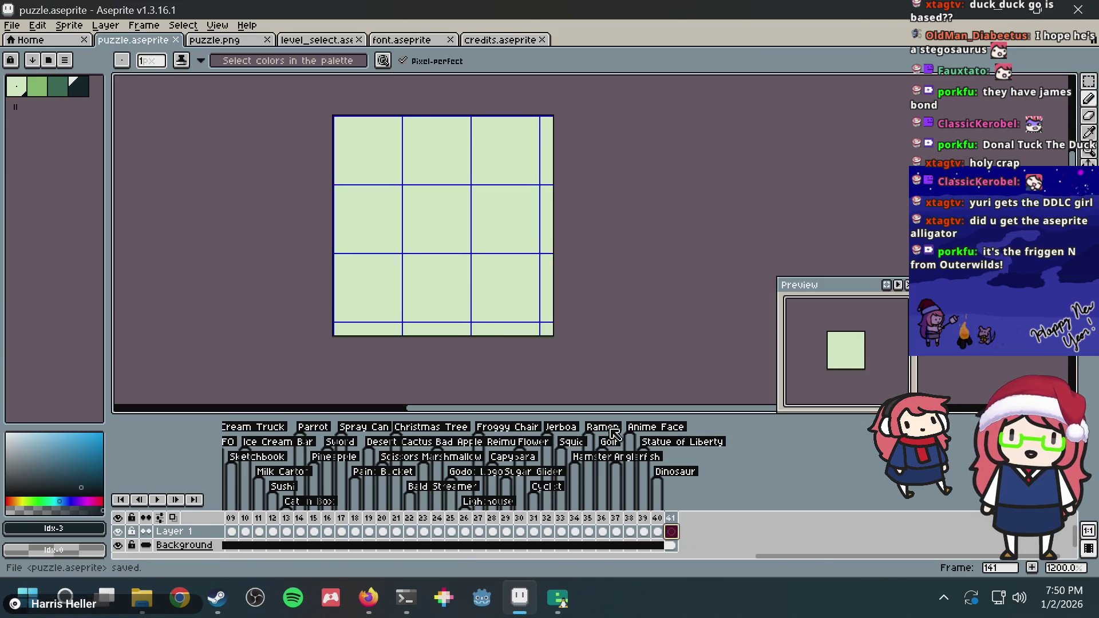
# Search DuckDuckGo for 'aseprite alligator' in a new Firefox tab
pyautogui.hotkey('alt', 'Tab')
pyautogui.hotkey('ctrl', 't')
pyautogui.write('aseprite alligator')
pyautogui.press('Return')
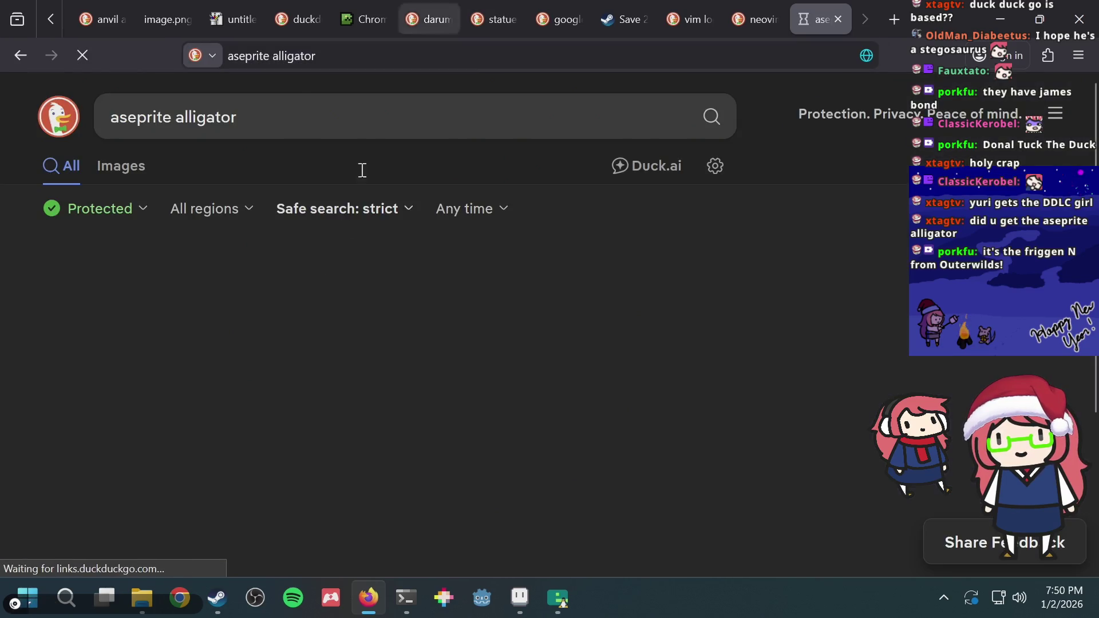
# Browse the alligator image results and expand the crieseusjogos.com.br Criar Pixel Art frog screenshot
pyautogui.click(218, 597)
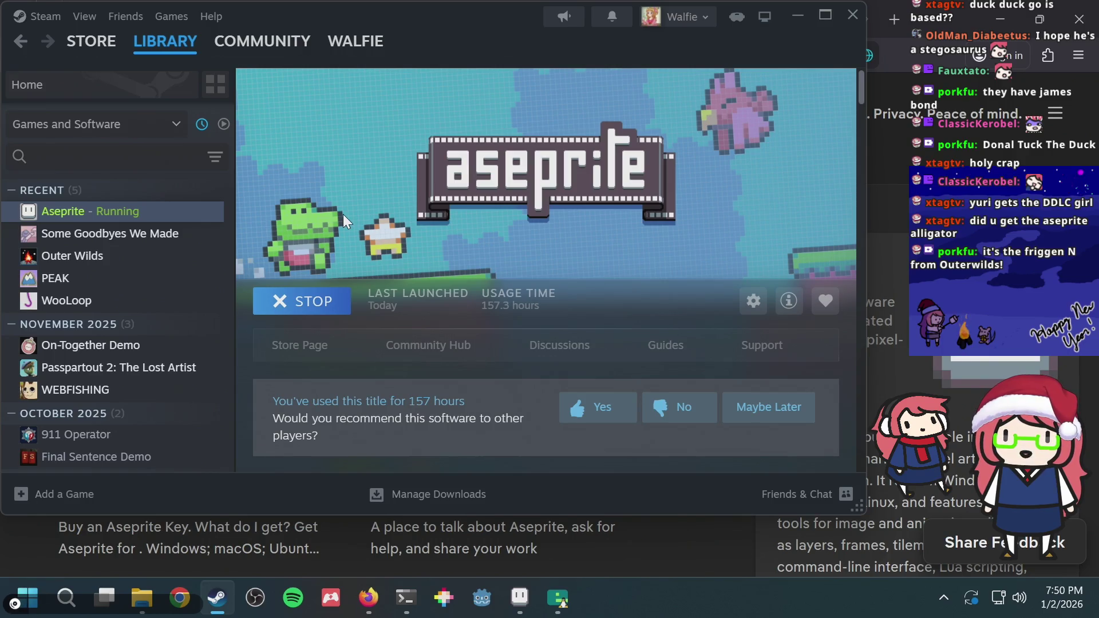
pyautogui.hotkey('alt', 'Tab')
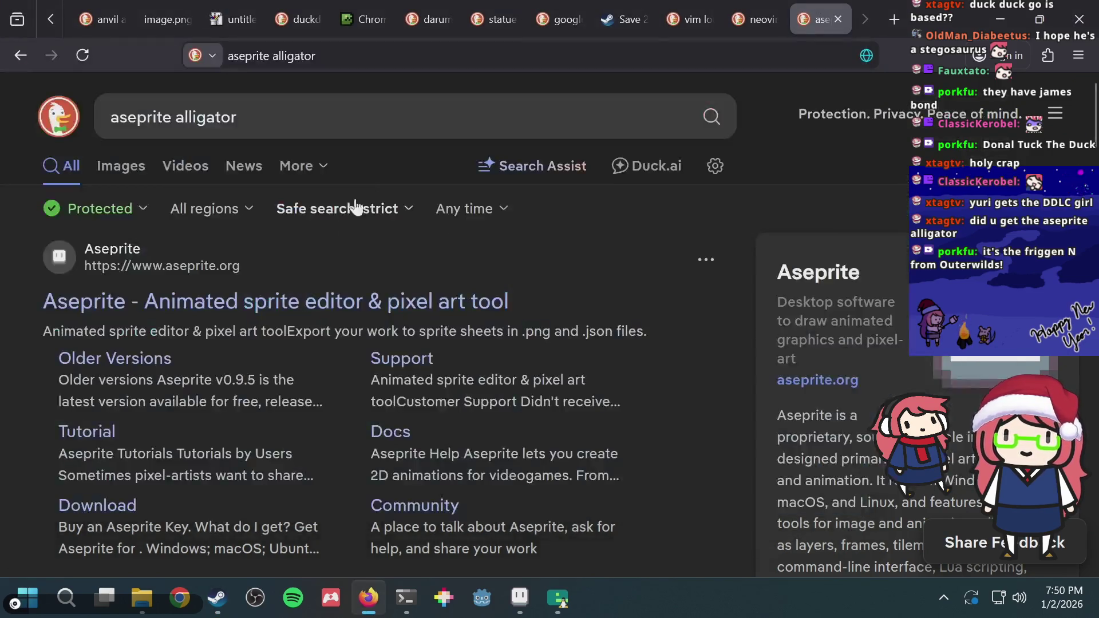
pyautogui.scroll(-5, 205, 279)
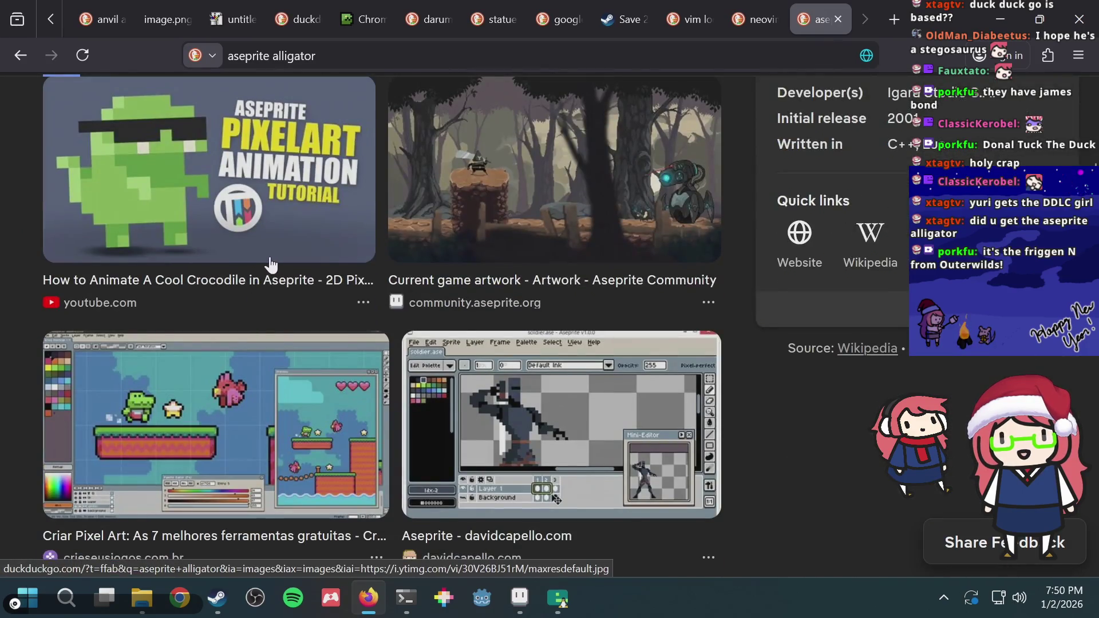
pyautogui.scroll(-2, 279, 255)
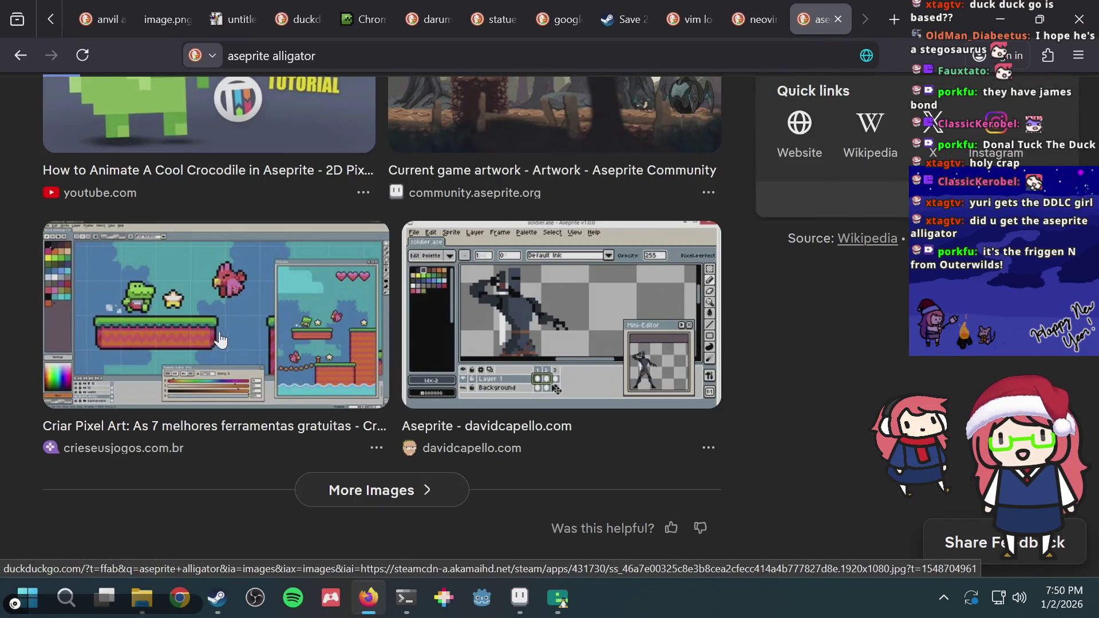
pyautogui.scroll(-4, 274, 341)
pyautogui.scroll(-2, 272, 330)
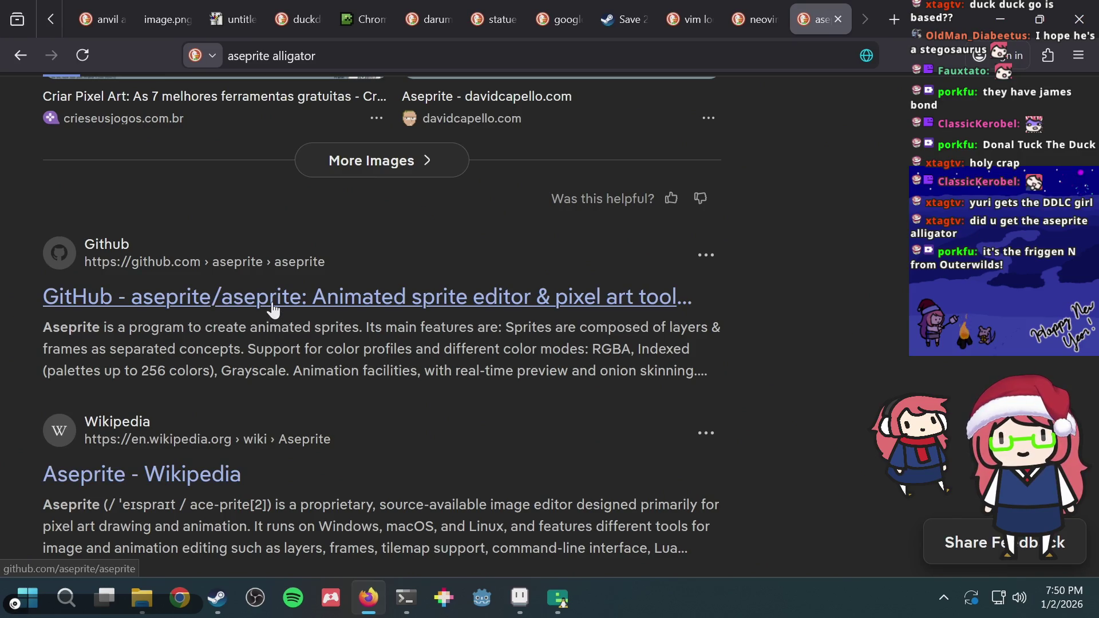
pyautogui.scroll(-2, 273, 309)
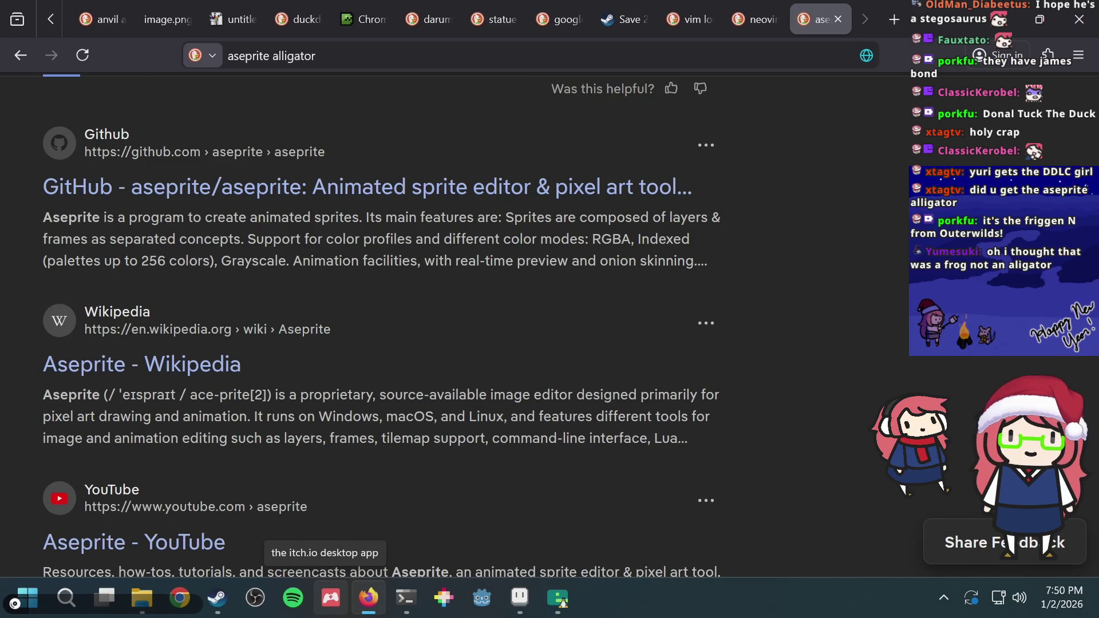
pyautogui.scroll(10, 289, 428)
pyautogui.scroll(2, 289, 428)
pyautogui.scroll(-2, 275, 443)
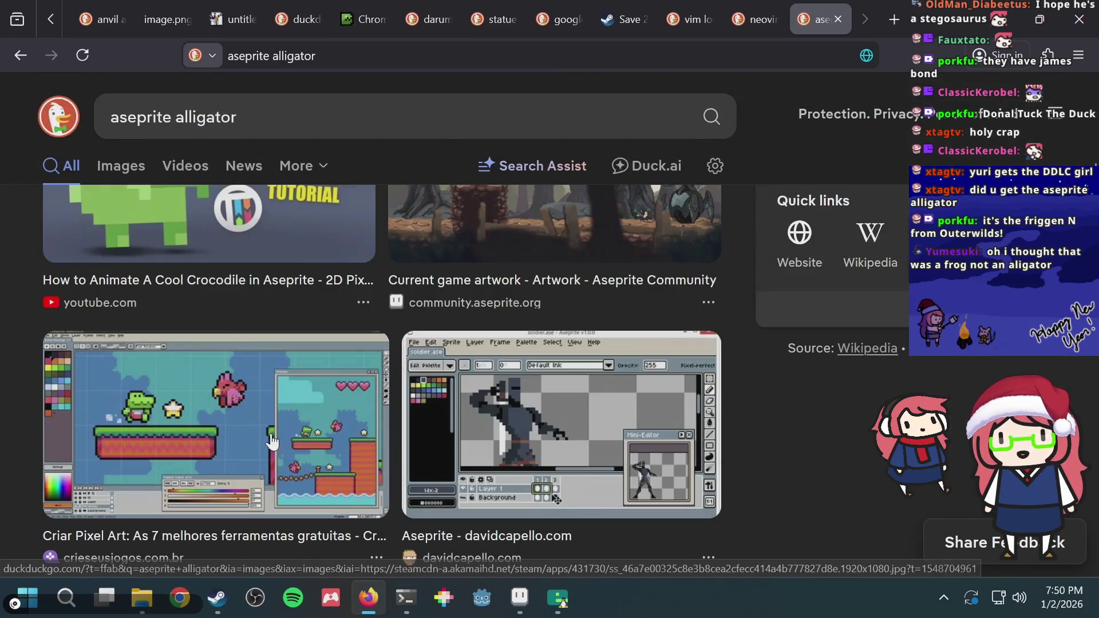
pyautogui.click(275, 444)
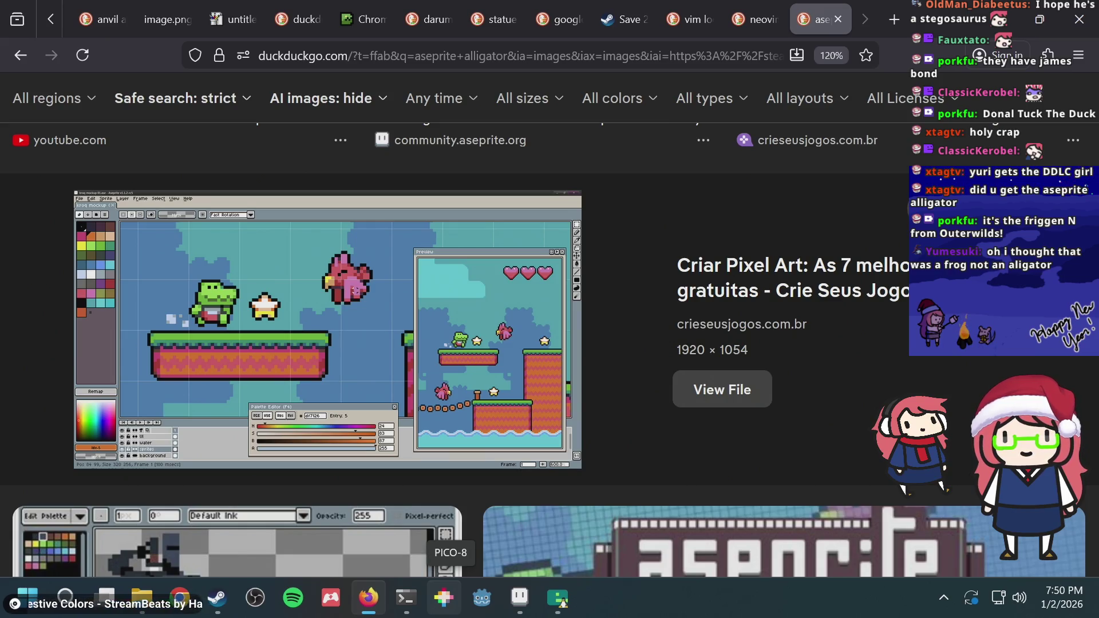
pyautogui.rightClick(213, 282)
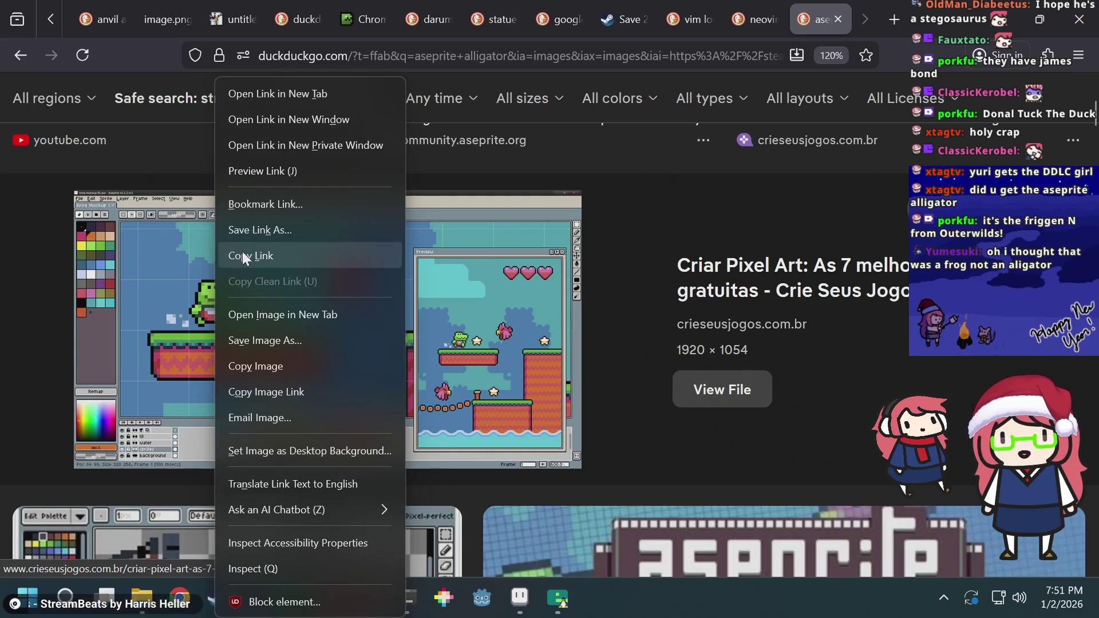
# Copy the frog screenshot and paste it into JS Paint, enlarging the canvas to fit
pyautogui.click(254, 365)
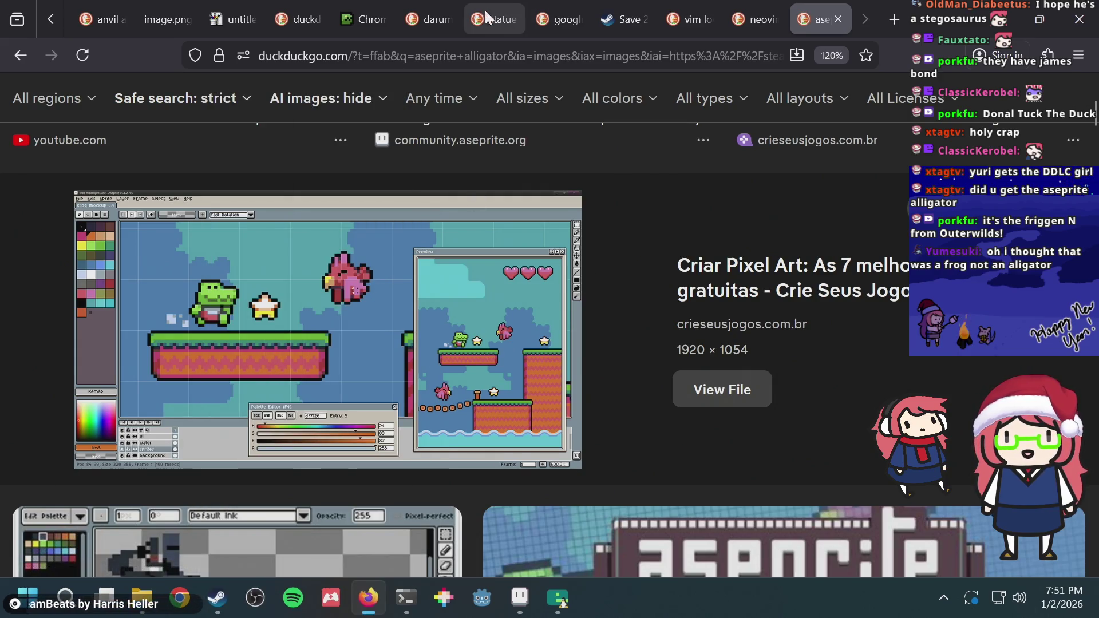
pyautogui.click(239, 21)
pyautogui.hotkey('ctrl', 'v')
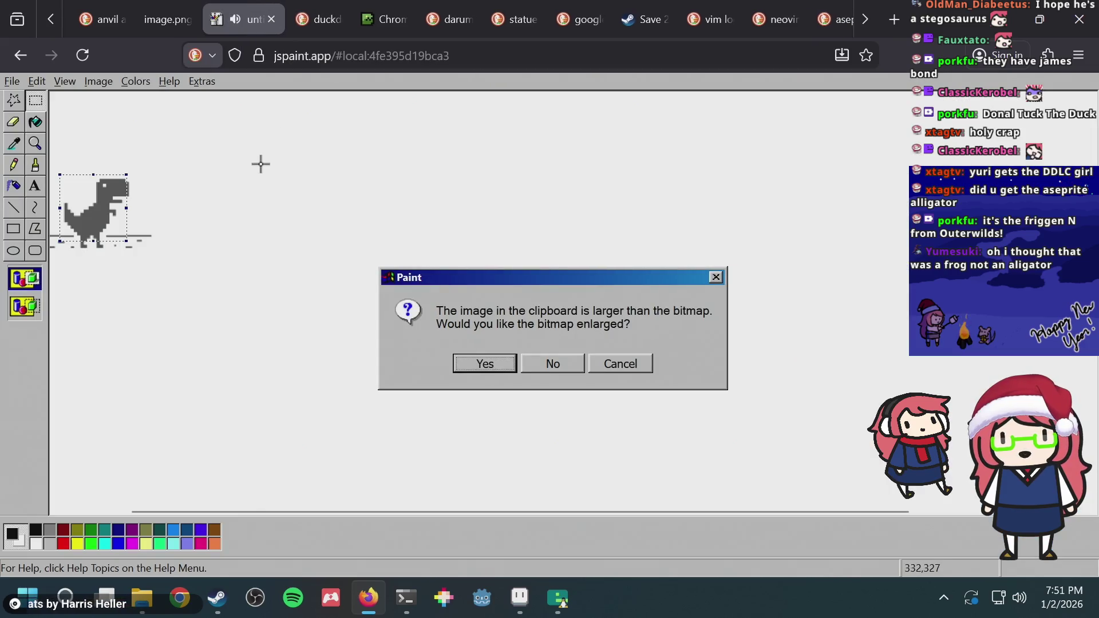
pyautogui.click(473, 362)
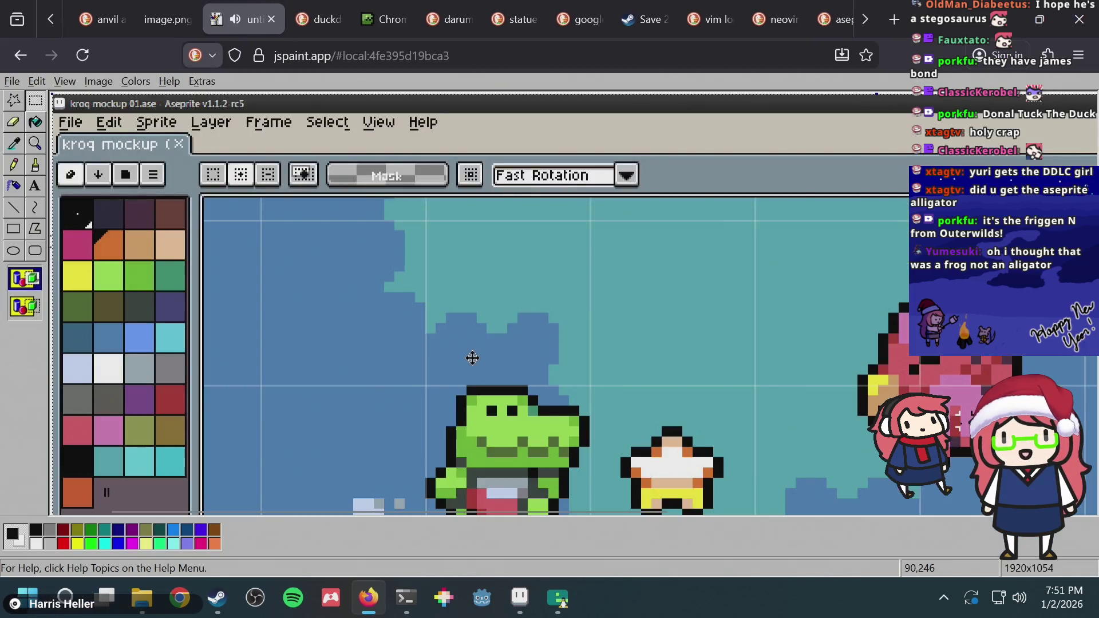
# Zoom in on the frog's head and try a red pencil line, then undo it
pyautogui.click(35, 143)
pyautogui.click(33, 105)
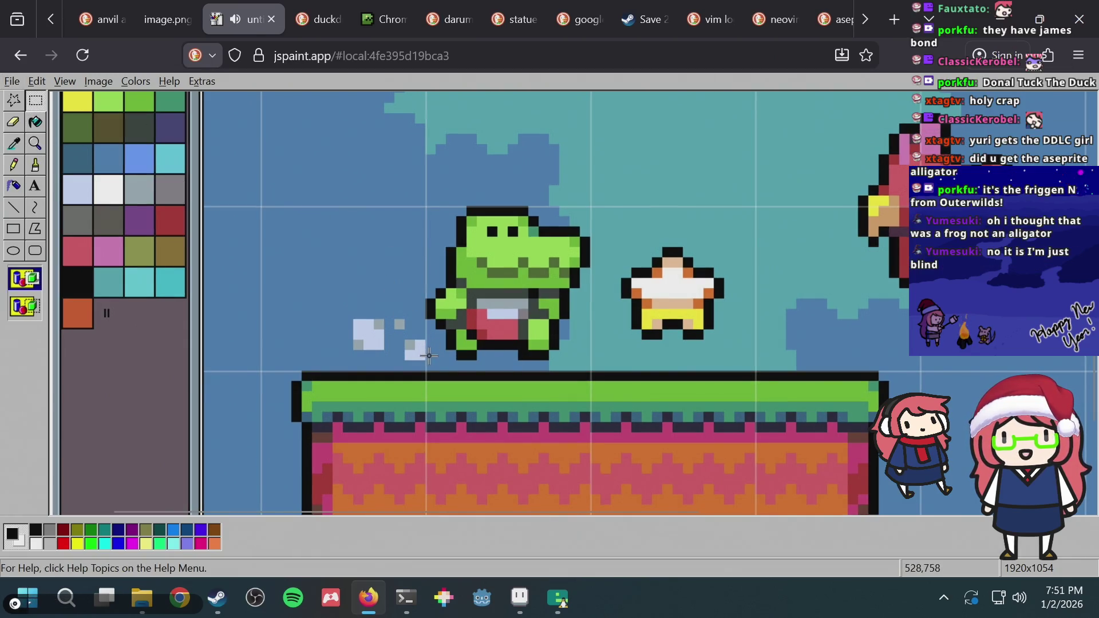
pyautogui.moveTo(429, 356); pyautogui.dragTo(510, 287)
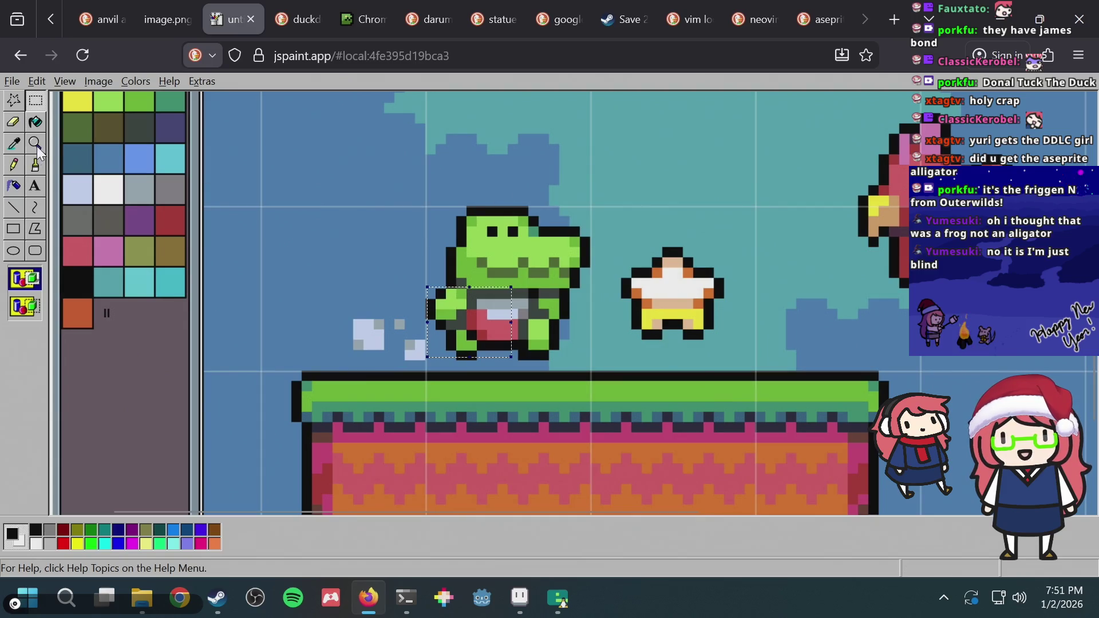
pyautogui.click(36, 148)
pyautogui.click(477, 213)
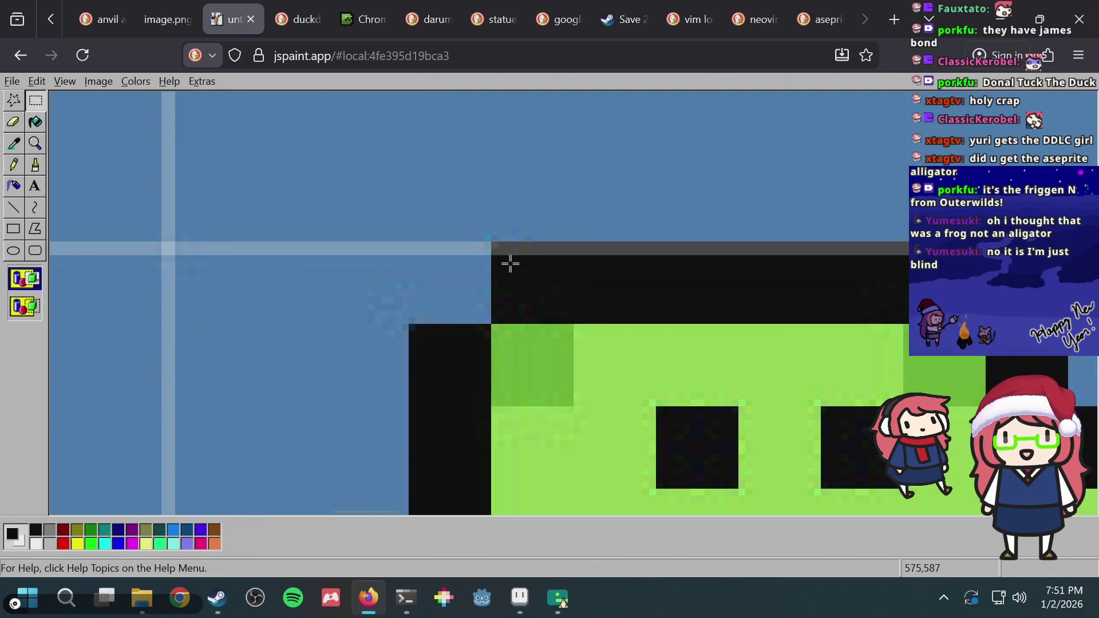
pyautogui.click(26, 164)
pyautogui.click(67, 541)
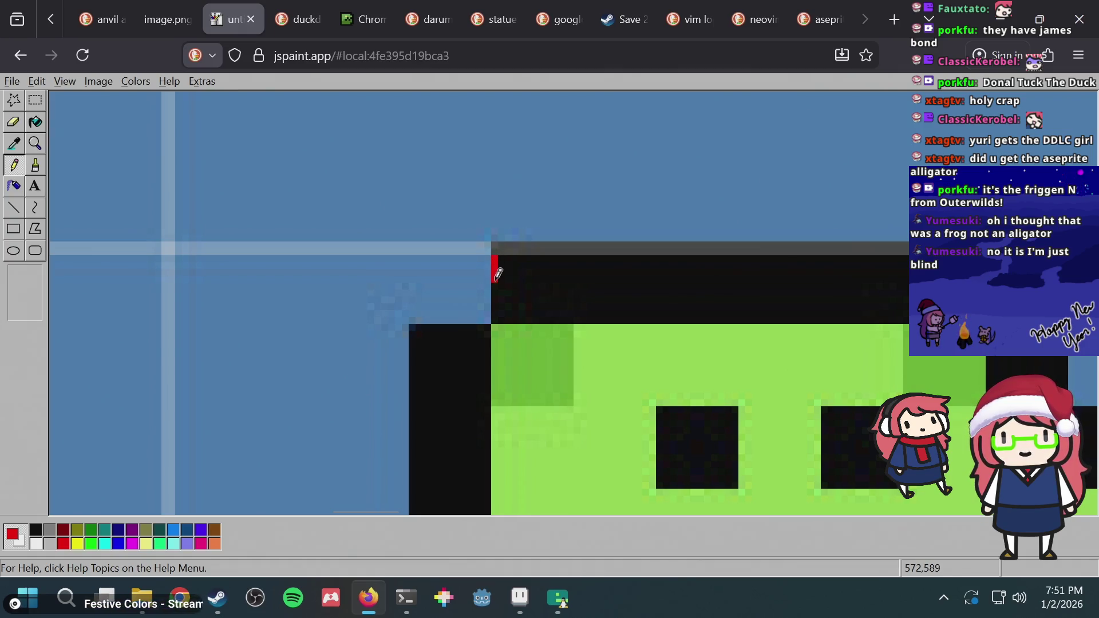
pyautogui.moveTo(497, 277); pyautogui.dragTo(499, 320)
pyautogui.hotkey('ctrl', 'z')
# Stretch the pasted image to 10% horizontal and 10% vertical
pyautogui.click(88, 83)
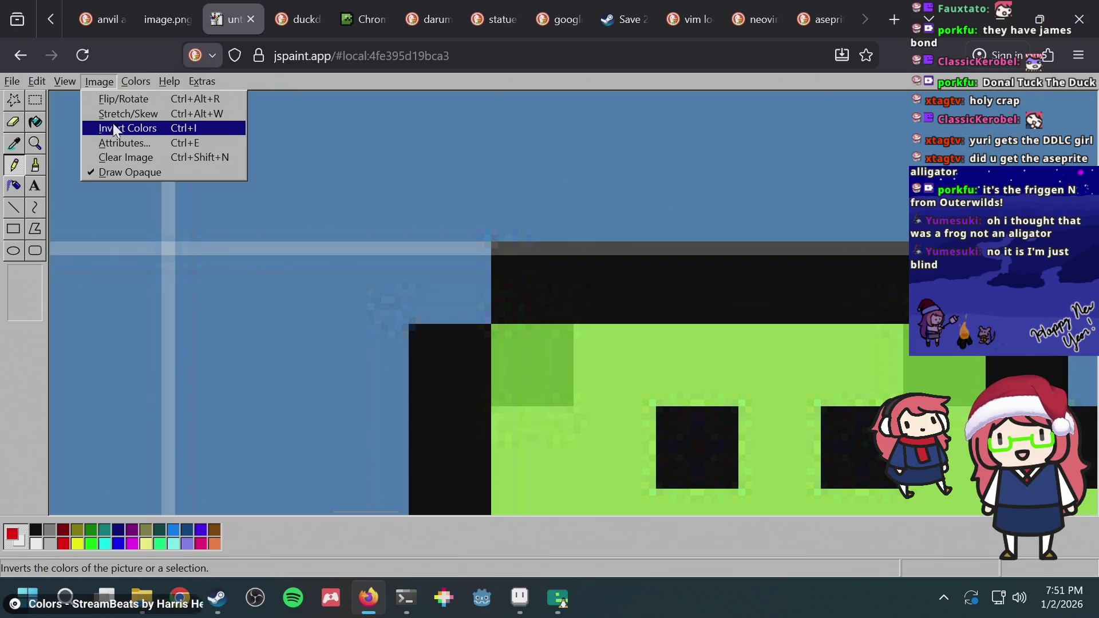
pyautogui.click(116, 112)
pyautogui.write('10')
pyautogui.press('Tab')
pyautogui.write('10')
pyautogui.press('Return')
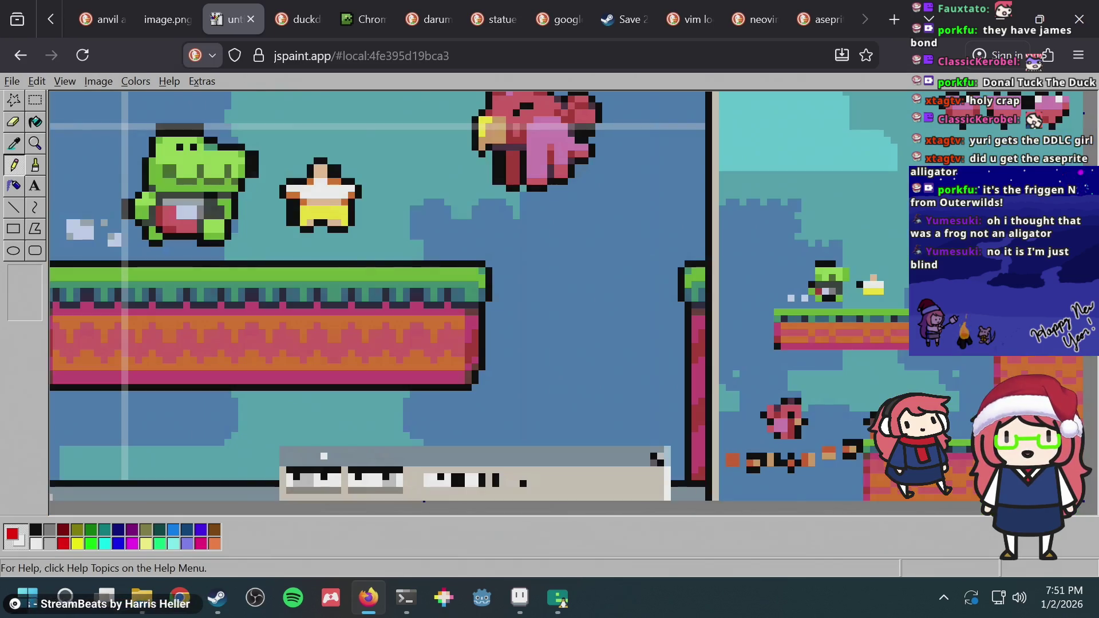
pyautogui.scroll(3, 235, 184)
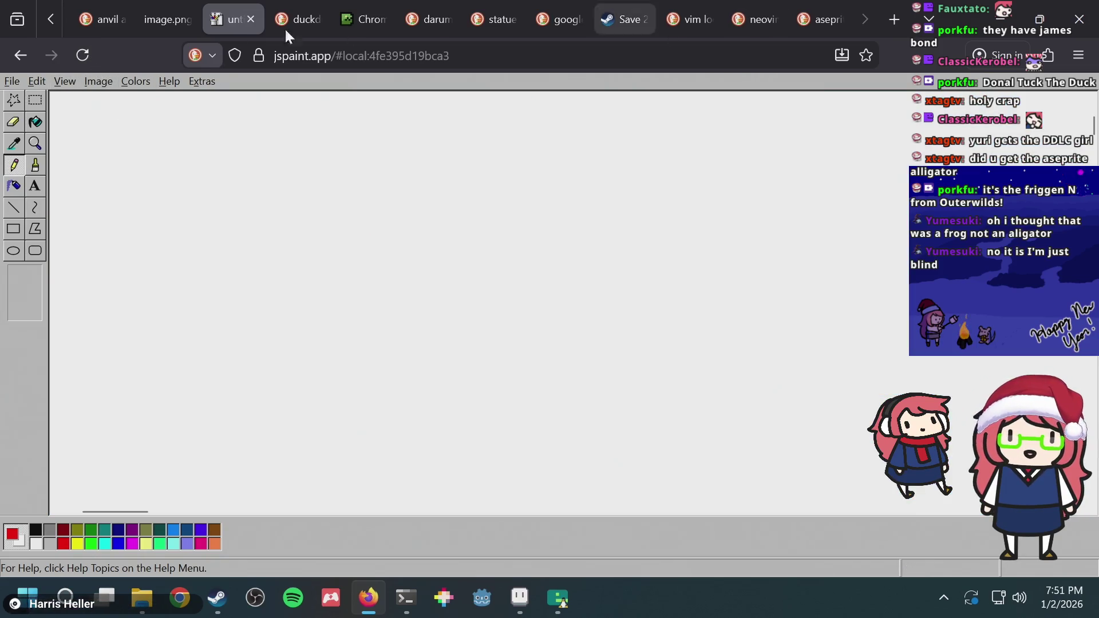
pyautogui.click(154, 18)
# Change the DuckDuckGo query to 'aseprite example' and run the search
pyautogui.click(821, 17)
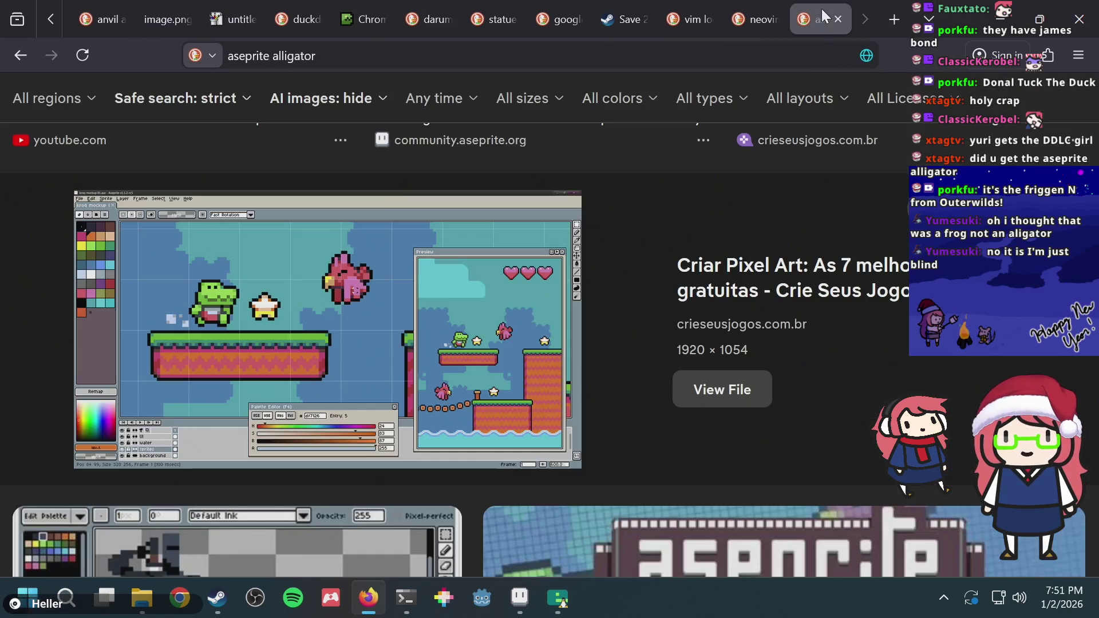
pyautogui.scroll(5, 351, 269)
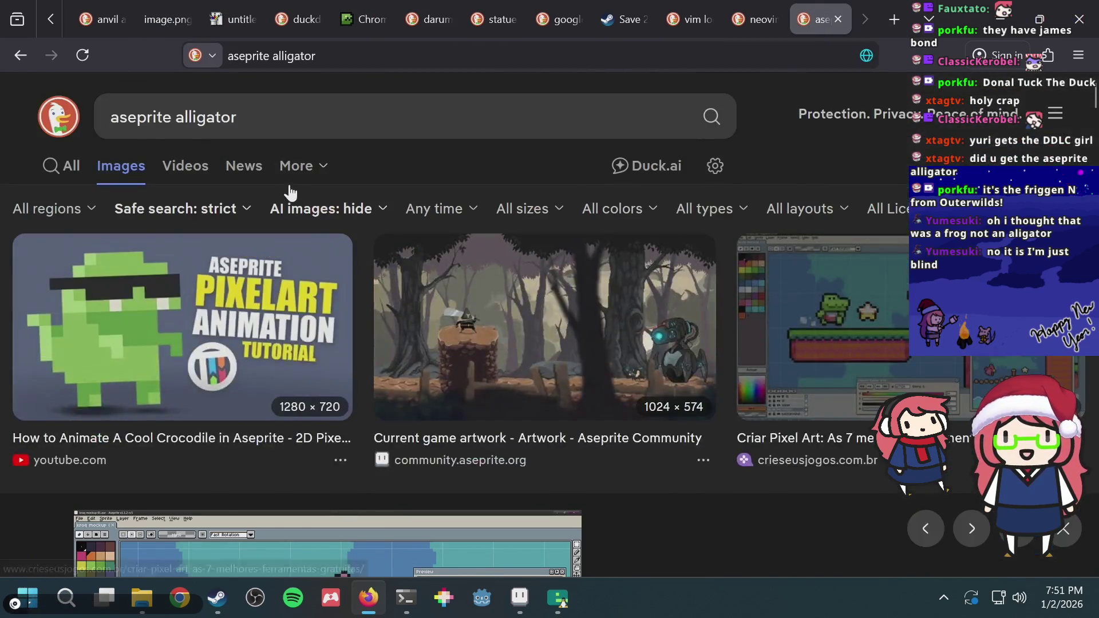
pyautogui.click(266, 117)
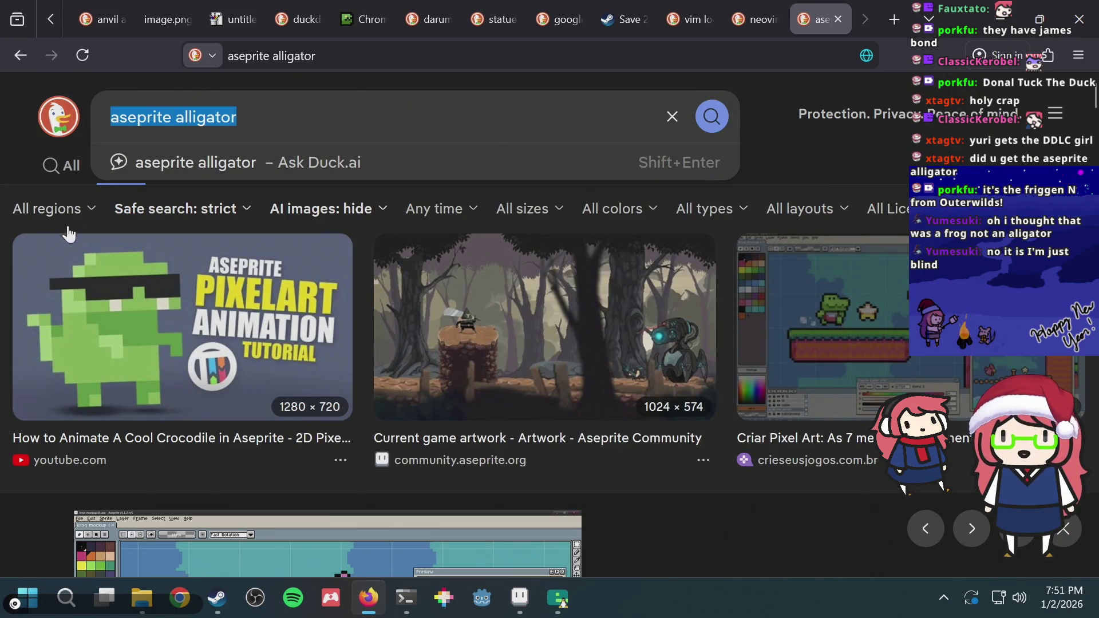
pyautogui.click(62, 165)
pyautogui.doubleClick(251, 112)
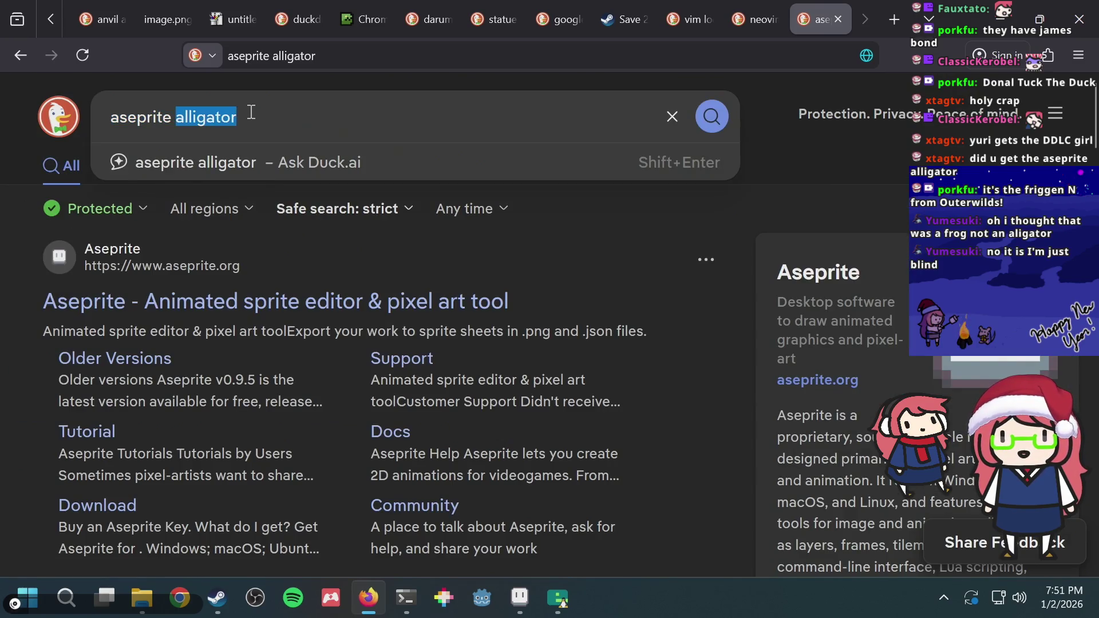
pyautogui.write('example')
pyautogui.press('Return')
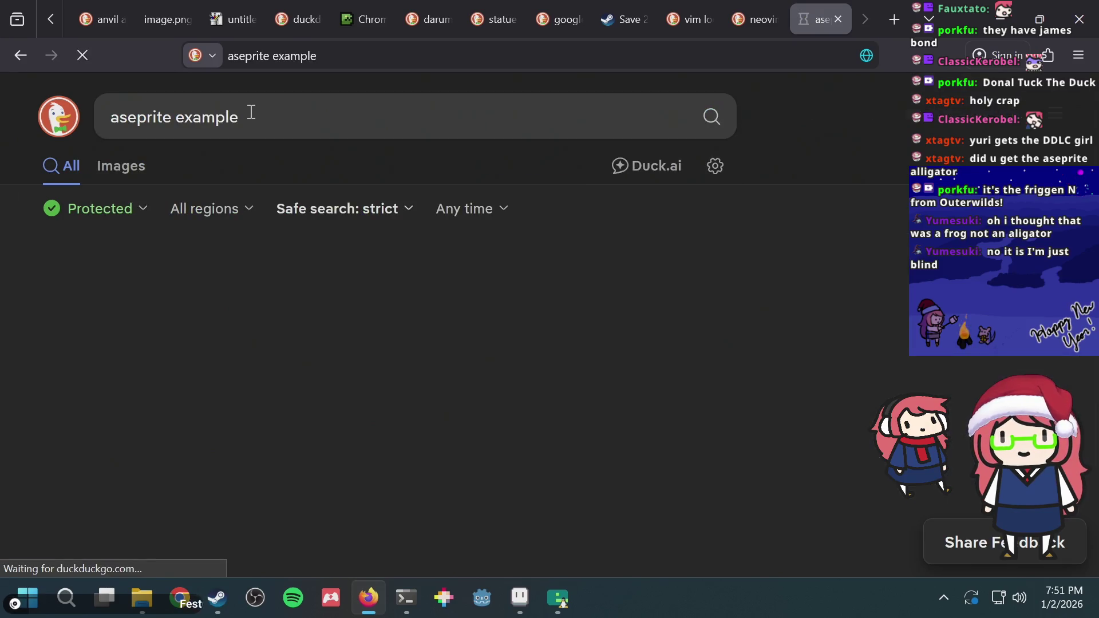
# Browse the web and image results for 'aseprite example'
pyautogui.scroll(-2, 209, 223)
pyautogui.scroll(-5, 210, 222)
pyautogui.scroll(5, 211, 221)
pyautogui.scroll(2, 148, 378)
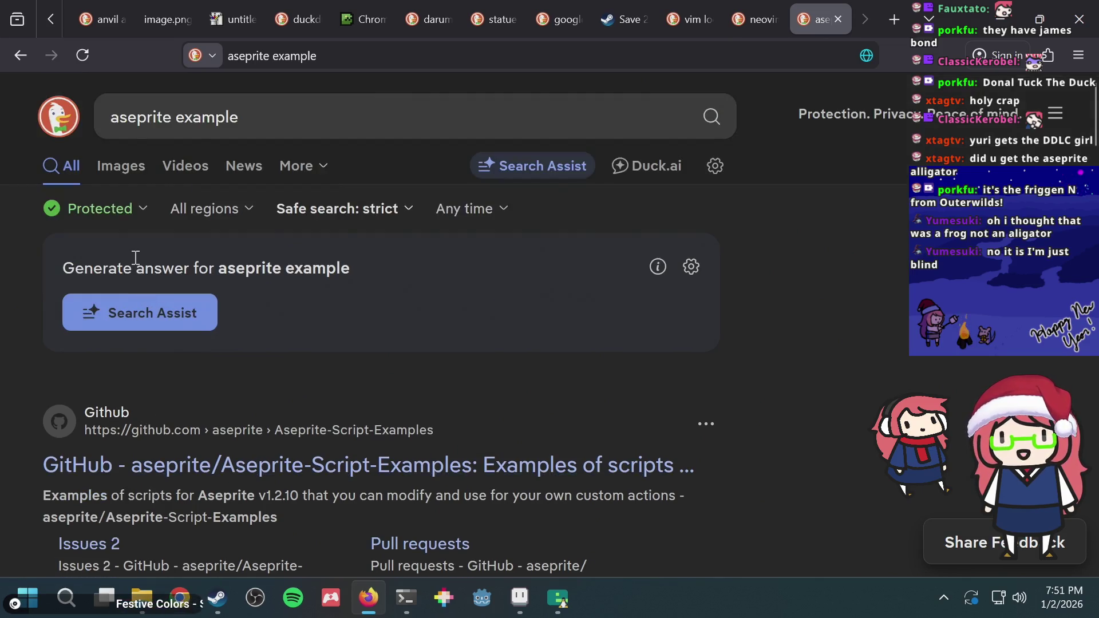
pyautogui.click(127, 172)
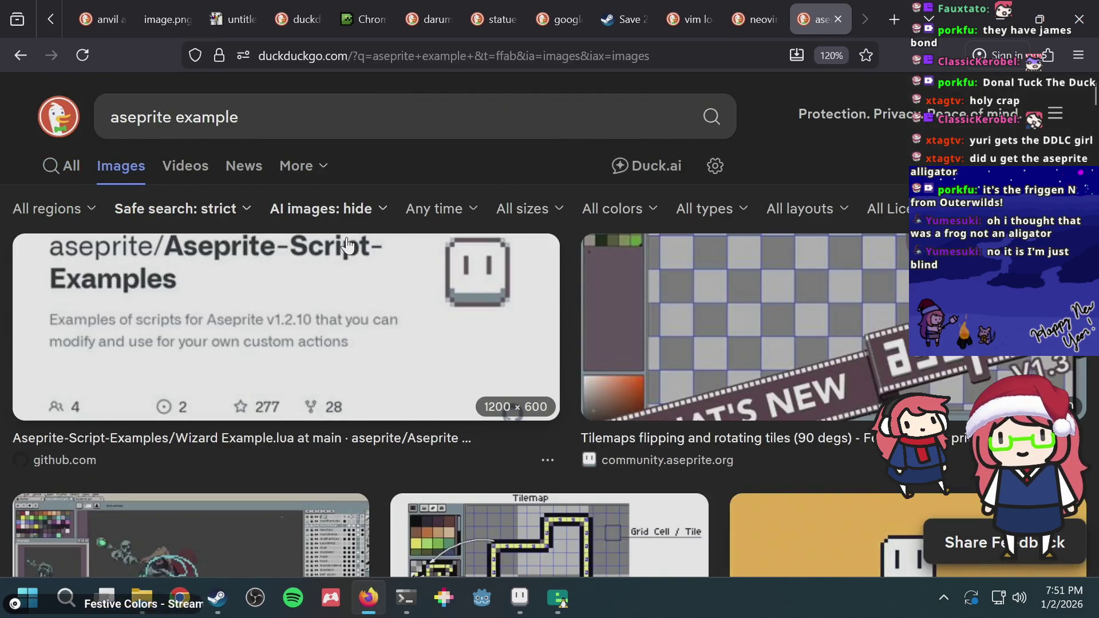
pyautogui.scroll(-3, 348, 247)
pyautogui.scroll(-3, 343, 251)
pyautogui.scroll(5, 342, 251)
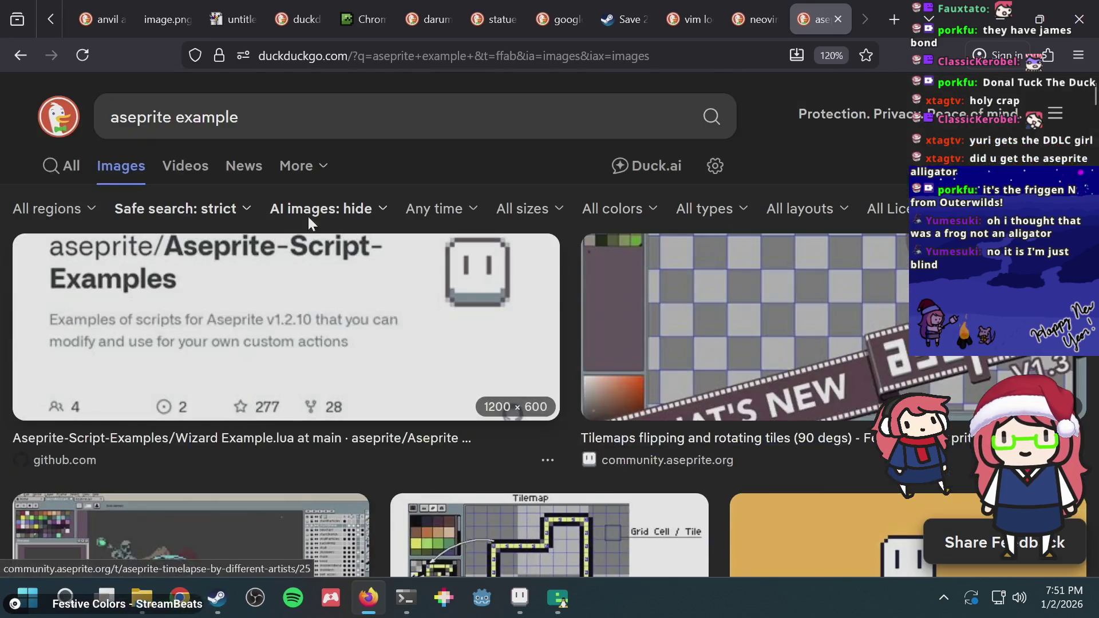
# Change the query back to 'aseprite alligator' and browse its image results
pyautogui.click(240, 117)
pyautogui.hotkey('ctrl', 'BackSpace')
pyautogui.write('all')
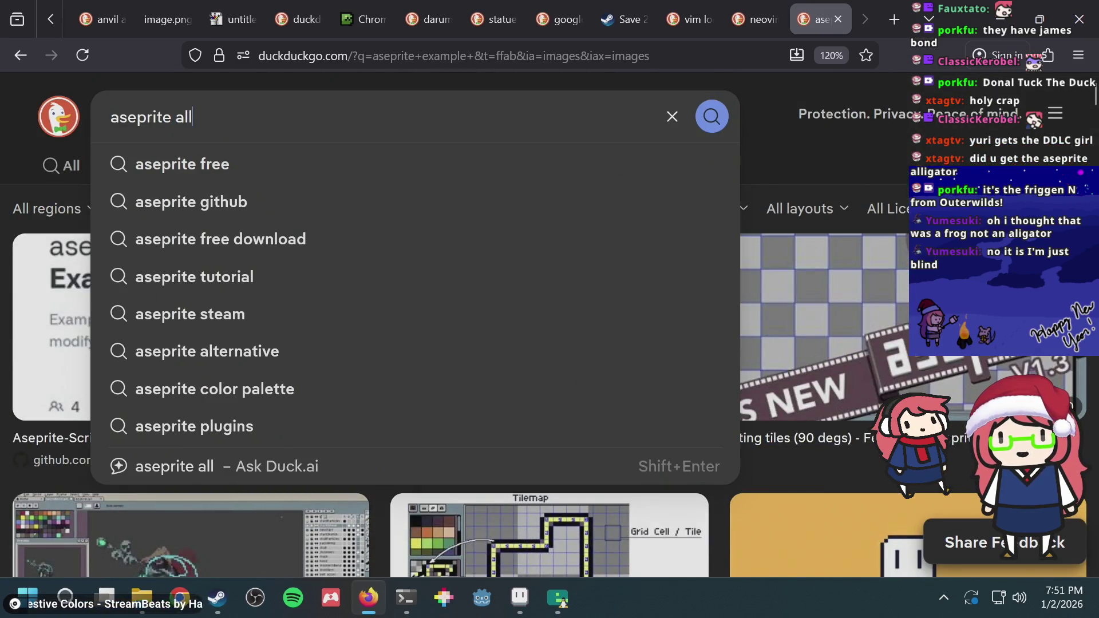
pyautogui.write('igator')
pyautogui.press('Return')
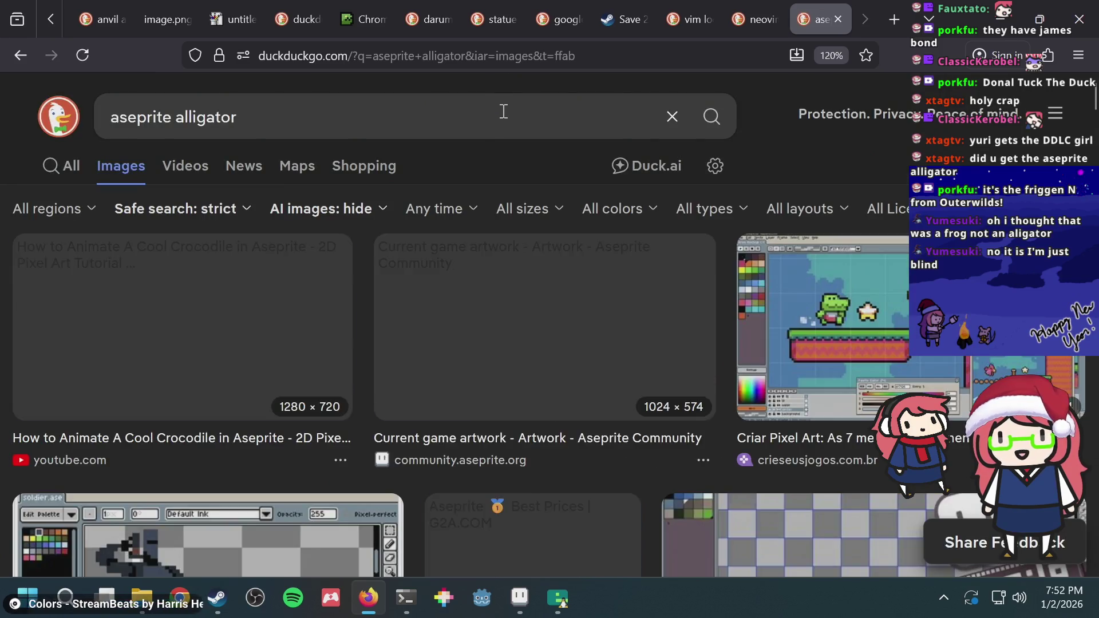
pyautogui.scroll(-4, 318, 296)
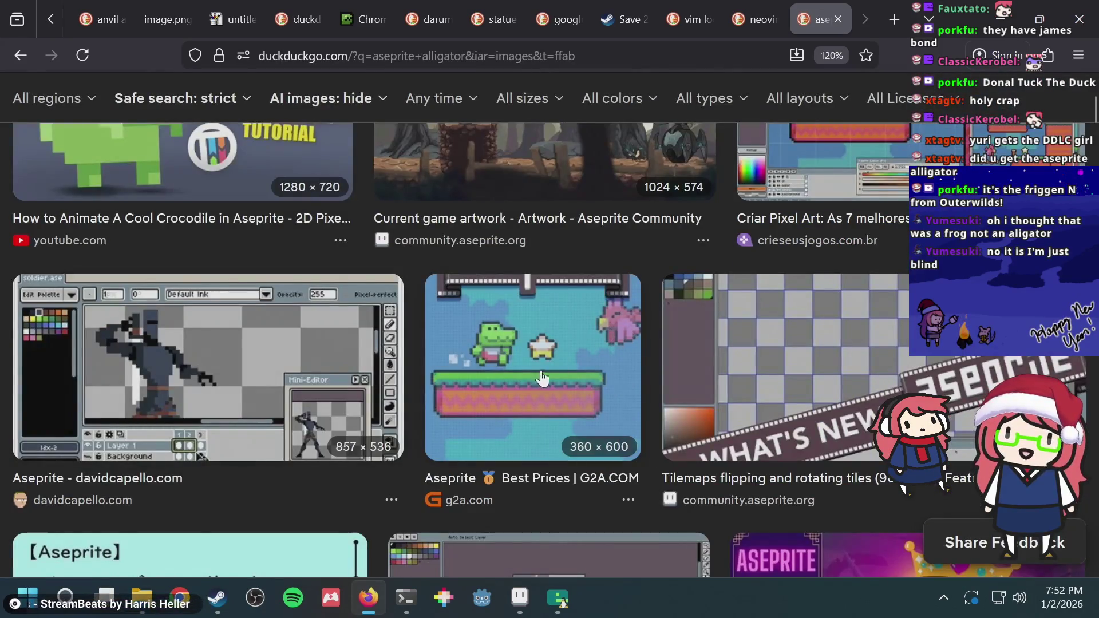
pyautogui.scroll(-2, 521, 366)
pyautogui.scroll(-4, 517, 363)
pyautogui.scroll(4, 486, 312)
# Open the G2A frog image preview, then switch to the All web results
pyautogui.click(507, 281)
pyautogui.scroll(2, 459, 303)
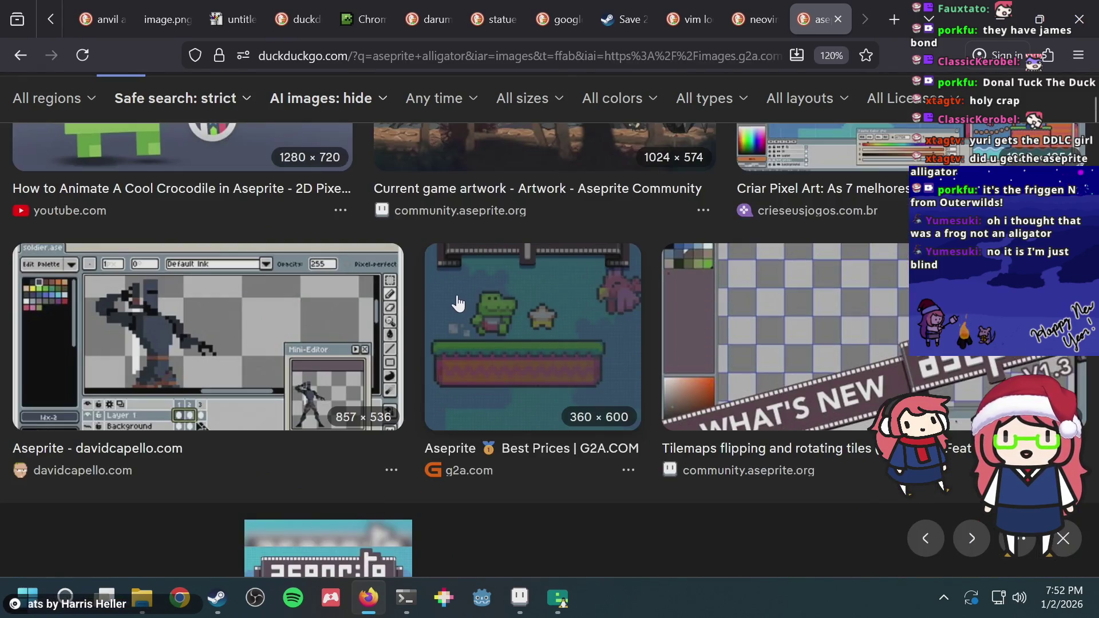
pyautogui.scroll(2, 459, 302)
pyautogui.scroll(3, 72, 207)
pyautogui.click(70, 167)
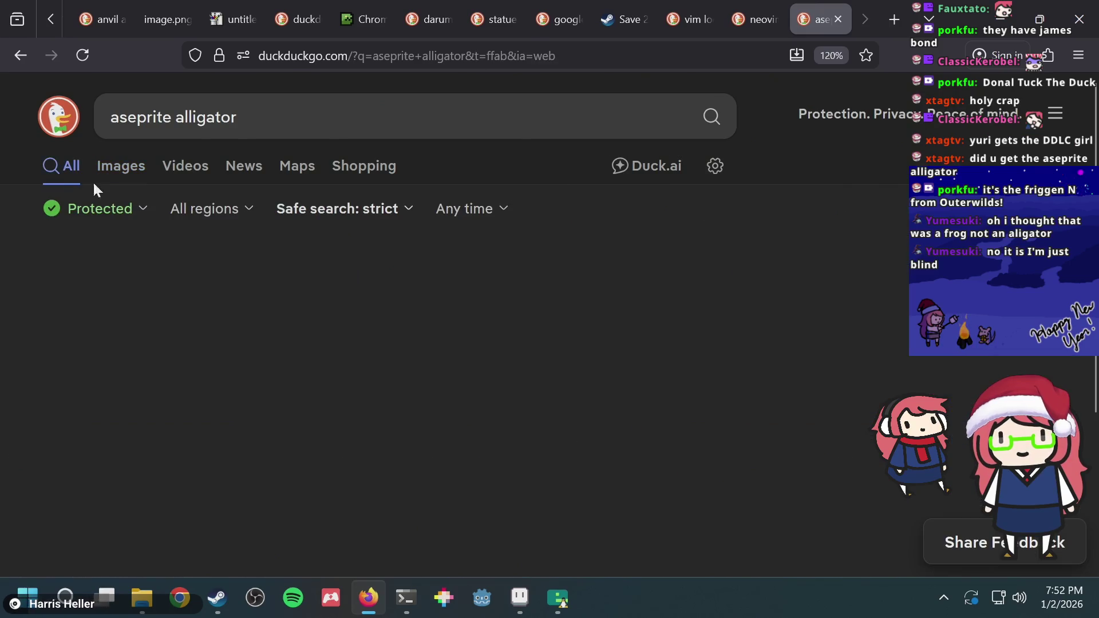
# Scroll the aseprite alligator results and open the Aseprite Wikipedia article
pyautogui.scroll(-3, 465, 384)
pyautogui.scroll(-6, 463, 382)
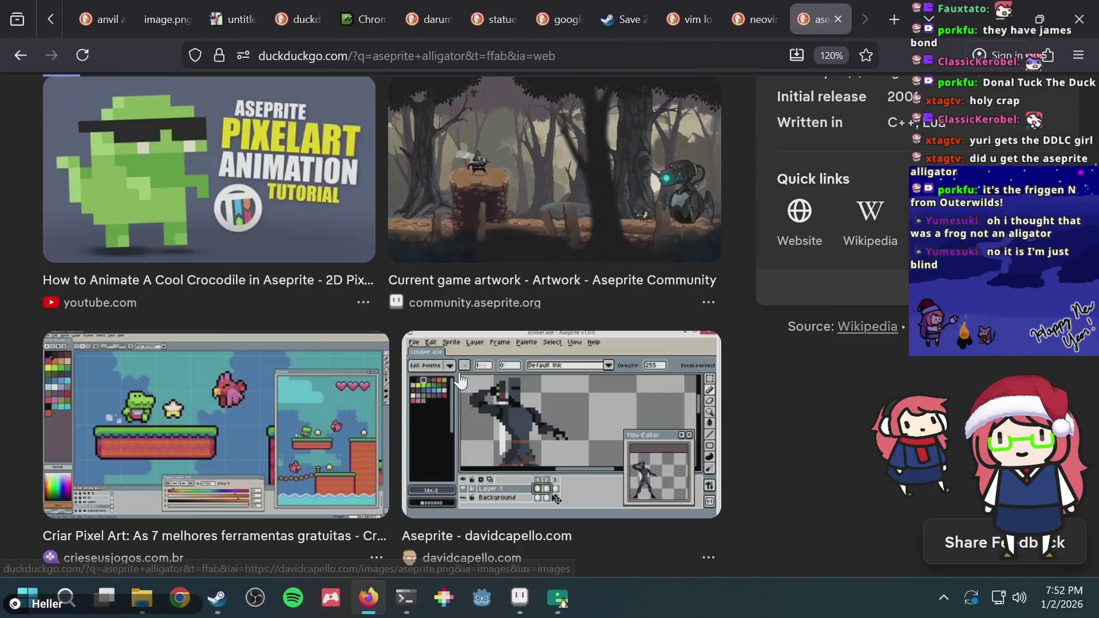
pyautogui.scroll(-2, 462, 380)
pyautogui.scroll(-7, 461, 379)
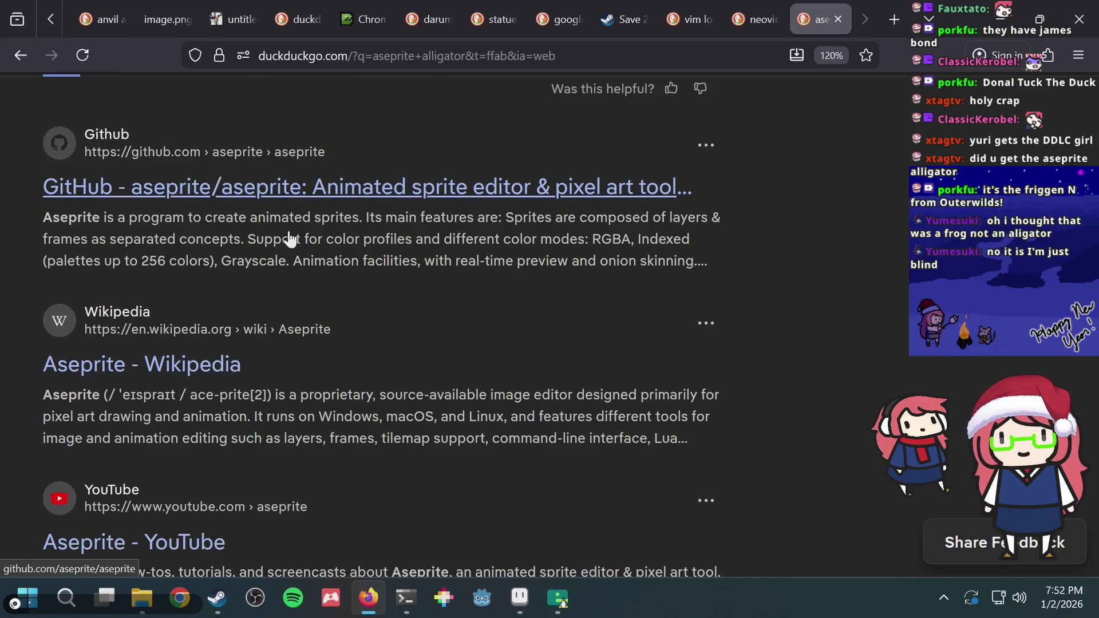
pyautogui.scroll(-2, 206, 354)
pyautogui.scroll(-3, 194, 361)
pyautogui.scroll(-2, 197, 343)
pyautogui.scroll(4, 201, 324)
pyautogui.scroll(2, 200, 320)
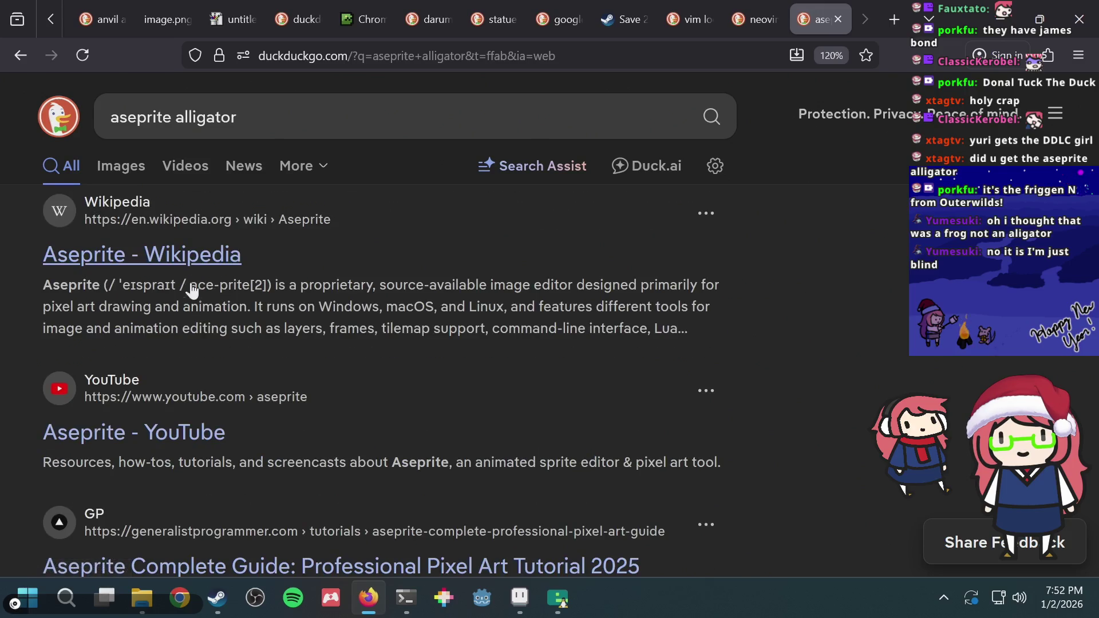
pyautogui.click(184, 259)
# Skim the Wikipedia article, then return to the aseprite alligator image results
pyautogui.scroll(-3, 491, 309)
pyautogui.scroll(-7, 491, 309)
pyautogui.scroll(-7, 491, 309)
pyautogui.scroll(-9, 491, 309)
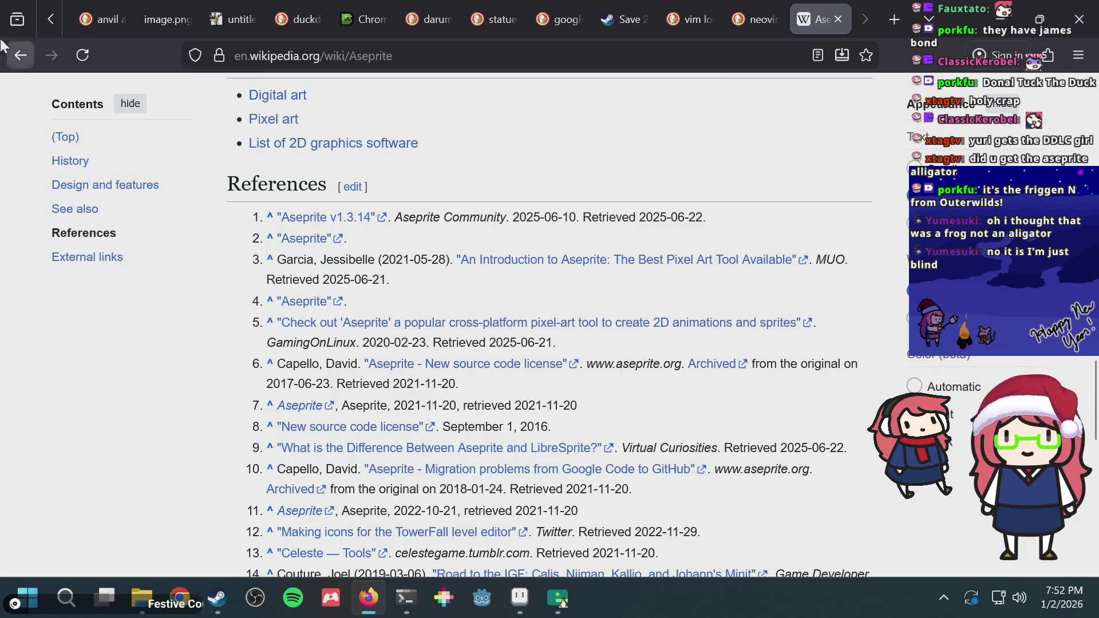
pyautogui.click(21, 55)
# Open the crieseusjogos.com.br frog screenshot's preview, then switch windows
pyautogui.scroll(-6, 537, 359)
pyautogui.scroll(-2, 537, 359)
pyautogui.scroll(-2, 537, 359)
pyautogui.scroll(4, 536, 349)
pyautogui.scroll(6, 400, 297)
pyautogui.scroll(3, 235, 250)
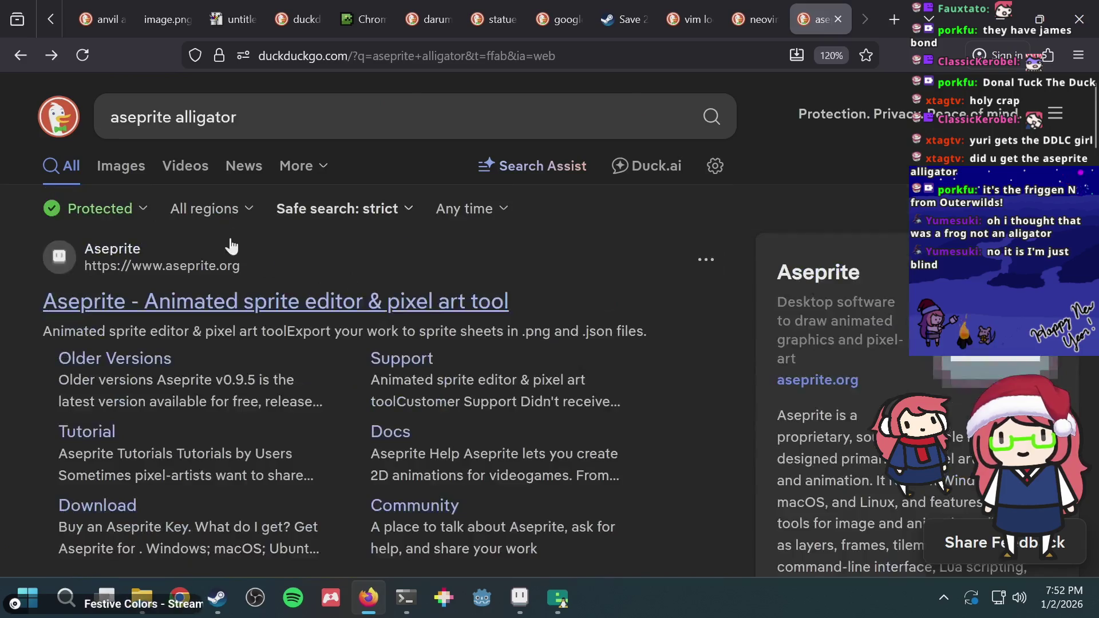
pyautogui.scroll(-3, 195, 207)
pyautogui.click(195, 207)
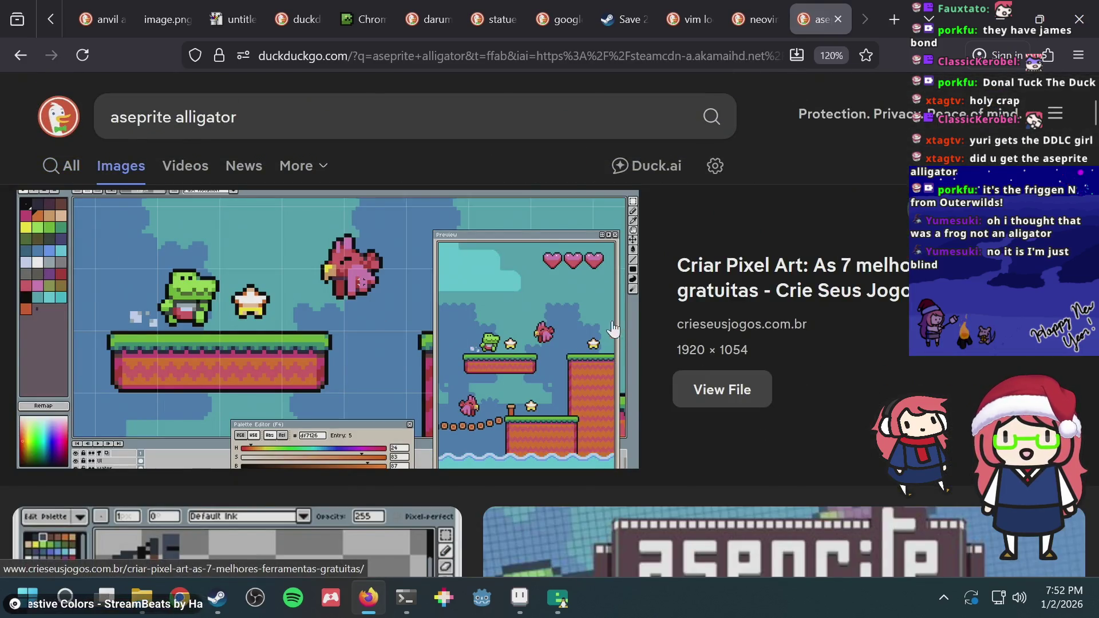
pyautogui.hotkey('alt', 'Tab')
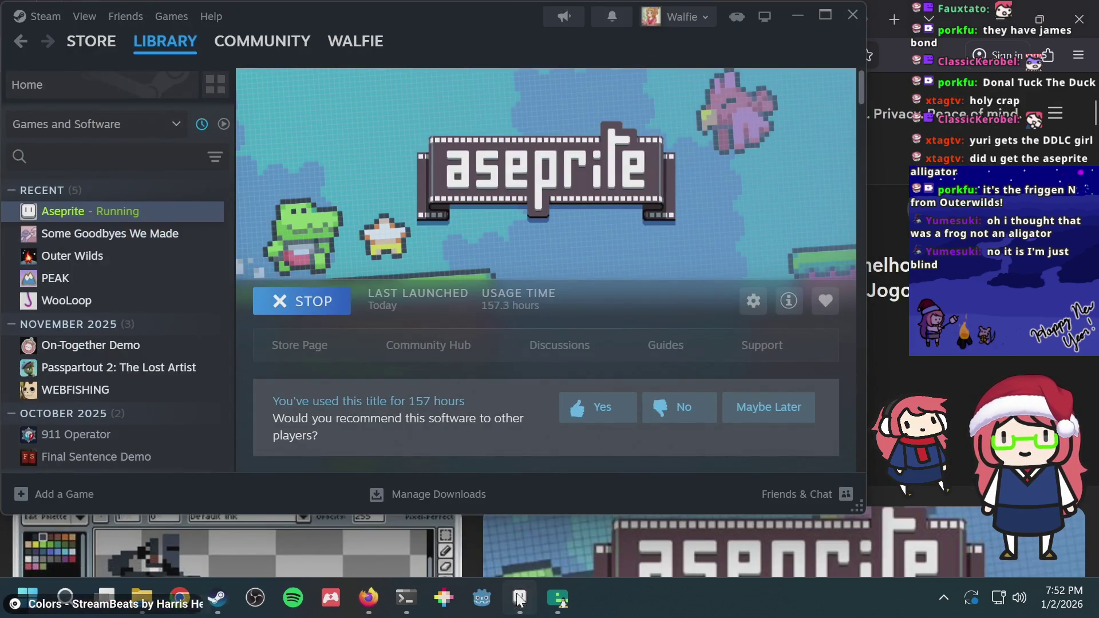
# Check the level_select, puzzle.png and puzzle.aseprite sprites in Aseprite, then return to the alligator image results
pyautogui.click(519, 598)
pyautogui.click(34, 41)
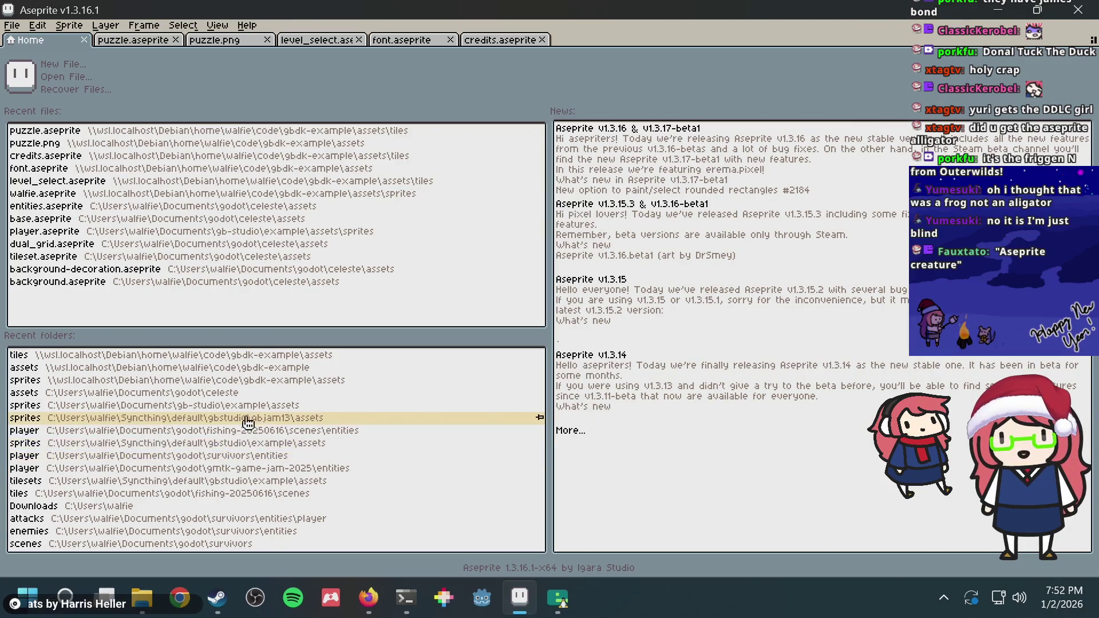
pyautogui.hotkey('alt', 'Tab')
pyautogui.hotkey('alt', 'Tab')
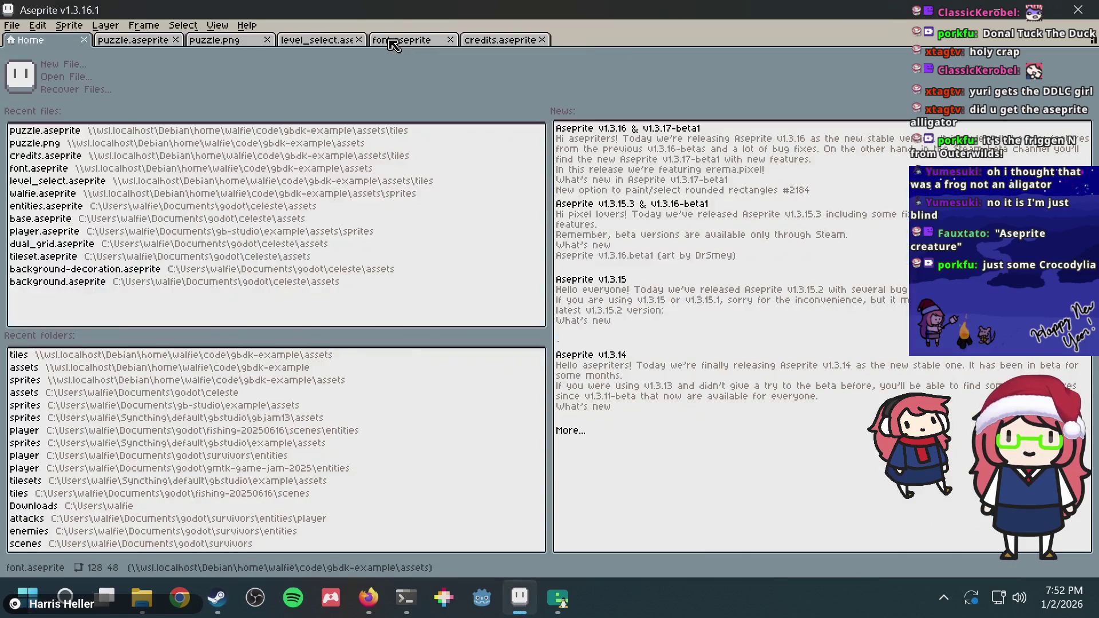
pyautogui.click(309, 46)
pyautogui.click(214, 43)
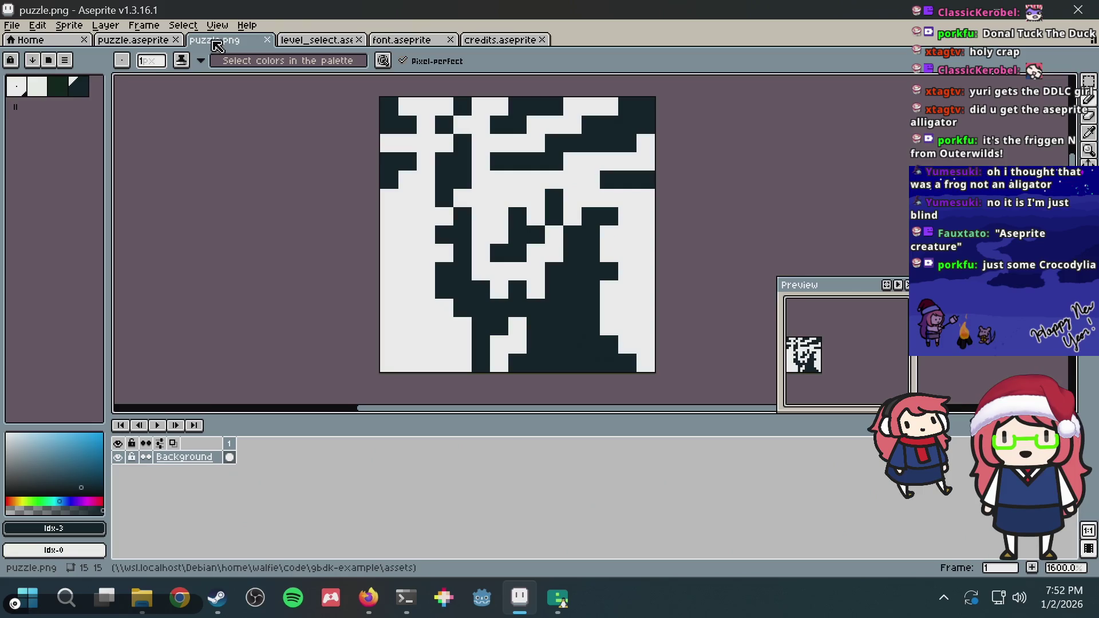
pyautogui.click(117, 46)
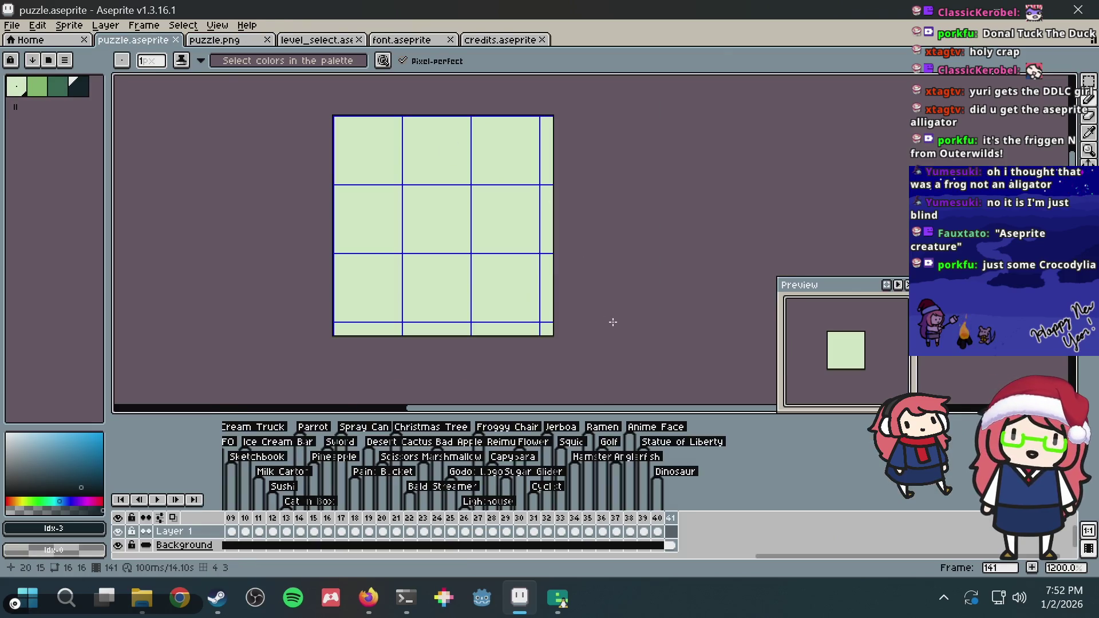
pyautogui.hotkey('alt', 'Tab')
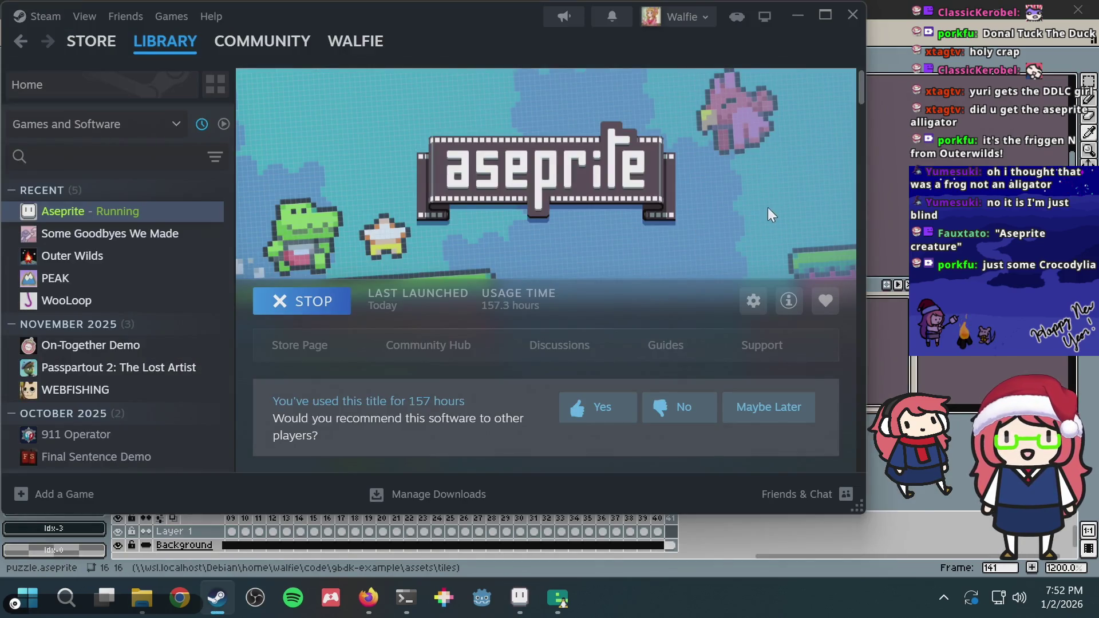
pyautogui.hotkey('alt', 'Tab')
pyautogui.hotkey('alt', 'Tab')
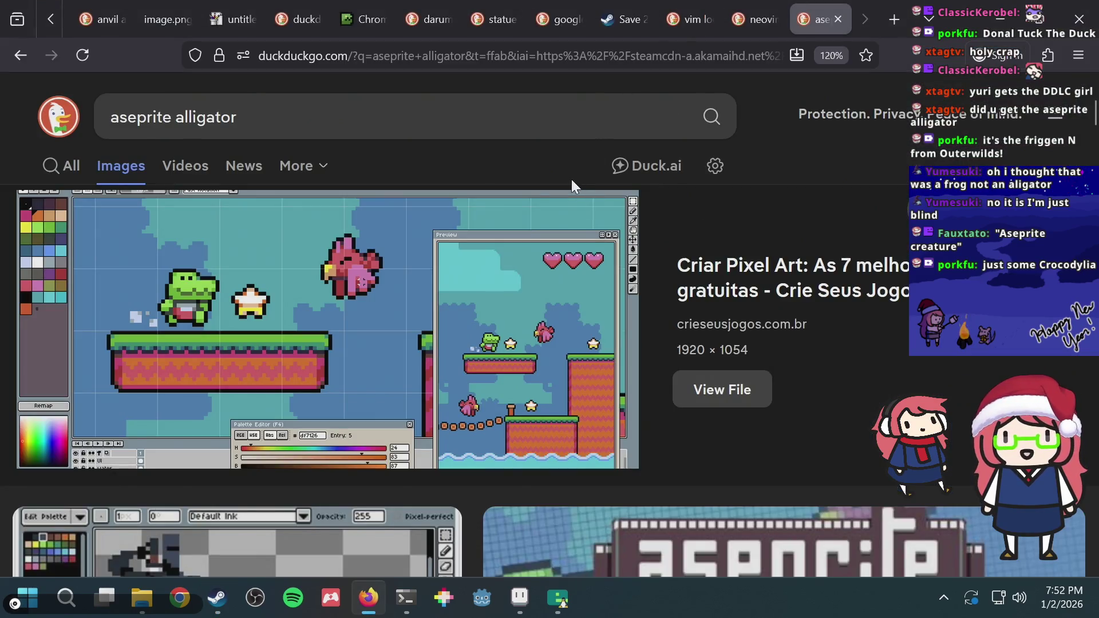
# Copy the crieseusjogos screenshot and paste it into JS Paint, marking its kroq title
pyautogui.rightClick(368, 266)
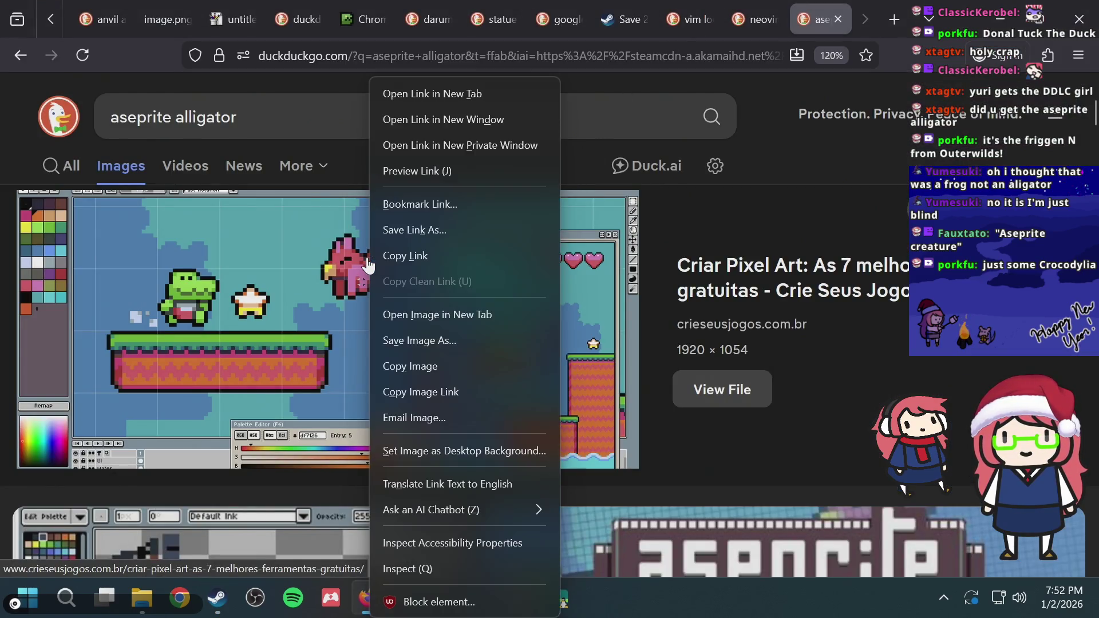
pyautogui.click(405, 368)
pyautogui.click(246, 19)
pyautogui.hotkey('ctrl', 'v')
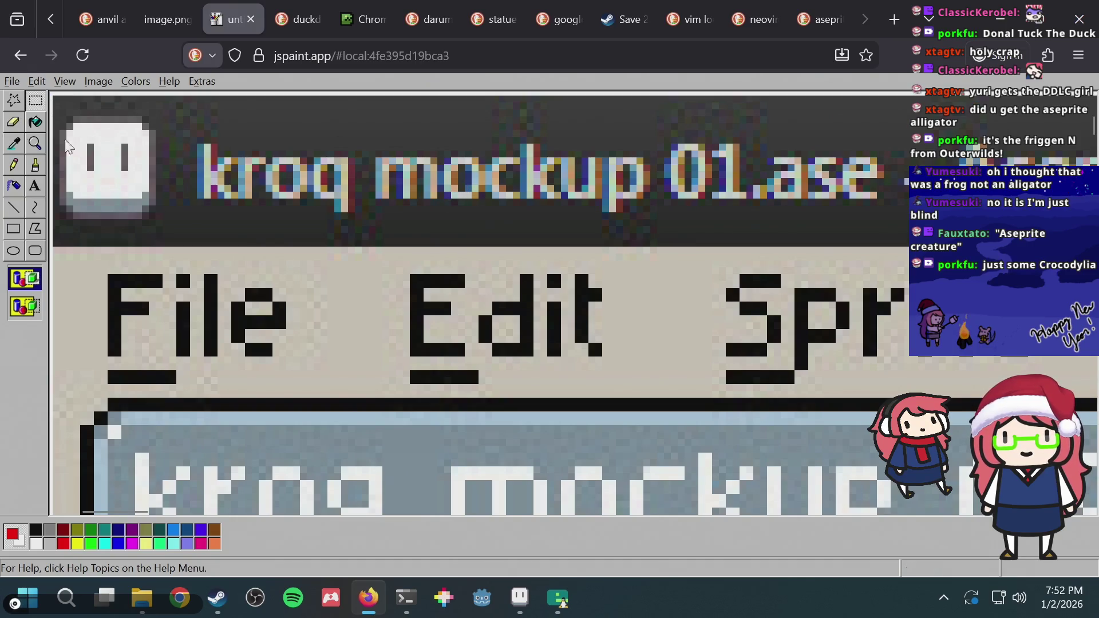
pyautogui.moveTo(191, 142); pyautogui.dragTo(286, 217)
pyautogui.click(572, 123)
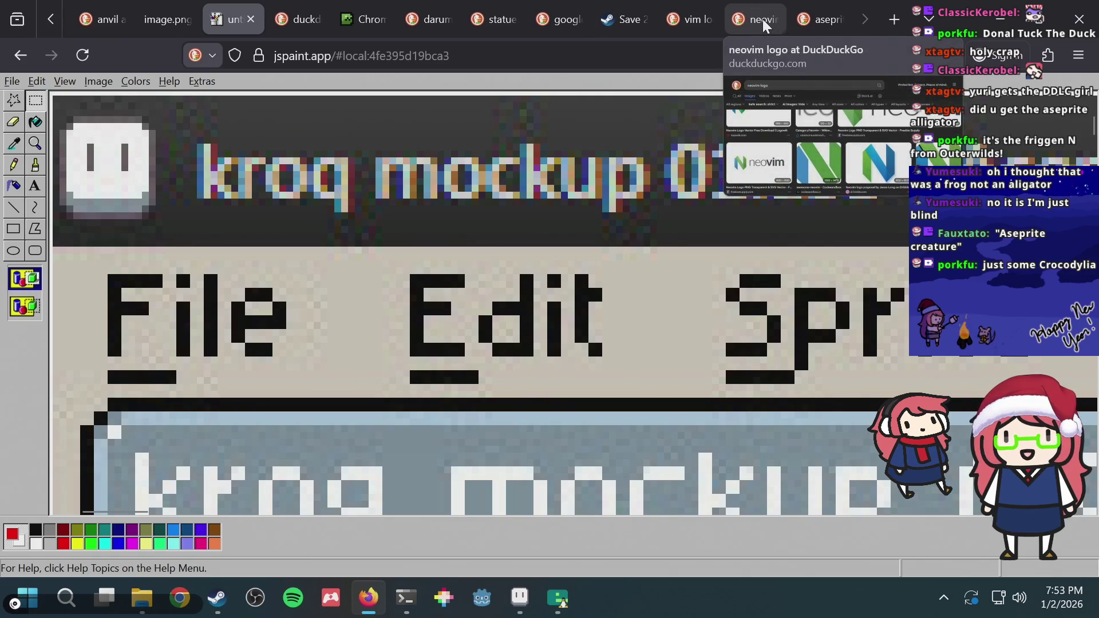
# Search DuckDuckGo for 'aseprite kroq' from the neovim tab and reload the results
pyautogui.click(764, 26)
pyautogui.hotkey('ctrl', 'l')
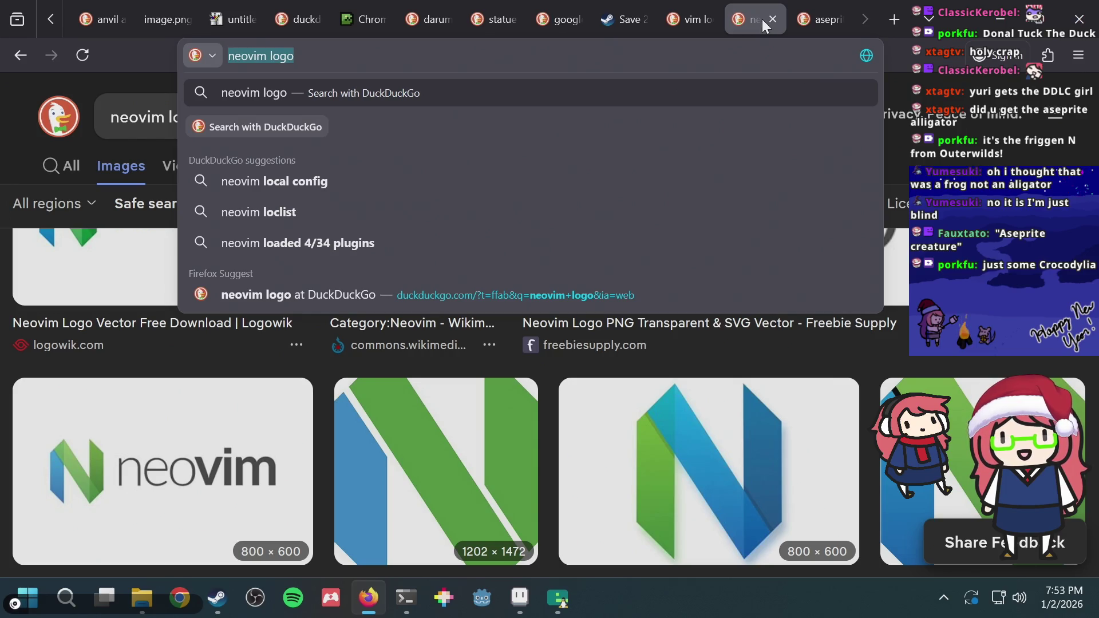
pyautogui.write('aseprite kro')
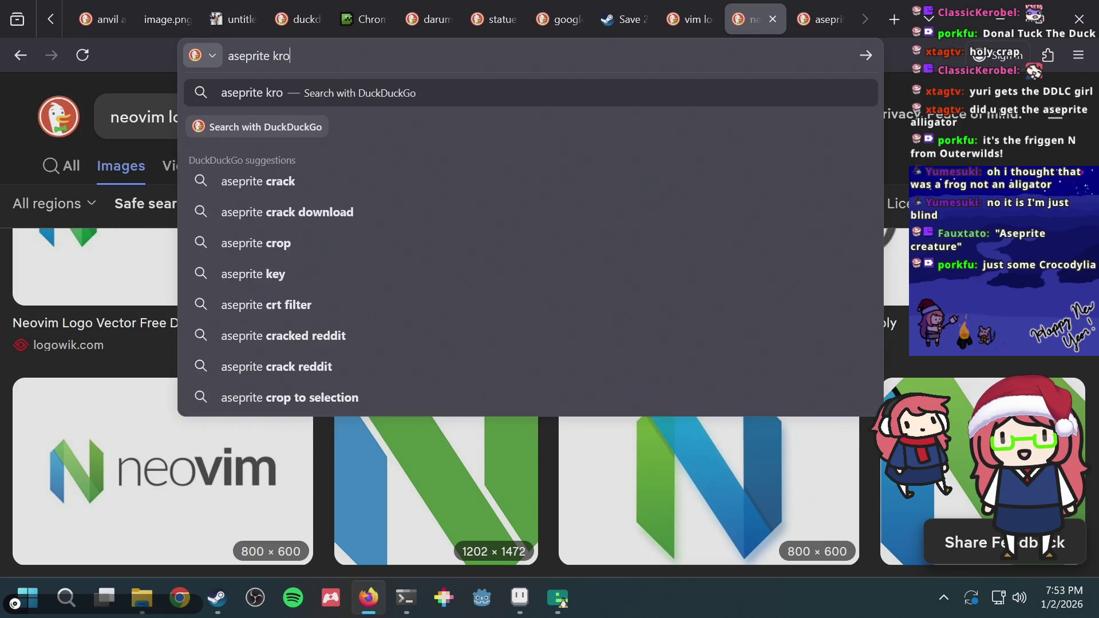
pyautogui.write('q')
pyautogui.press('Return')
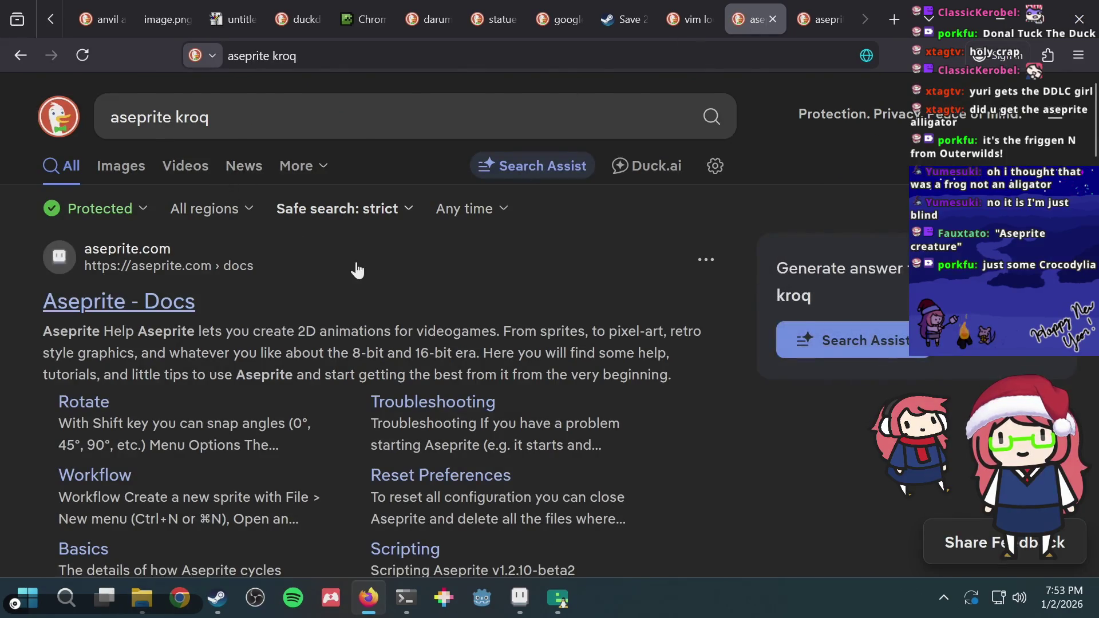
pyautogui.scroll(-2, 344, 281)
pyautogui.scroll(-4, 335, 286)
pyautogui.scroll(-3, 334, 286)
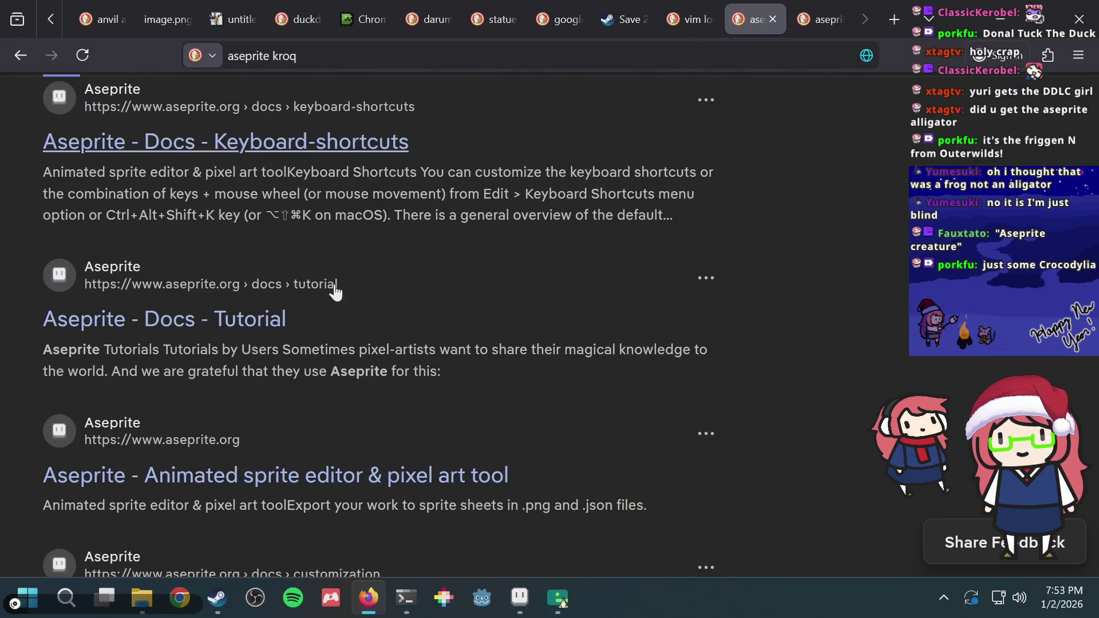
pyautogui.scroll(-5, 335, 289)
pyautogui.scroll(-1, 335, 286)
pyautogui.scroll(-5, 337, 283)
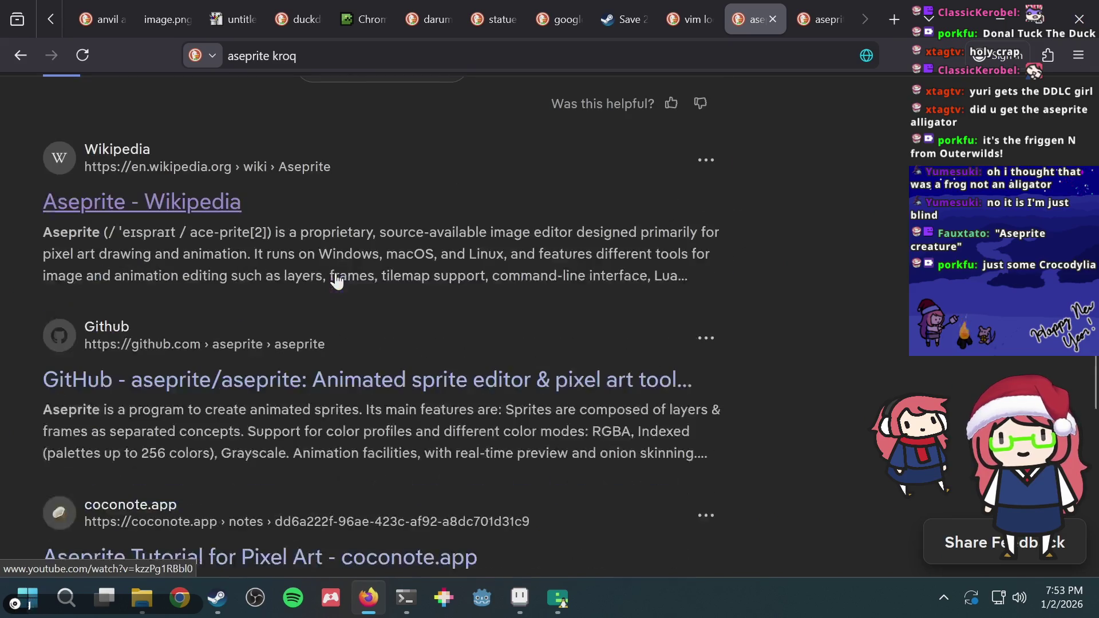
pyautogui.press('F5')
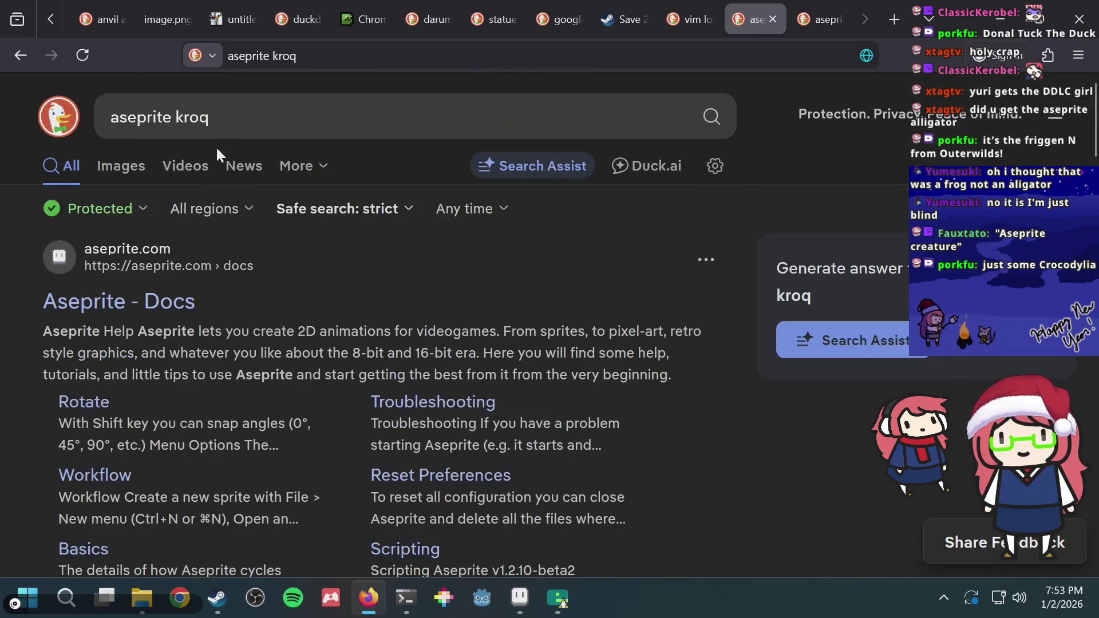
# Refine the query to the exact terms "aseprite" "kroq"
pyautogui.click(176, 117)
pyautogui.write('"kroq')
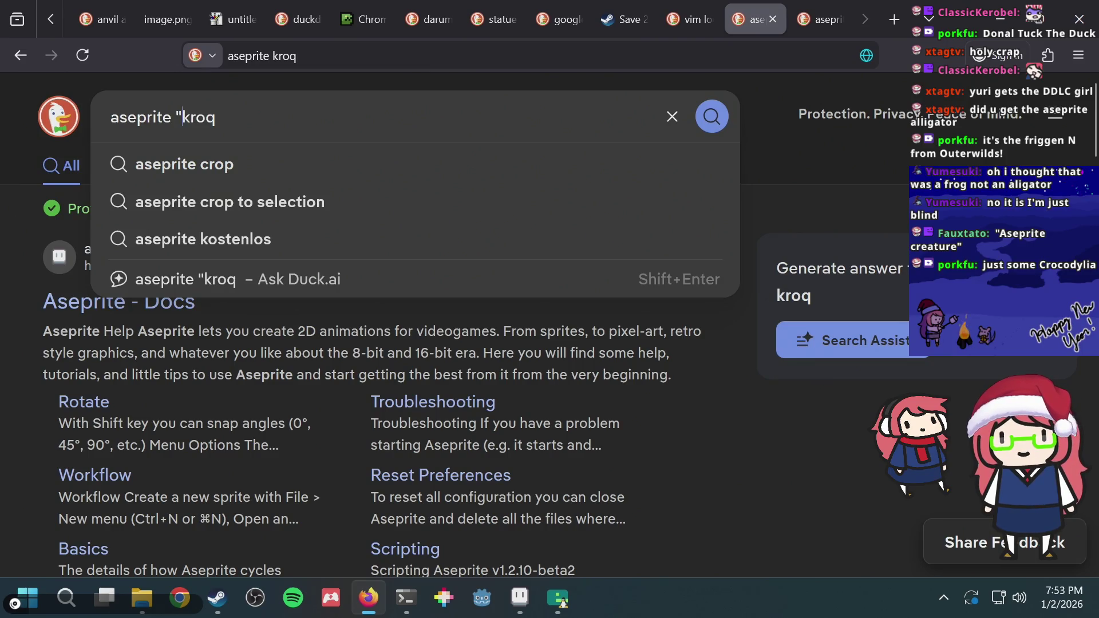
pyautogui.write('"')
pyautogui.press('Return')
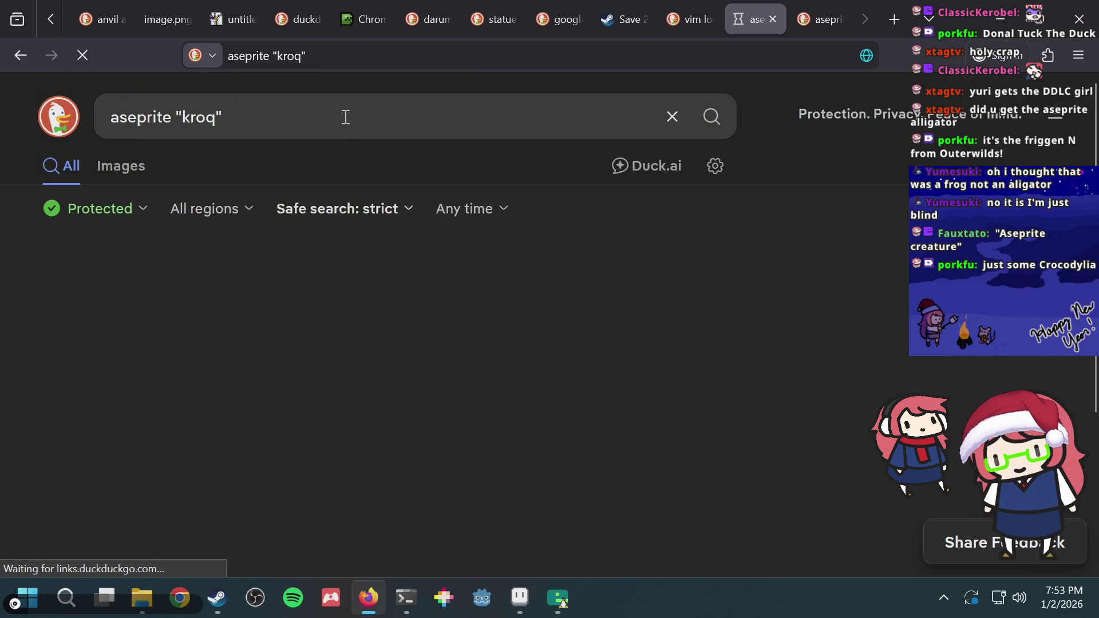
pyautogui.scroll(-5, 403, 406)
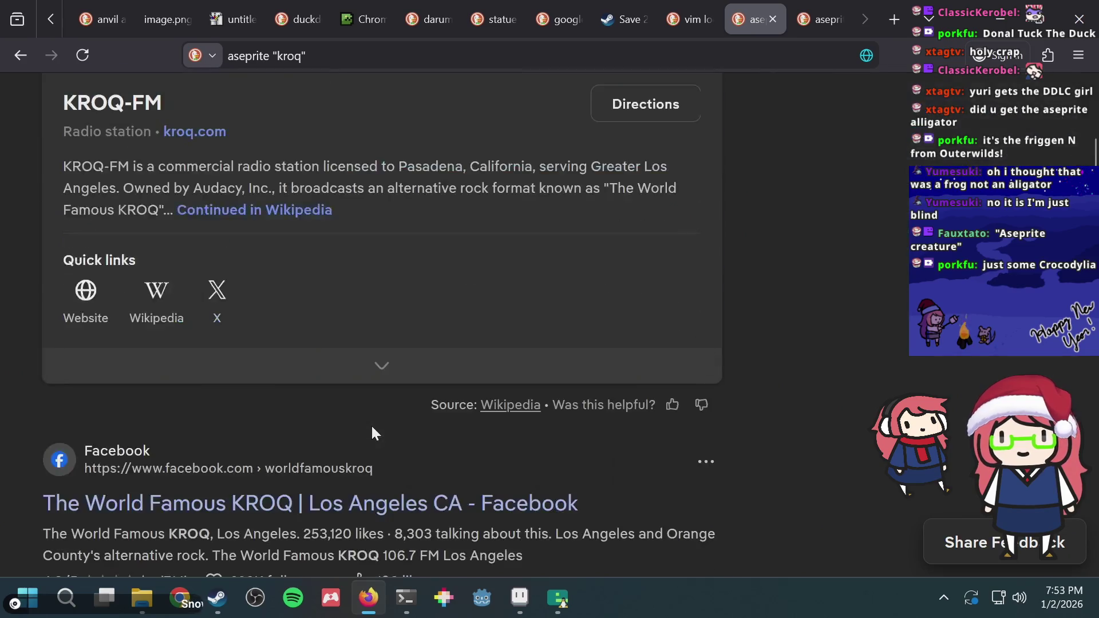
pyautogui.scroll(-2, 371, 424)
pyautogui.scroll(-5, 371, 424)
pyautogui.scroll(-3, 373, 426)
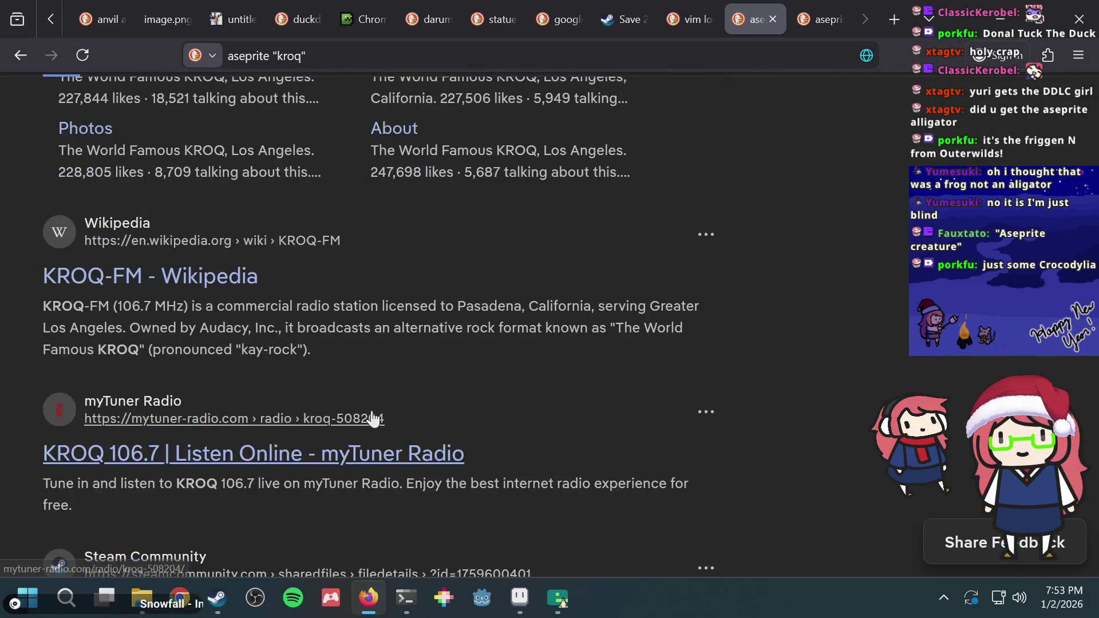
pyautogui.scroll(10, 373, 418)
pyautogui.scroll(5, 221, 265)
pyautogui.click(166, 123)
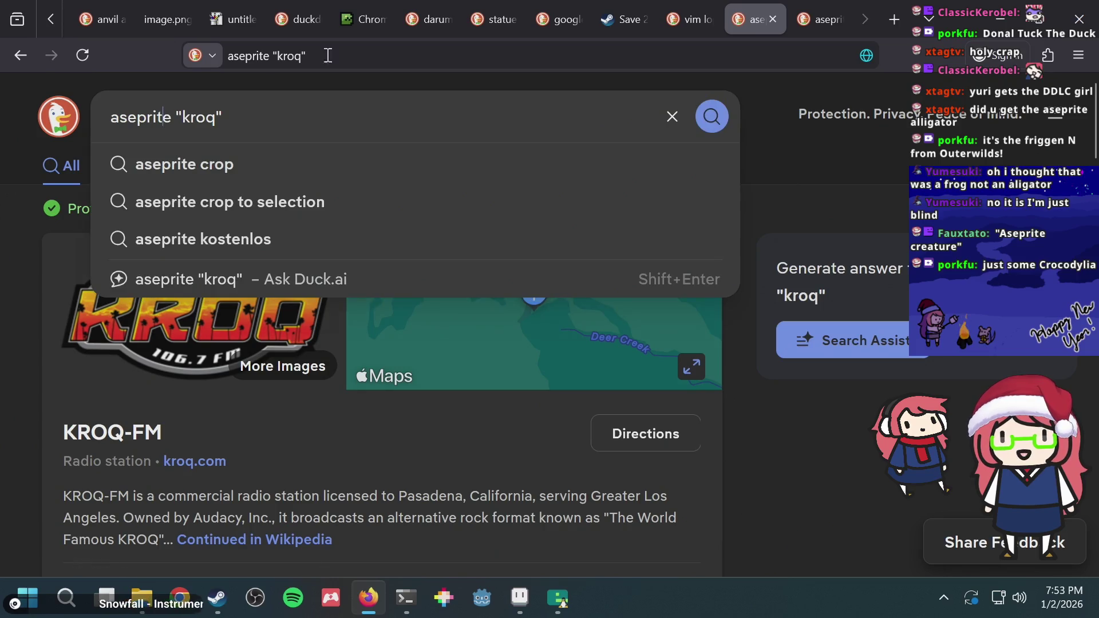
pyautogui.write('" ')
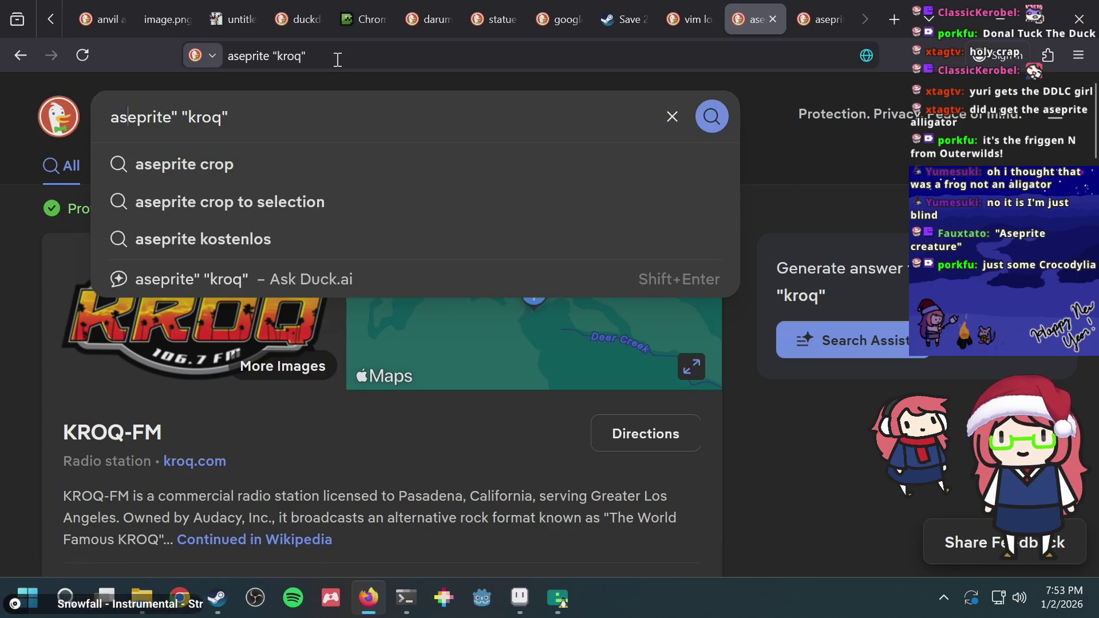
pyautogui.write('"')
pyautogui.press('Return')
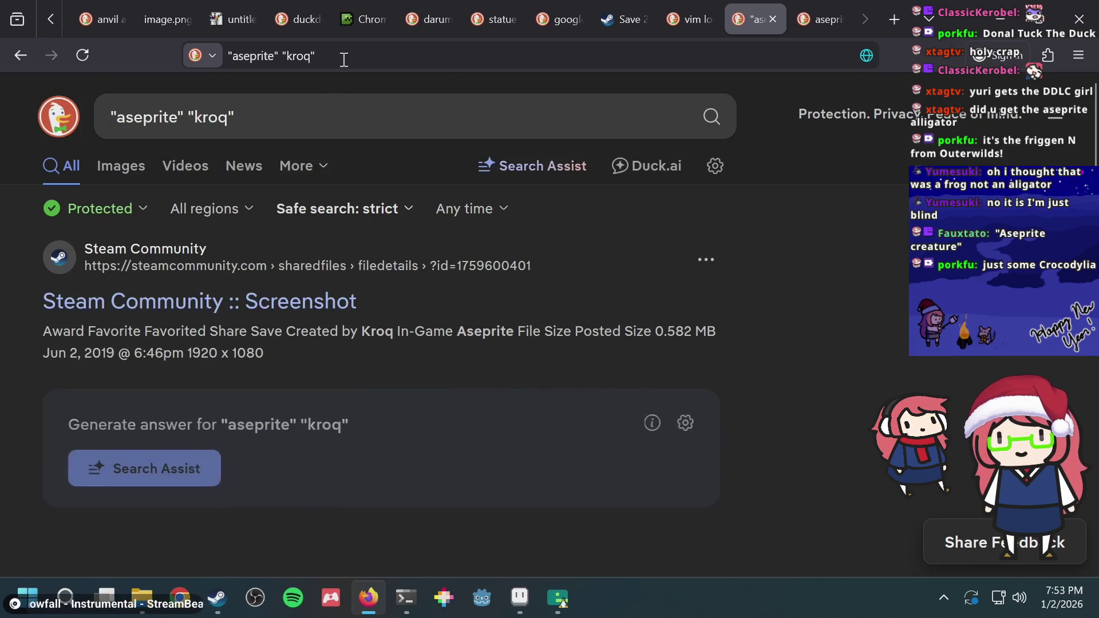
pyautogui.scroll(-4, 331, 258)
pyautogui.scroll(2, 331, 257)
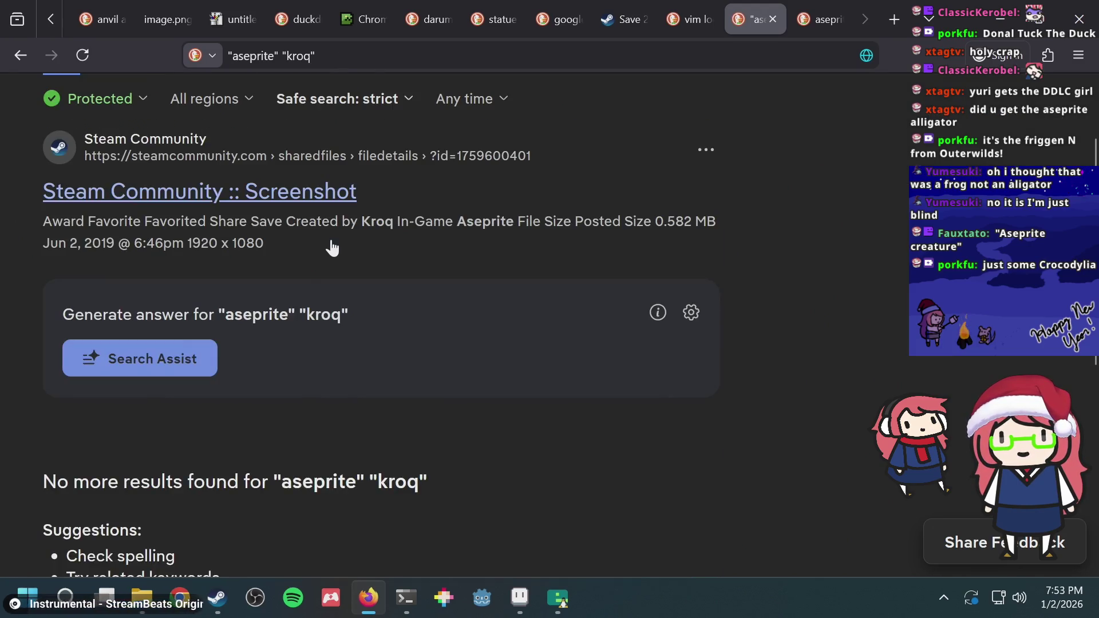
# View the Steam Community screenshot result, then close it and the kroq search tab
pyautogui.click(335, 203)
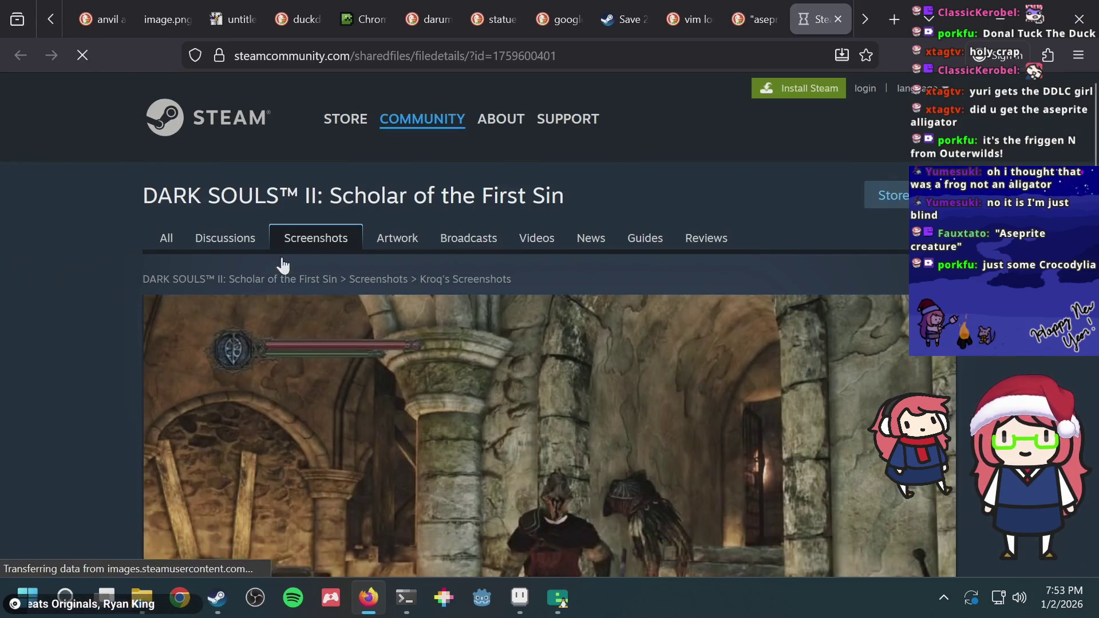
pyautogui.scroll(-5, 81, 293)
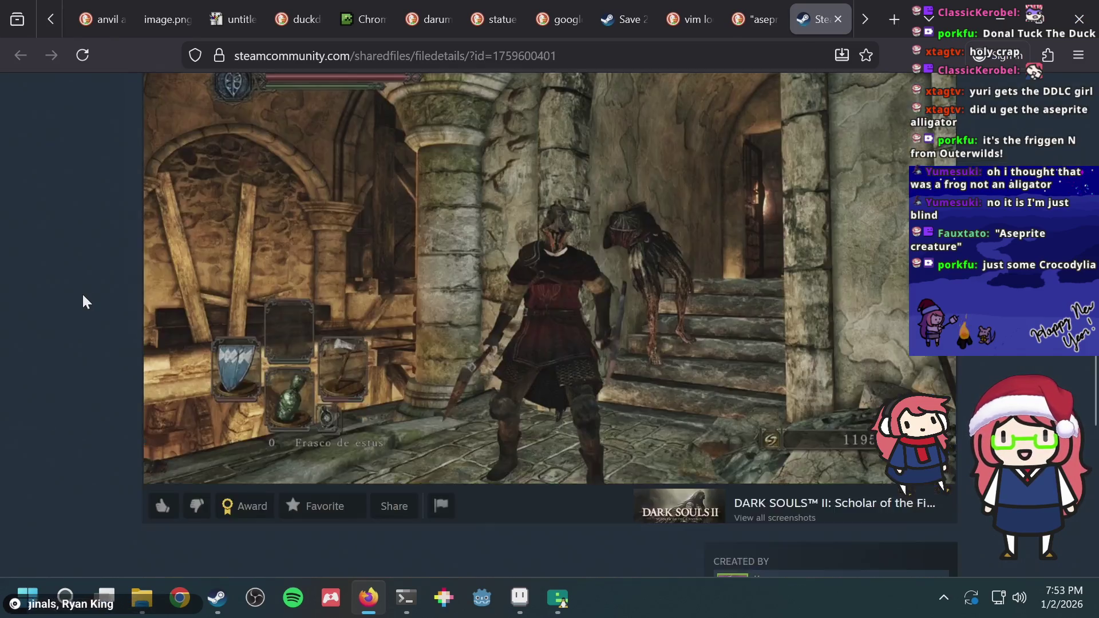
pyautogui.scroll(5, 81, 293)
pyautogui.hotkey('ctrl', 'w')
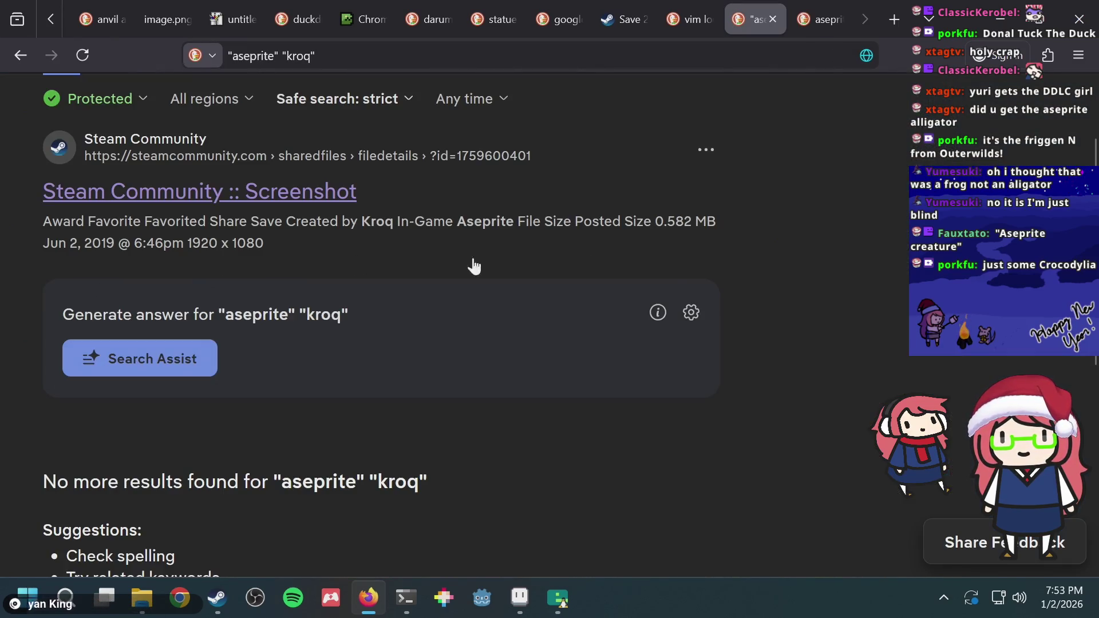
pyautogui.scroll(-7, 664, 260)
pyautogui.scroll(8, 663, 264)
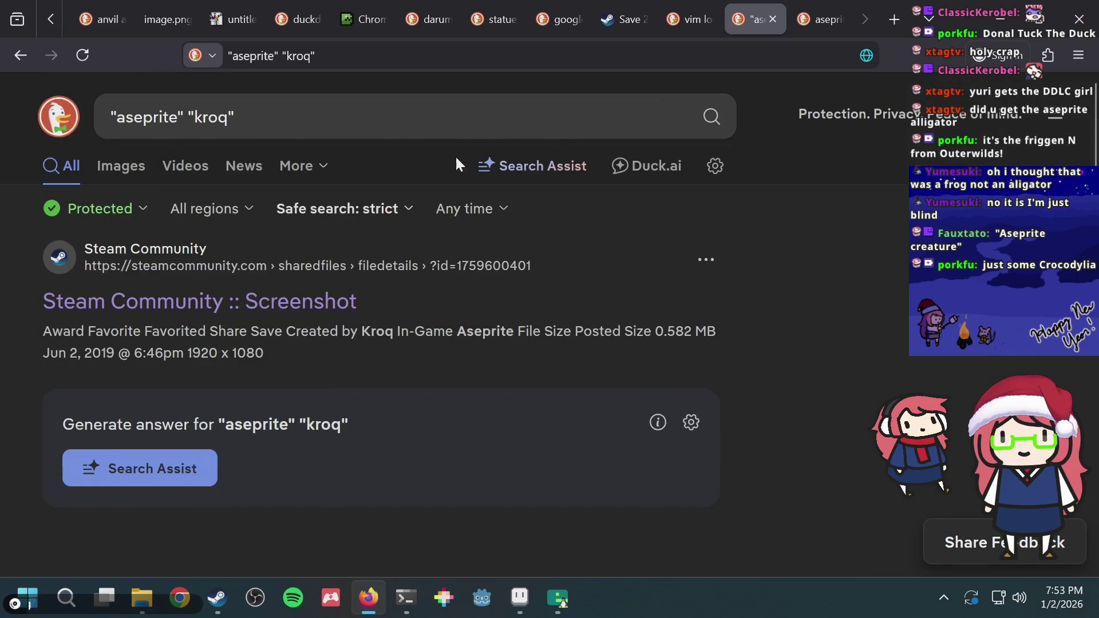
pyautogui.hotkey('ctrl', 'w')
pyautogui.moveTo(173, 134); pyautogui.dragTo(351, 108)
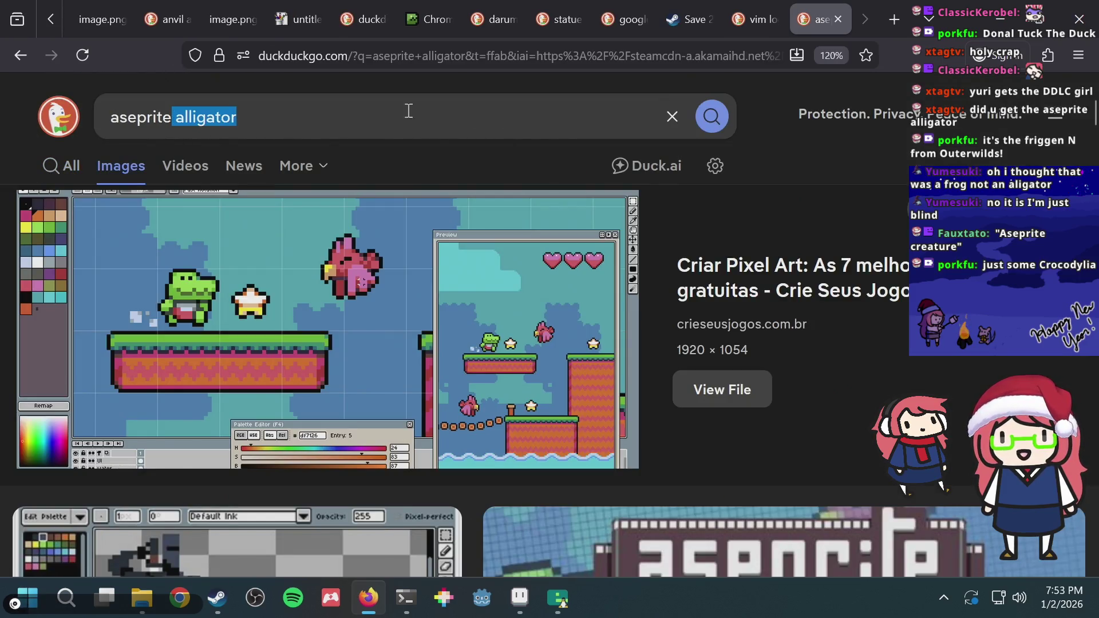
# Change the image search to 'aseprite mascot' and browse the results
pyautogui.press('BackSpace')
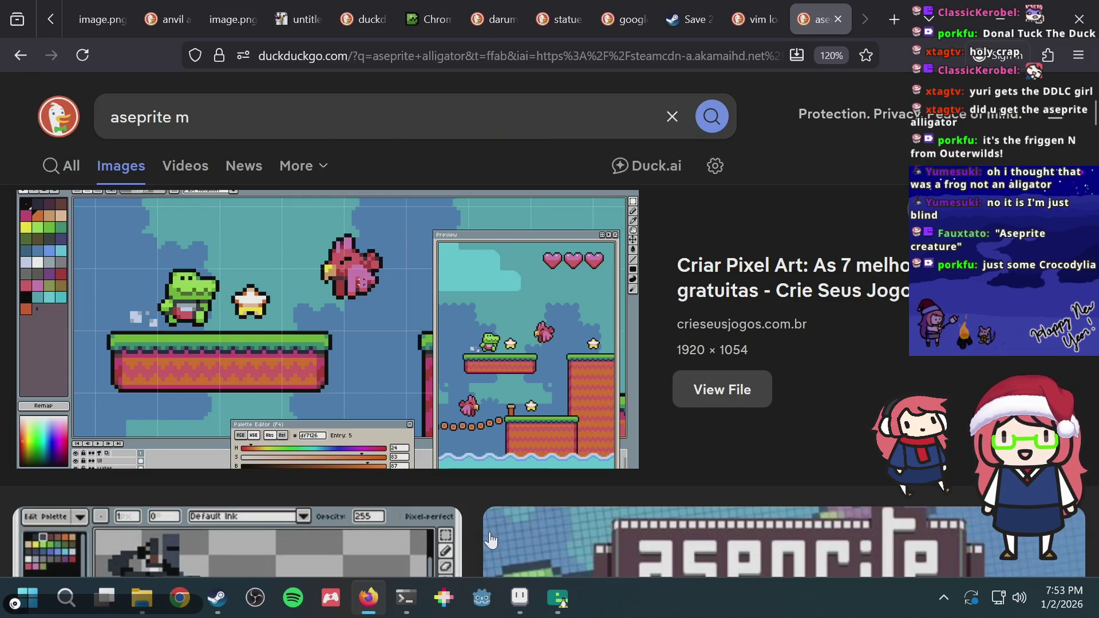
pyautogui.moveTo(520, 598)
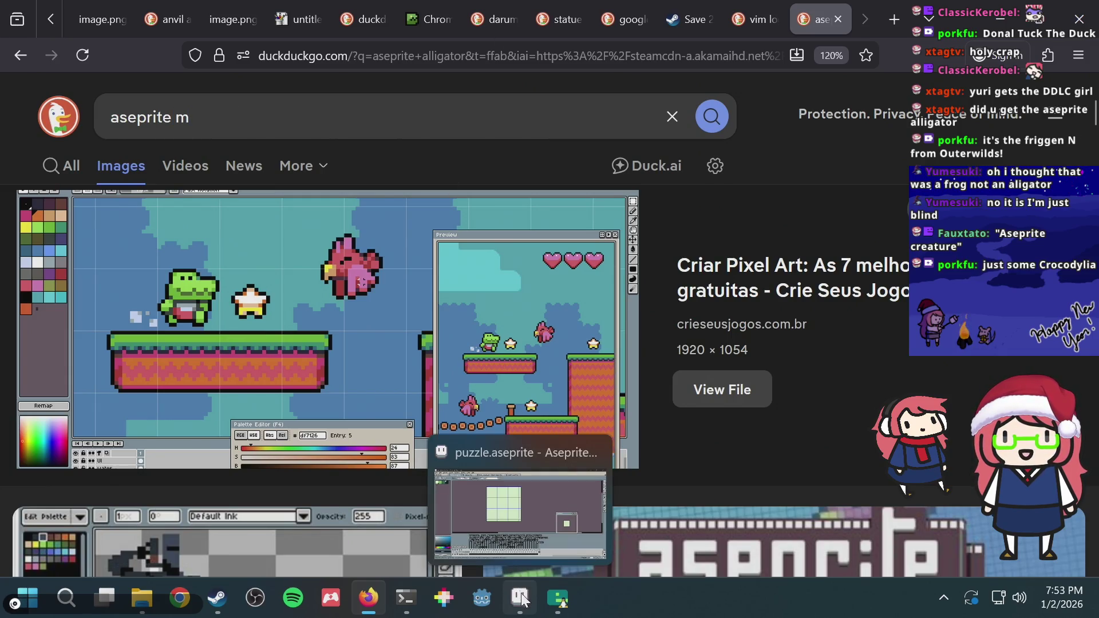
pyautogui.write('ascot')
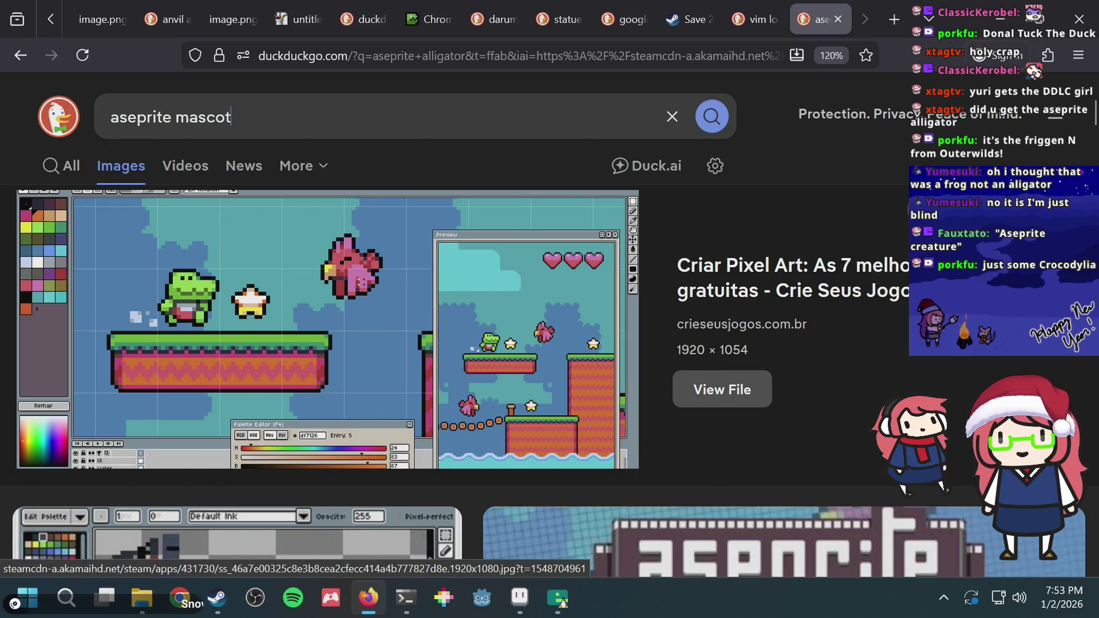
pyautogui.press('Return')
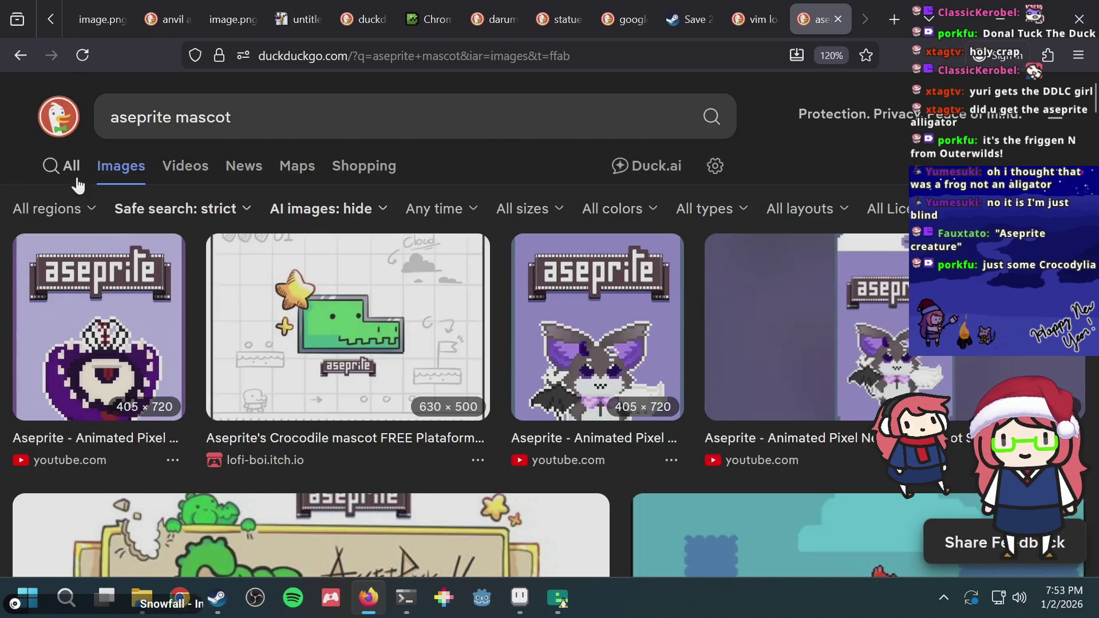
pyautogui.scroll(-2, 283, 294)
pyautogui.scroll(-2, 321, 338)
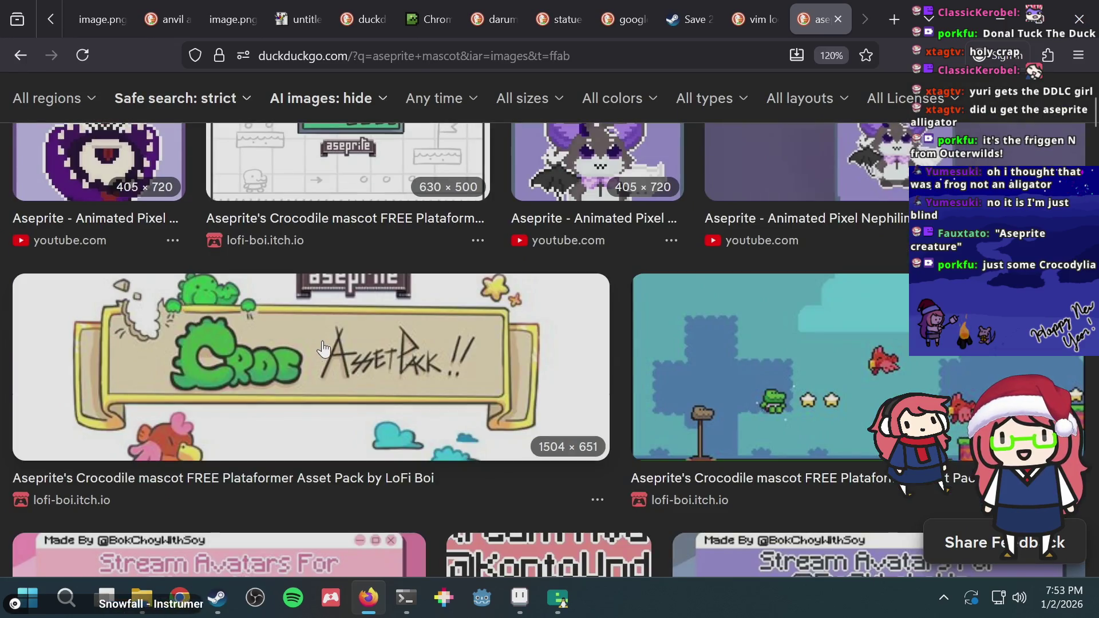
pyautogui.scroll(-2, 351, 386)
pyautogui.scroll(-2, 736, 338)
pyautogui.scroll(2, 726, 318)
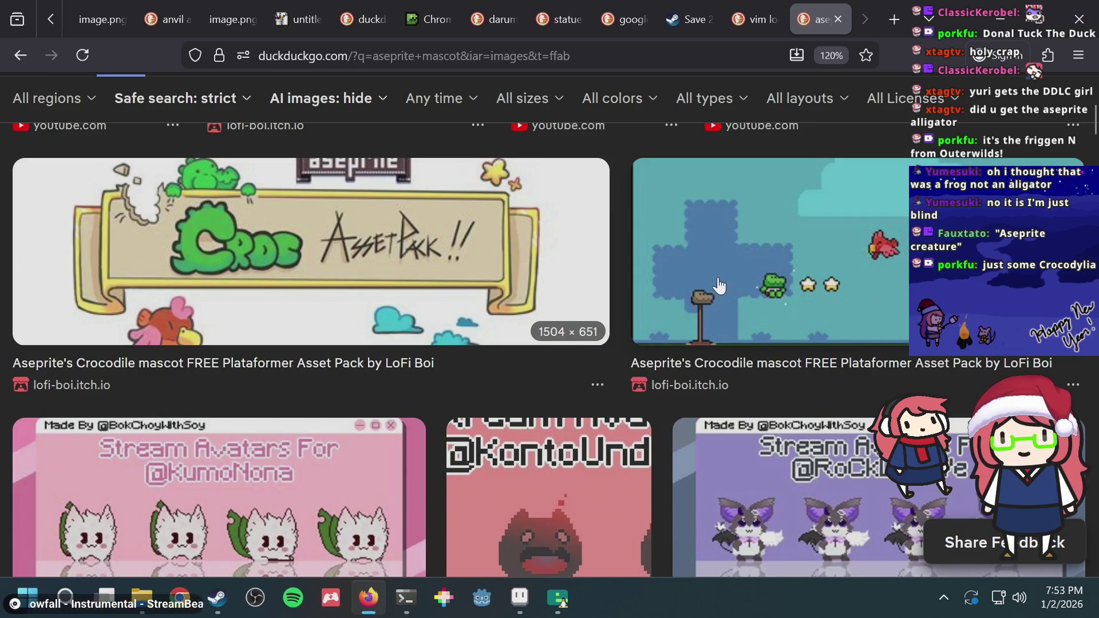
pyautogui.scroll(3, 719, 285)
pyautogui.scroll(2, 715, 286)
# Browse the general web results for 'aseprite mascot'
pyautogui.click(66, 172)
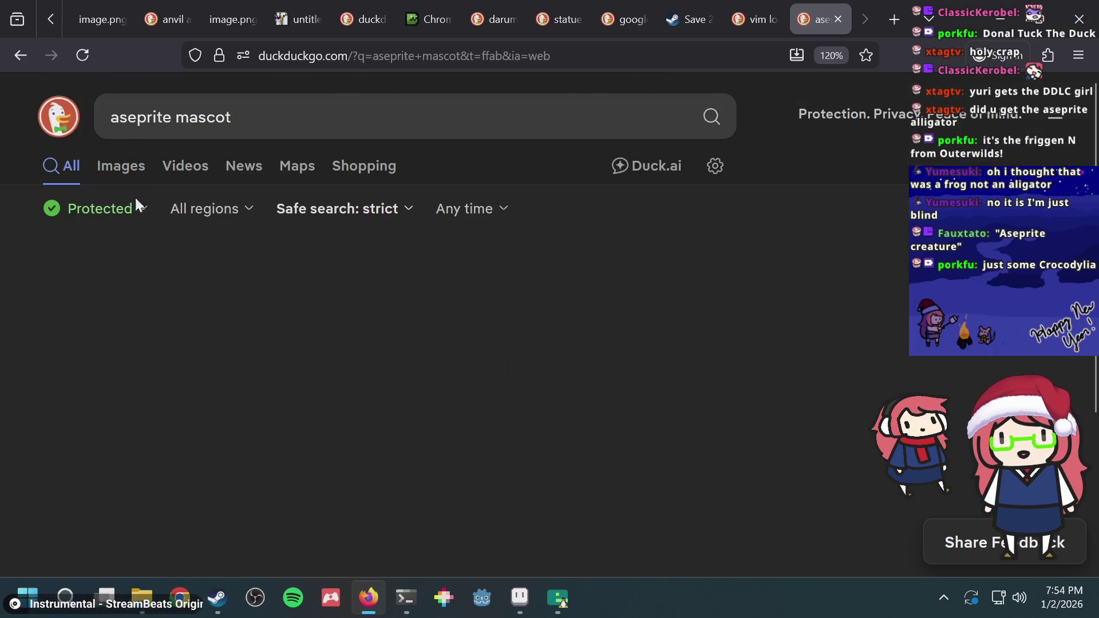
pyautogui.scroll(-2, 323, 359)
pyautogui.scroll(-4, 320, 357)
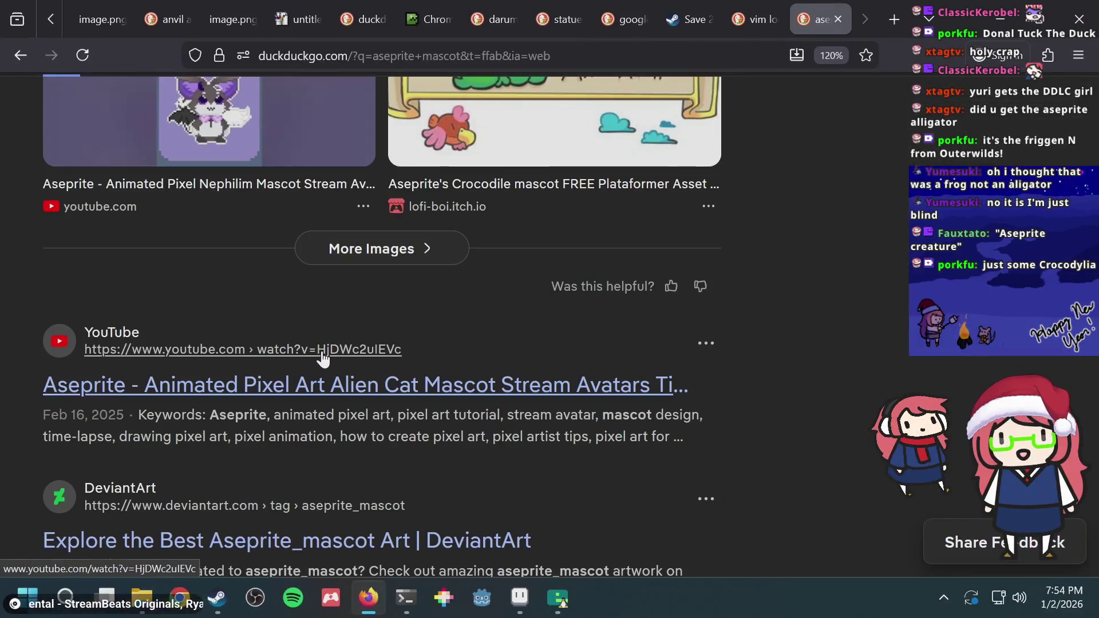
pyautogui.scroll(-2, 298, 372)
pyautogui.scroll(-2, 287, 395)
pyautogui.scroll(-3, 287, 396)
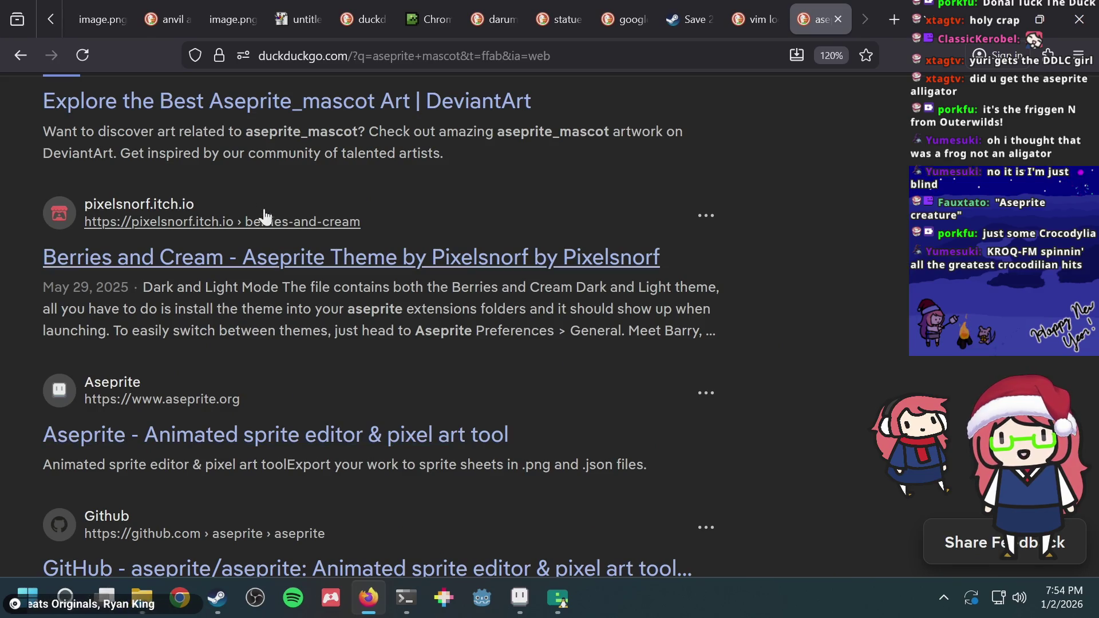
pyautogui.scroll(-2, 184, 411)
pyautogui.scroll(-1, 184, 406)
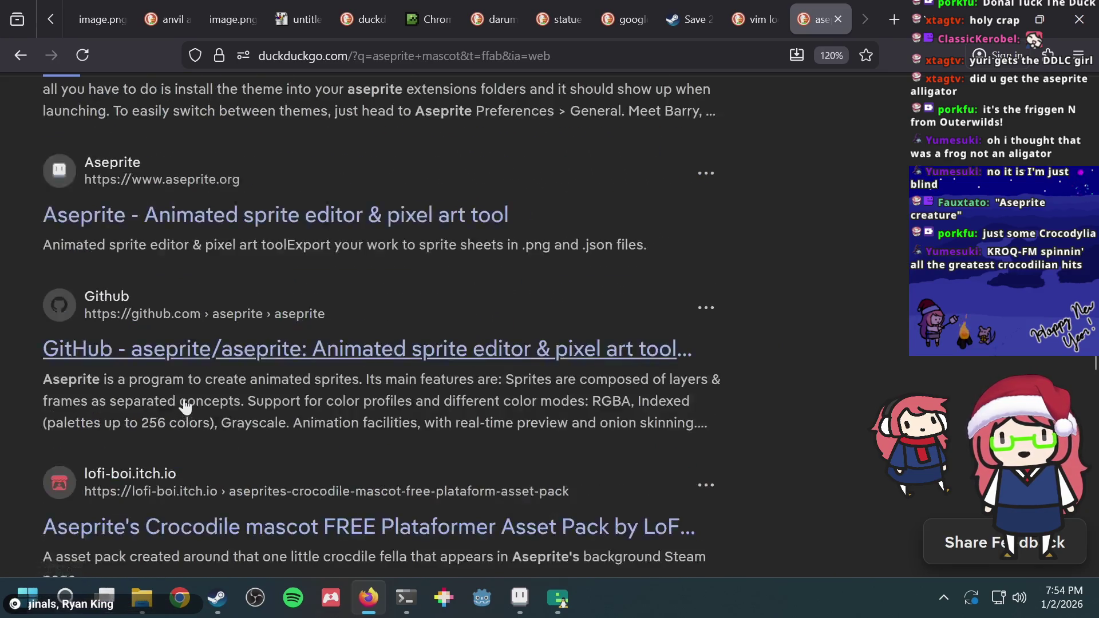
pyautogui.press('Home')
# Search 'aseprite mascot crocodile' and open the Croc asset pack's platformer screenshot and itch.io page
pyautogui.click(244, 119)
pyautogui.write('c')
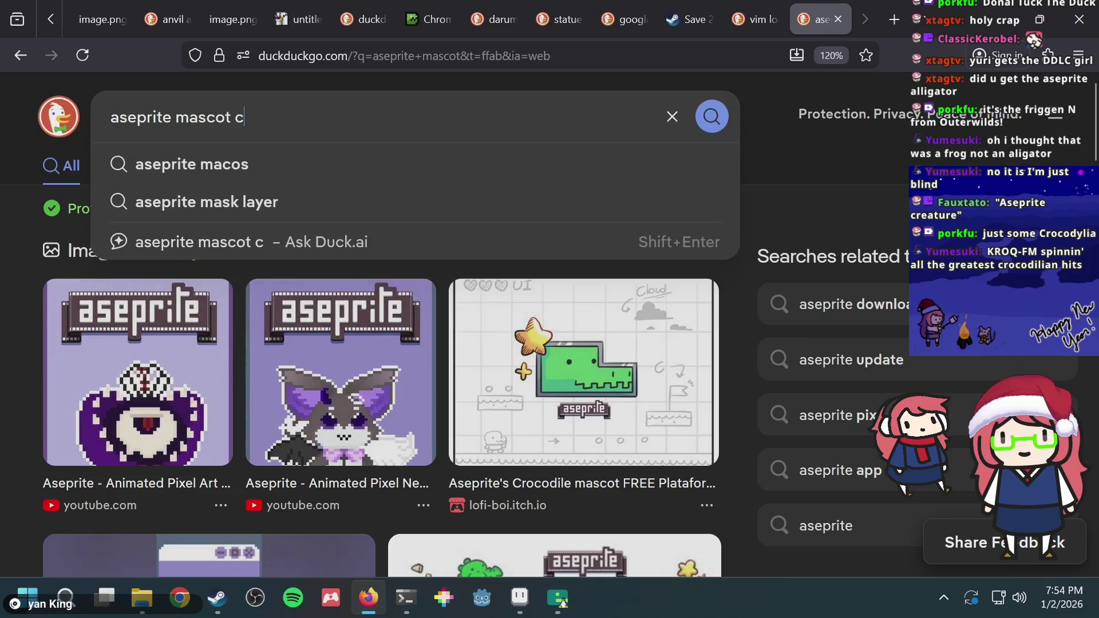
pyautogui.write('rocodile')
pyautogui.press('Return')
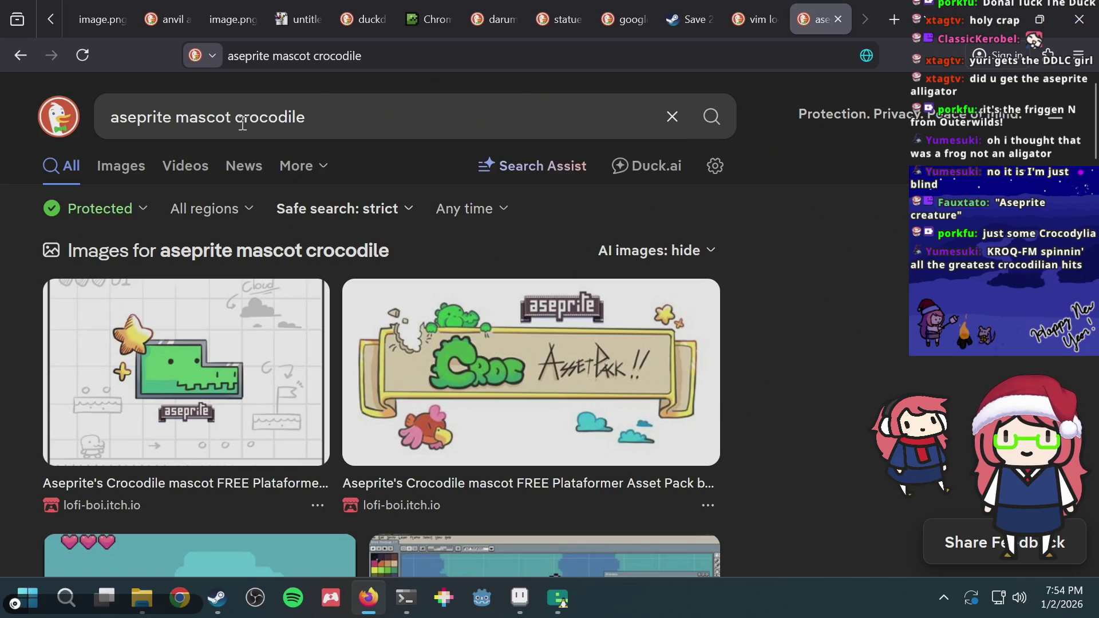
pyautogui.scroll(-4, 273, 278)
pyautogui.scroll(-1, 263, 309)
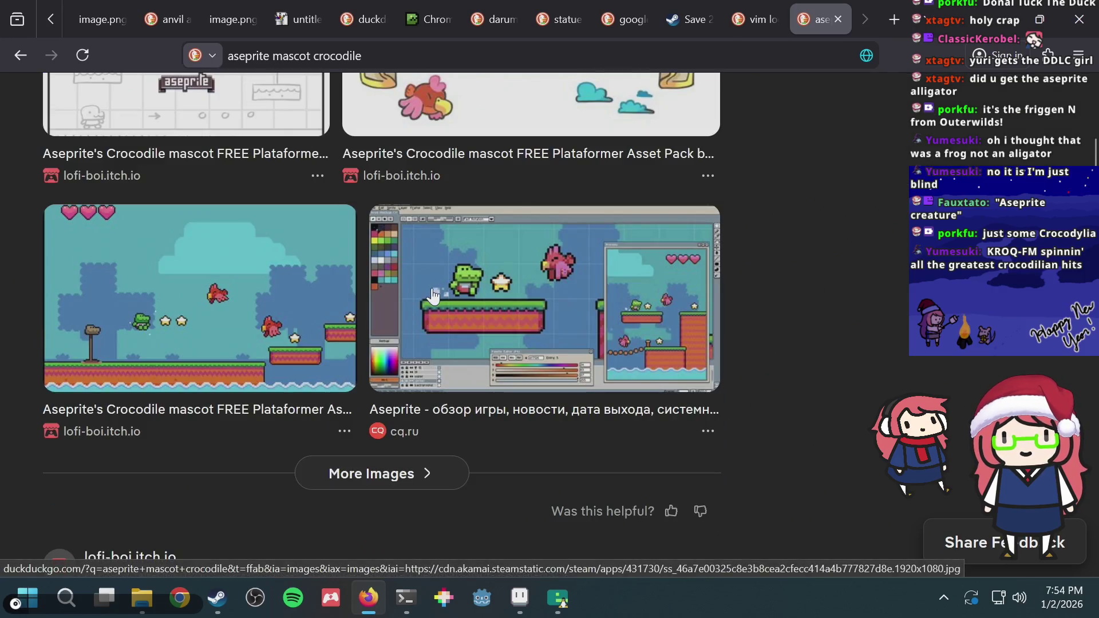
pyautogui.click(256, 332)
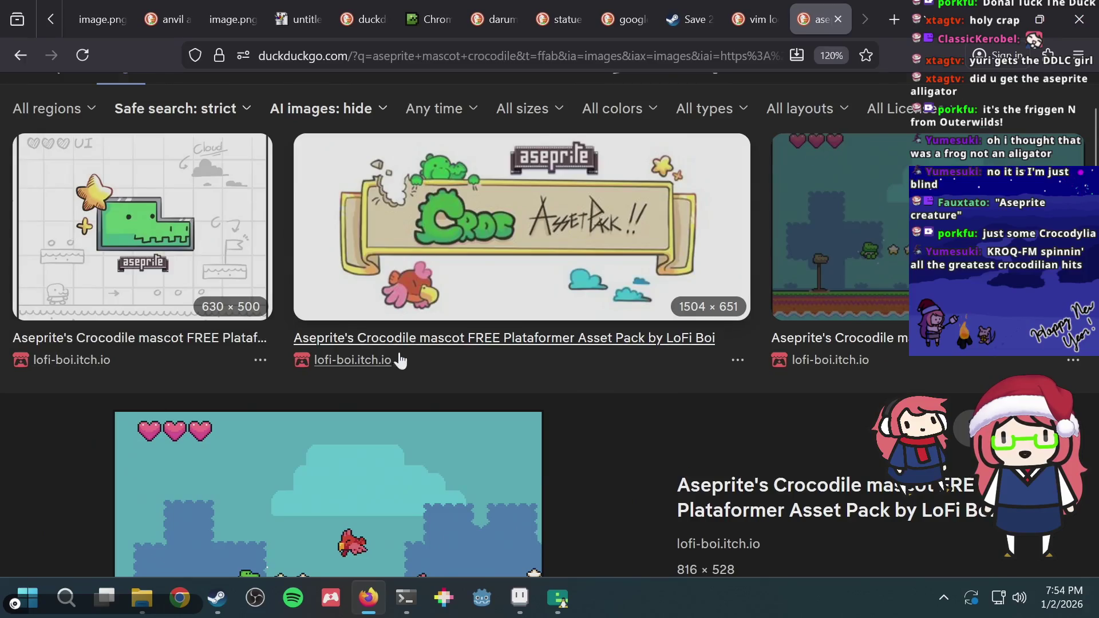
pyautogui.scroll(-2, 389, 366)
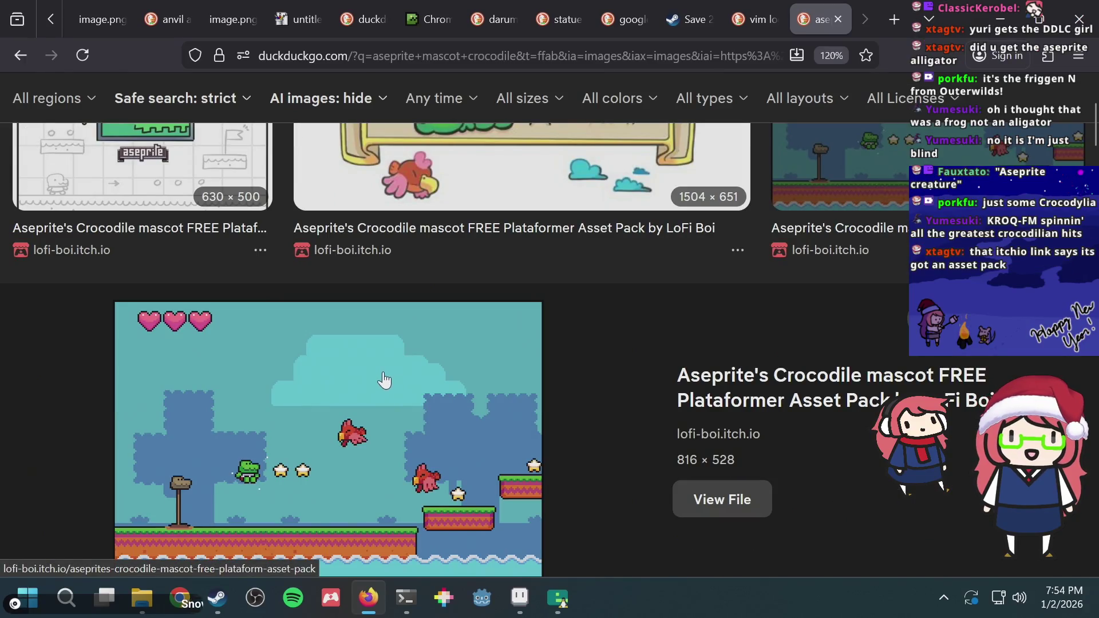
pyautogui.click(384, 380)
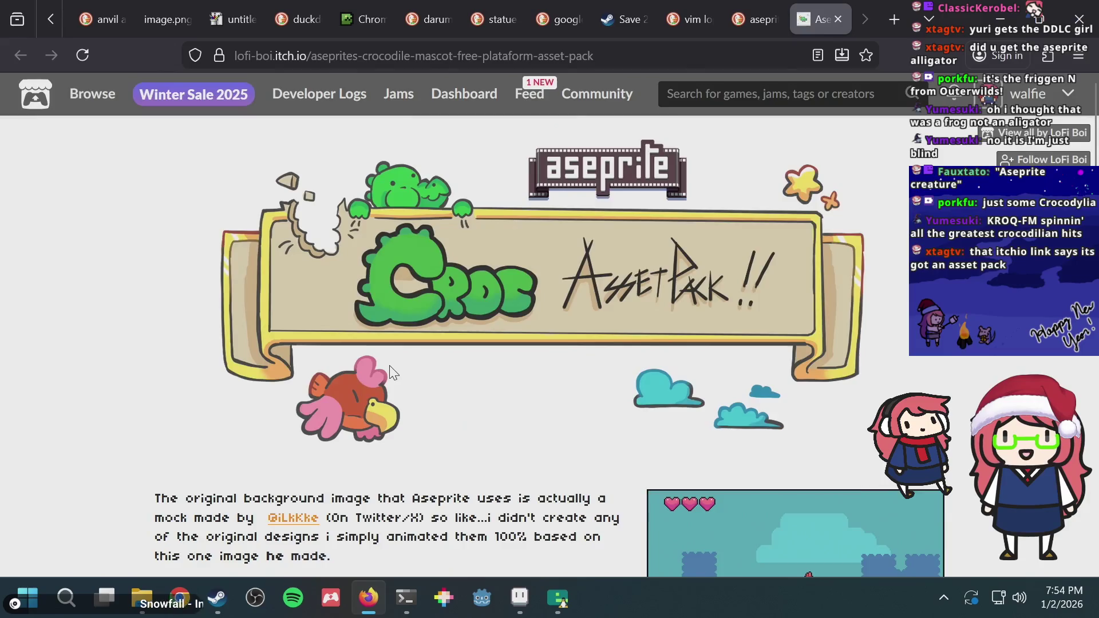
# Read the Croc Asset Pack description, highlighting phrases like 'designs' and 'simply animated'
pyautogui.scroll(-5, 389, 365)
pyautogui.scroll(-3, 390, 366)
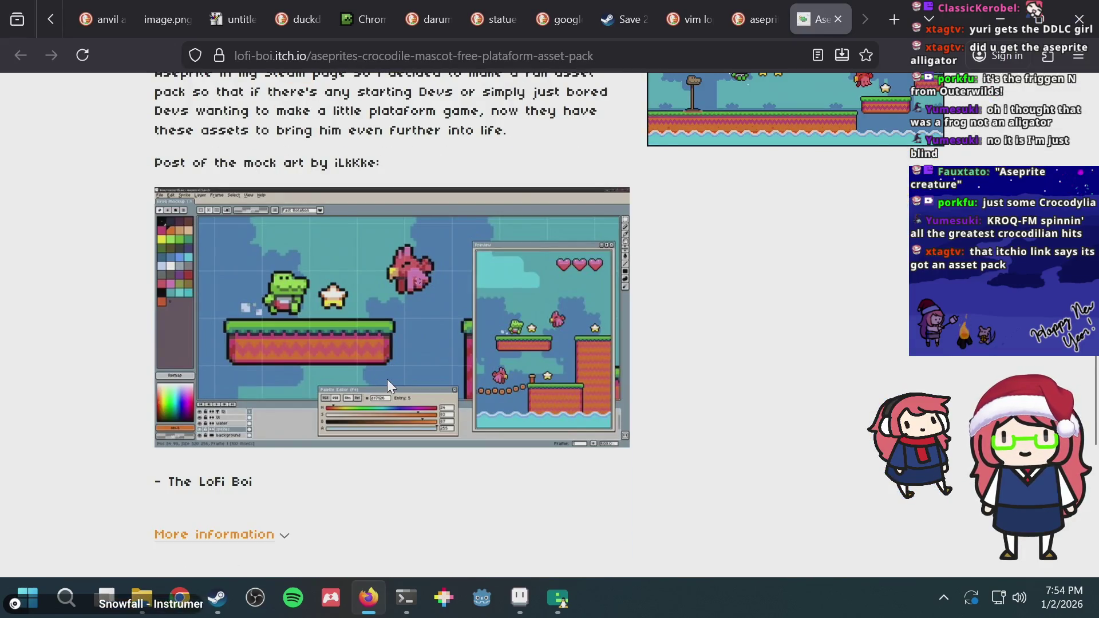
pyautogui.scroll(3, 385, 377)
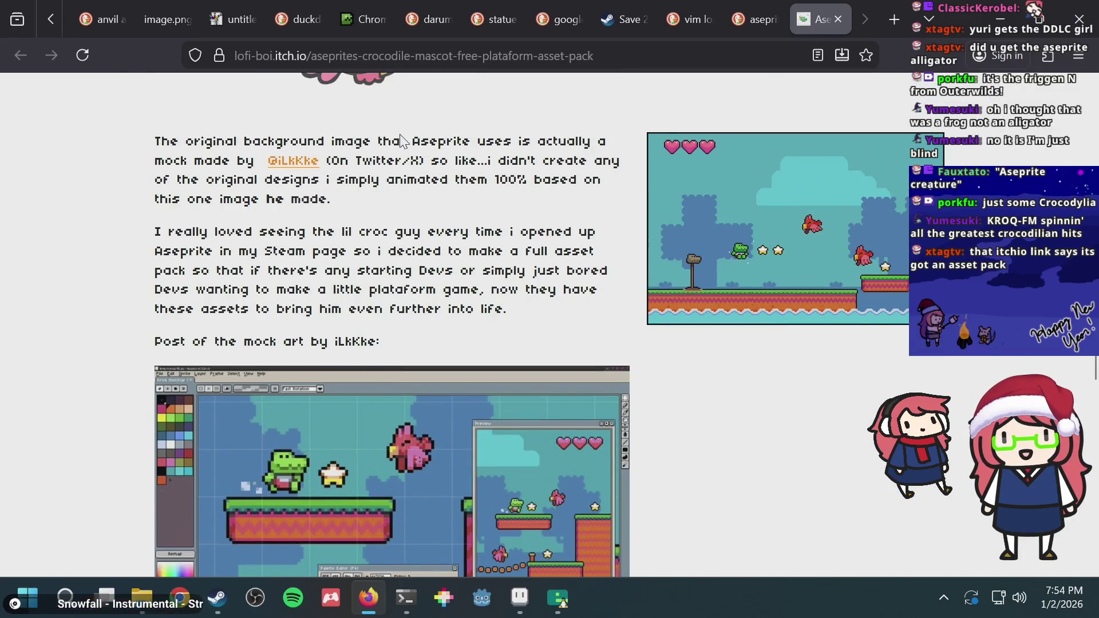
pyautogui.moveTo(411, 142); pyautogui.dragTo(445, 145)
pyautogui.moveTo(362, 161); pyautogui.dragTo(443, 164)
pyautogui.click(428, 180)
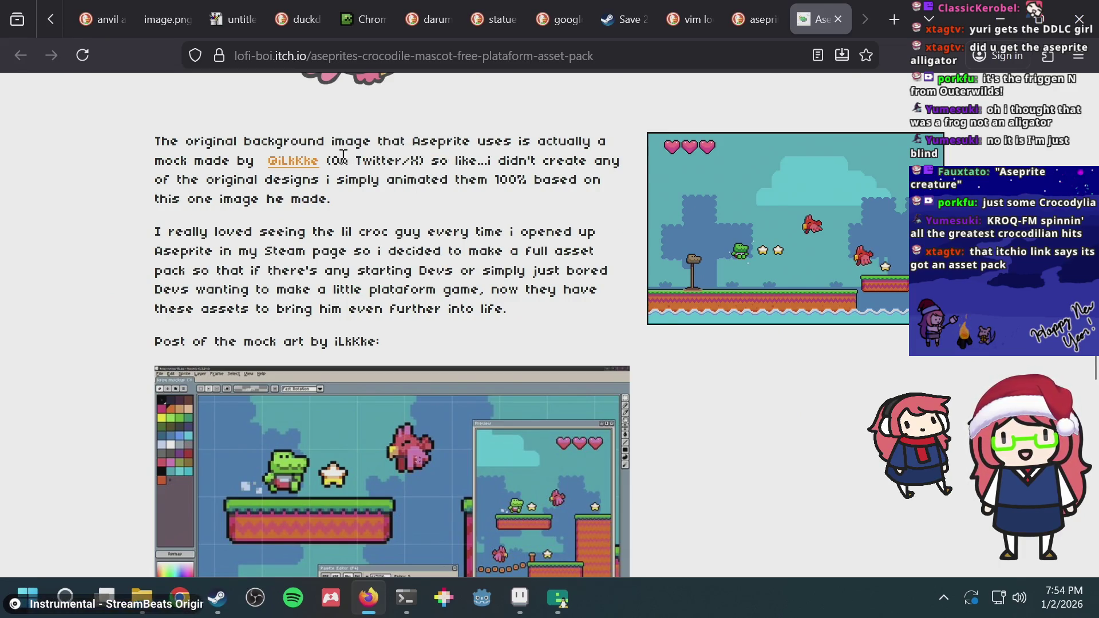
pyautogui.doubleClick(292, 179)
pyautogui.click(427, 181)
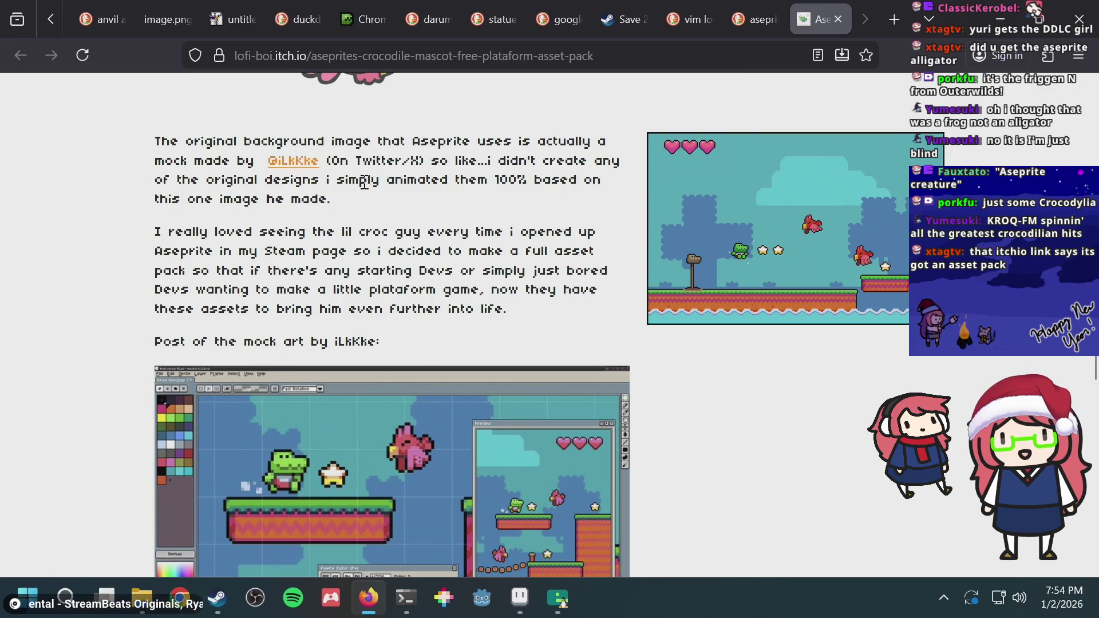
pyautogui.moveTo(410, 182); pyautogui.dragTo(442, 197)
pyautogui.click(436, 200)
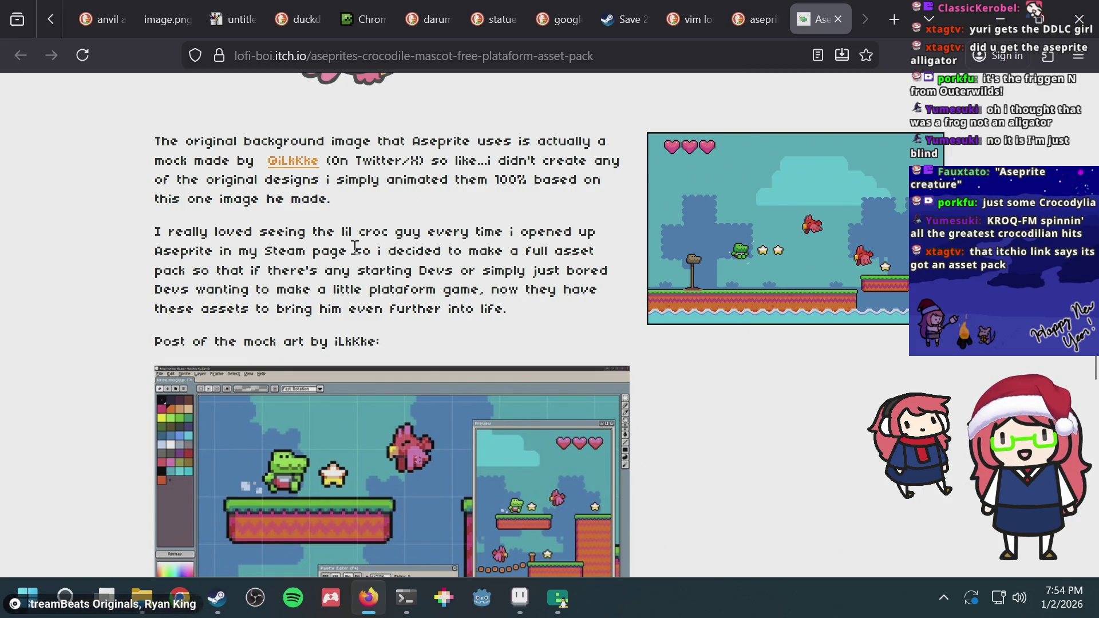
# Copy the itch.io page's web address and scroll down to the Download section
pyautogui.scroll(-3, 355, 246)
pyautogui.scroll(-6, 355, 247)
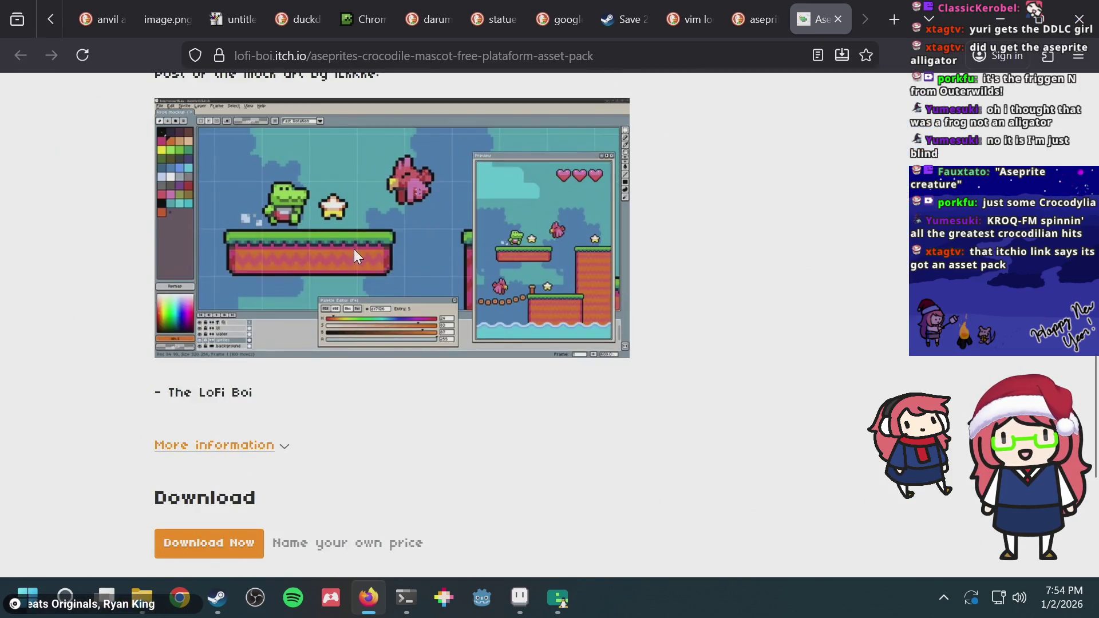
pyautogui.scroll(6, 348, 229)
pyautogui.scroll(-3, 667, 270)
pyautogui.scroll(-6, 519, 287)
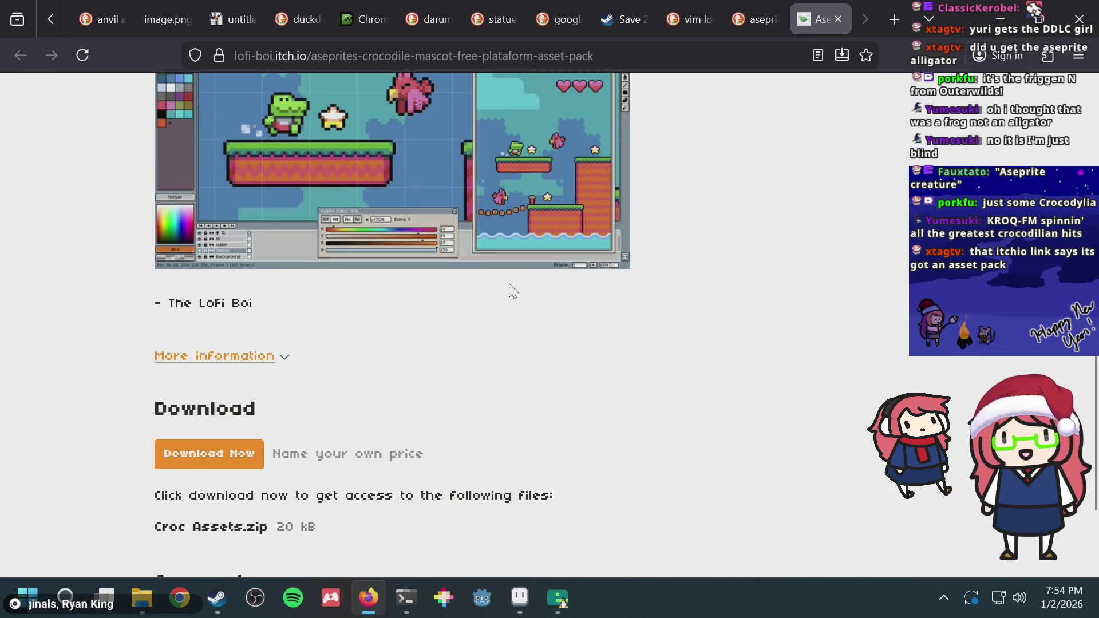
pyautogui.scroll(10, 401, 360)
pyautogui.scroll(9, 422, 352)
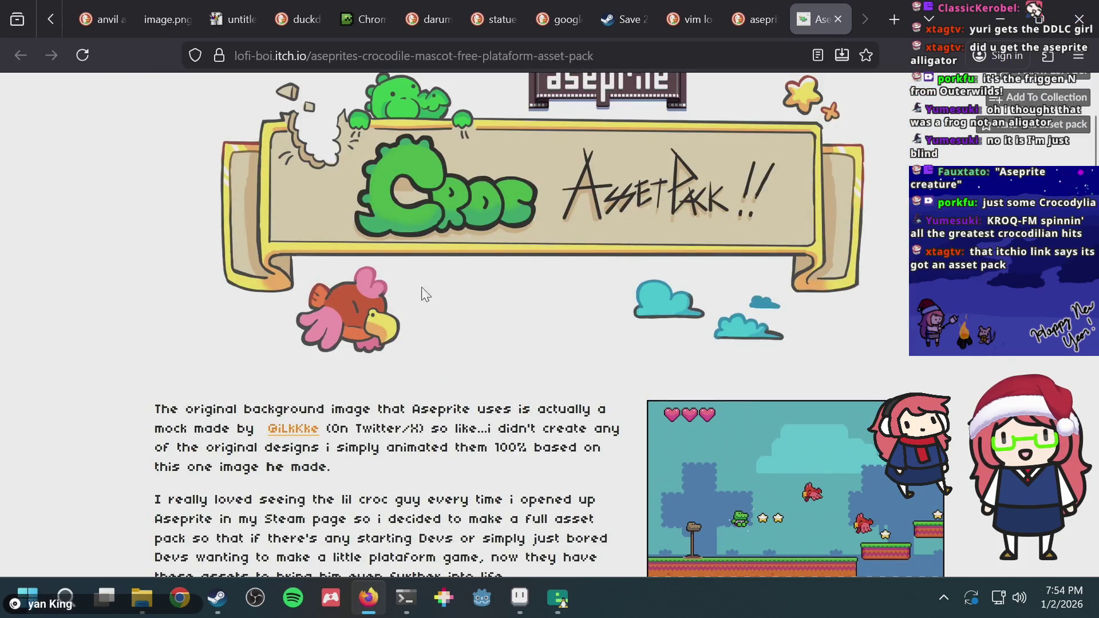
pyautogui.click(368, 65)
pyautogui.rightClick(368, 64)
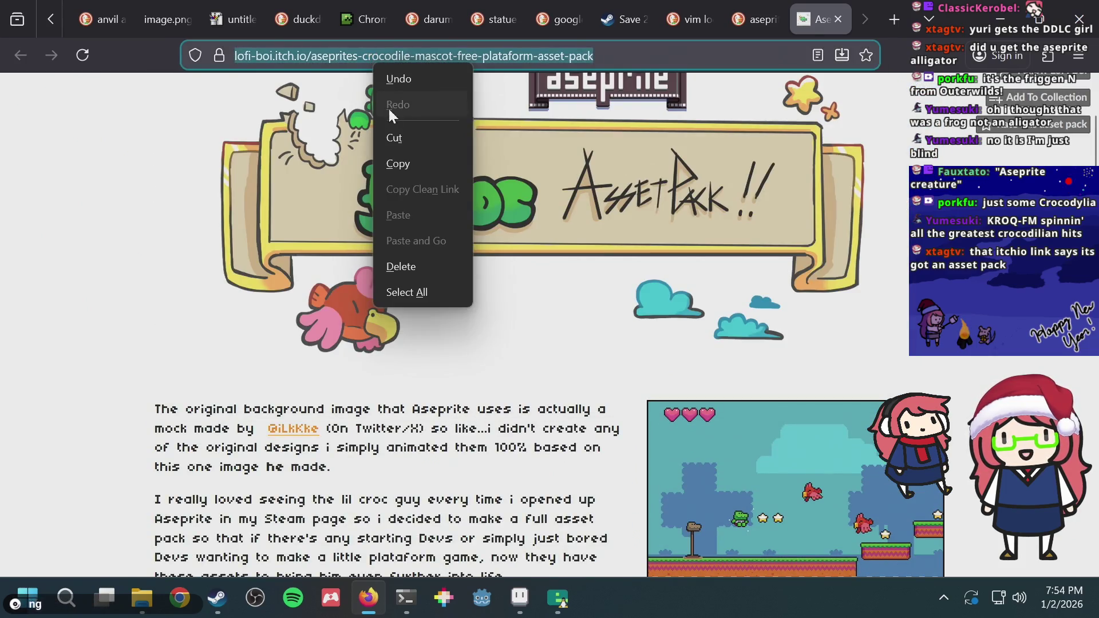
pyautogui.click(393, 166)
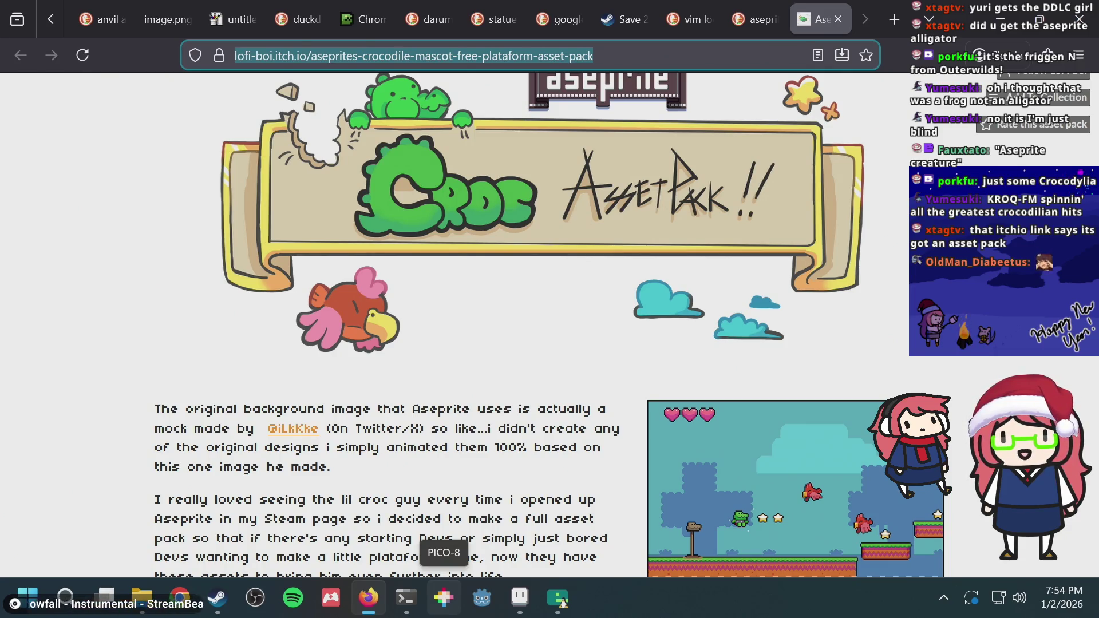
pyautogui.moveTo(519, 599)
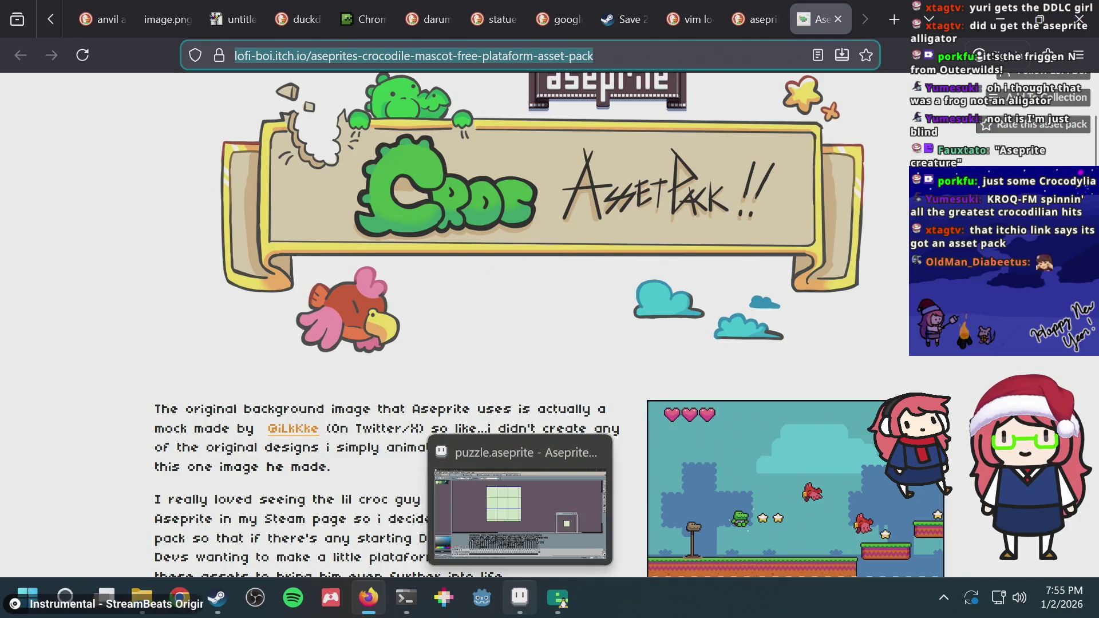
pyautogui.scroll(-5, 531, 303)
pyautogui.scroll(-4, 492, 315)
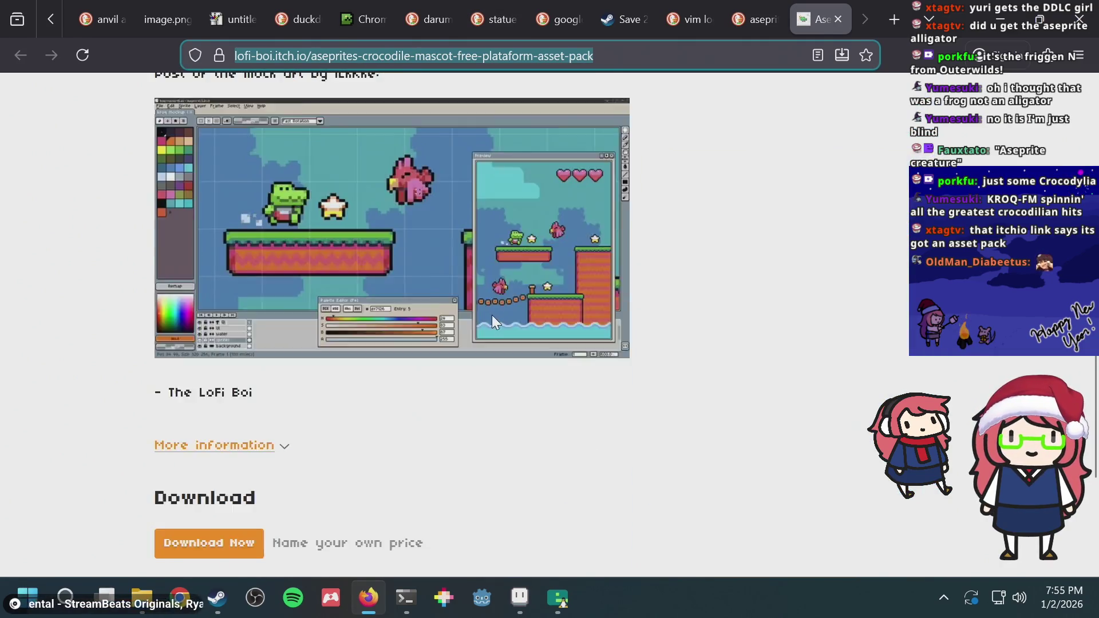
pyautogui.scroll(-2, 270, 410)
# Download Croc Assets.zip for free via 'No thanks, just take me to the downloads' and open it
pyautogui.click(221, 453)
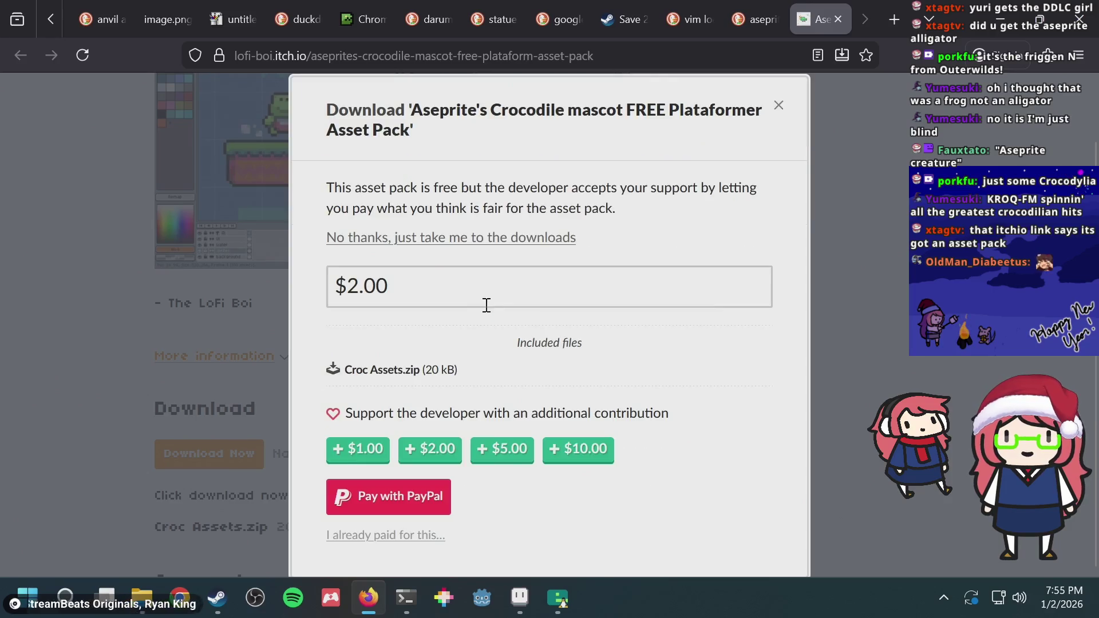
pyautogui.click(450, 238)
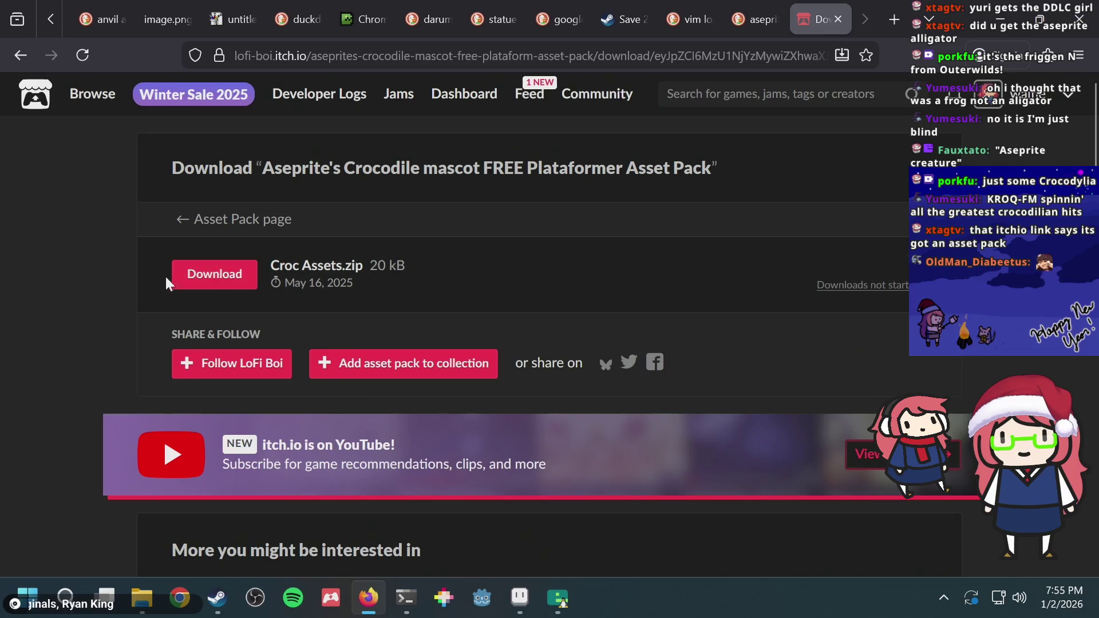
pyautogui.click(215, 277)
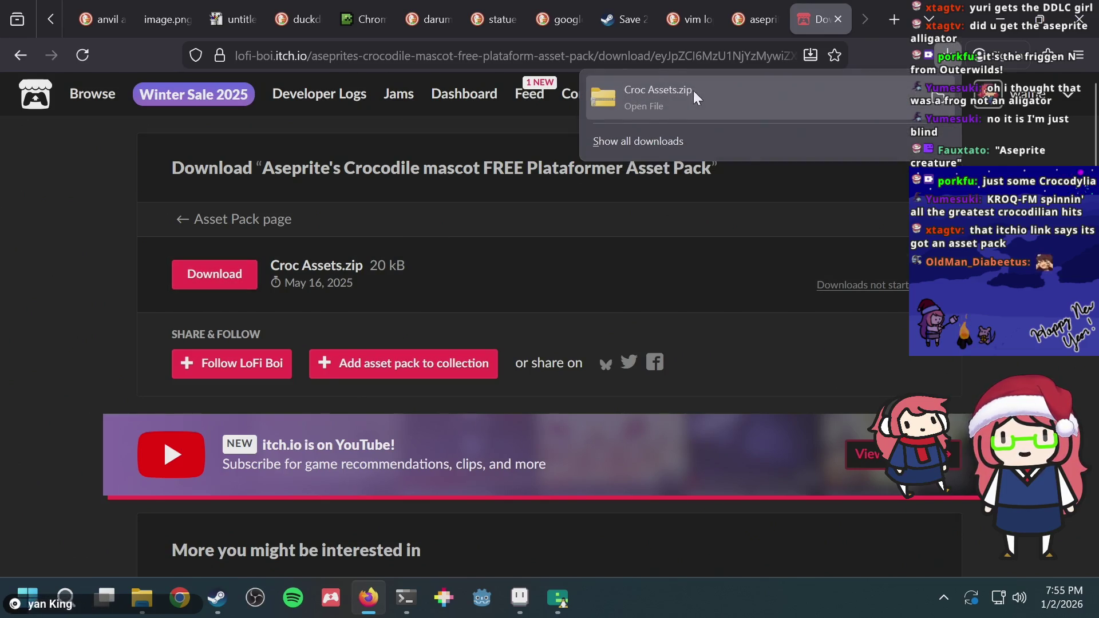
pyautogui.click(682, 101)
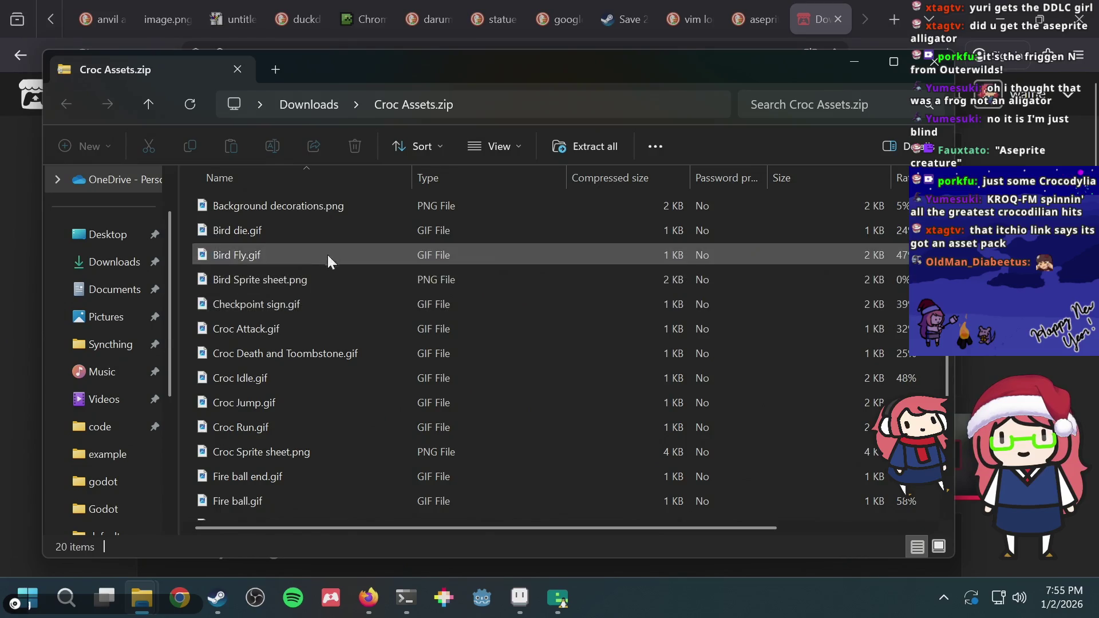
# Drag Croc Idle.gif from the Croc Assets.zip list into a new browser tab
pyautogui.click(308, 210)
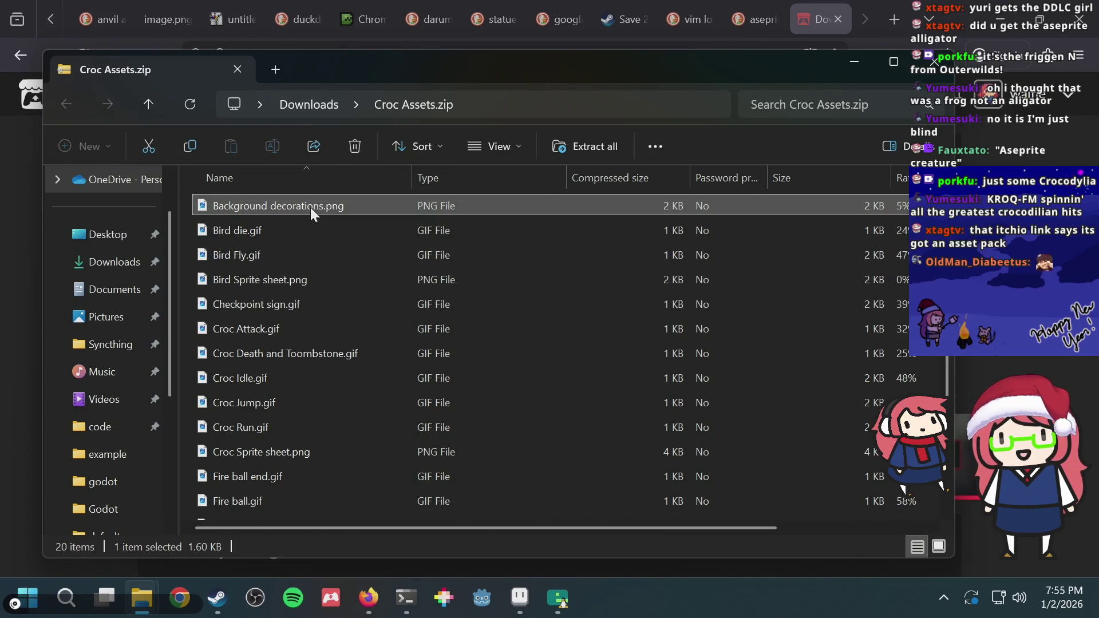
pyautogui.scroll(-2, 294, 258)
pyautogui.scroll(1, 286, 294)
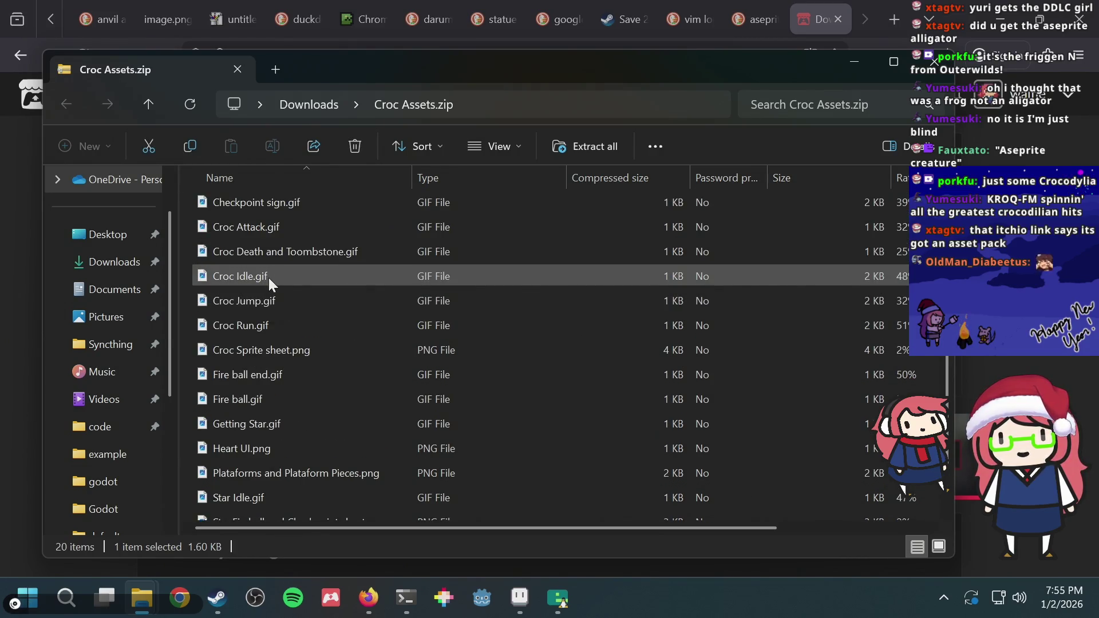
pyautogui.scroll(-1, 269, 277)
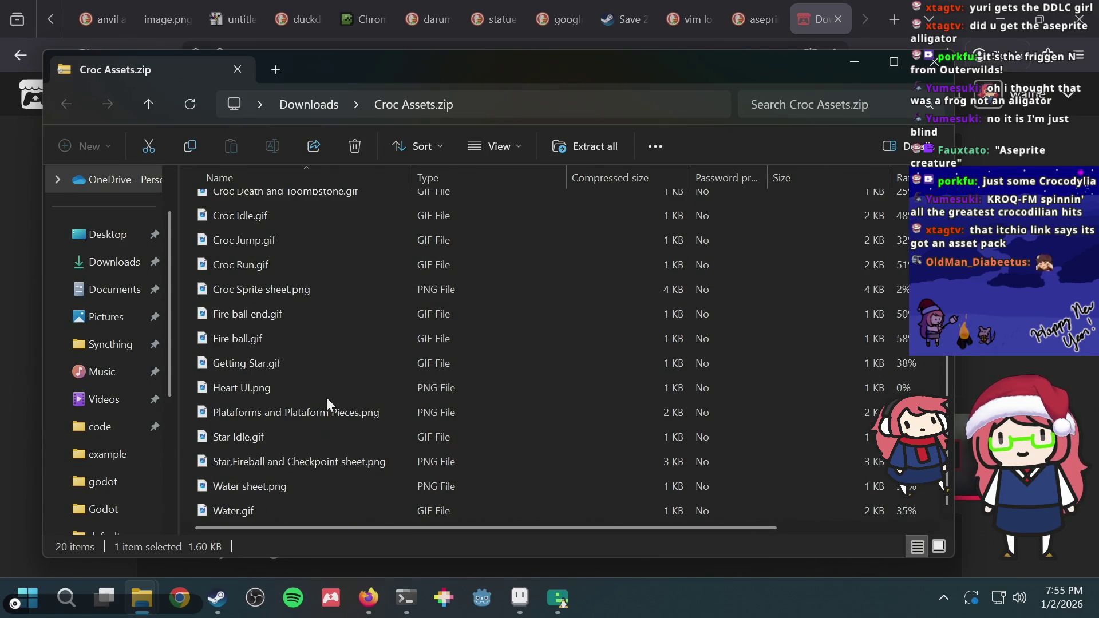
pyautogui.click(739, 8)
pyautogui.hotkey('alt', 'Tab')
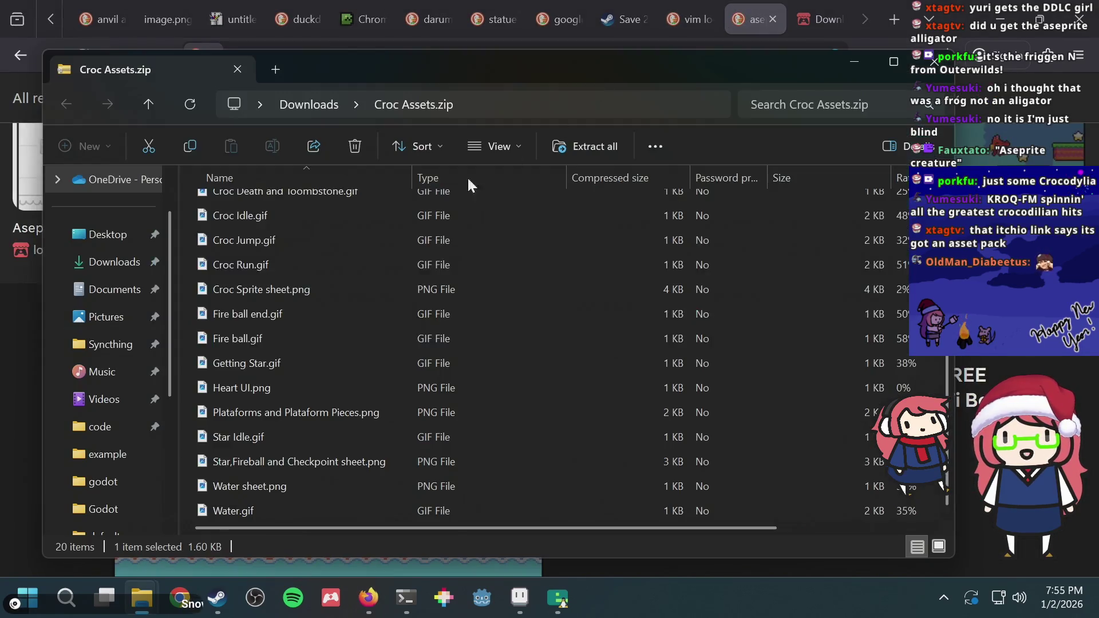
pyautogui.scroll(2, 264, 267)
pyautogui.moveTo(245, 350); pyautogui.dragTo(744, 23)
pyautogui.hotkey('ctrl', 't')
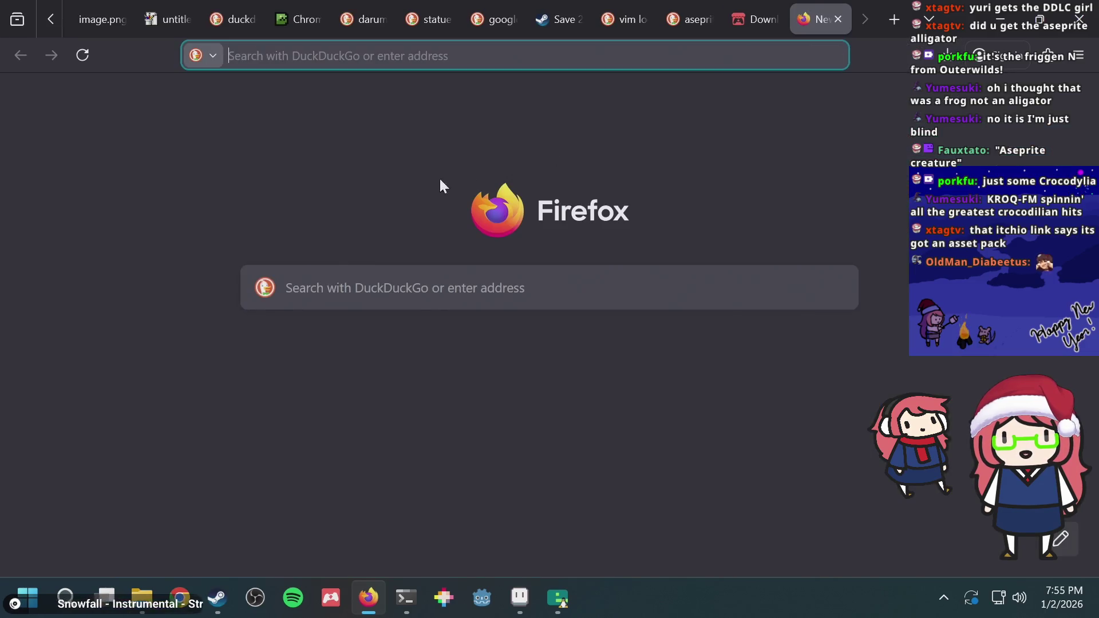
pyautogui.hotkey('alt', 'Tab')
pyautogui.moveTo(247, 346)
pyautogui.mouseDown()
pyautogui.moveTo(240, 206)
pyautogui.moveTo(221, 198)
pyautogui.mouseUp()
pyautogui.hotkey('alt', 'Tab')
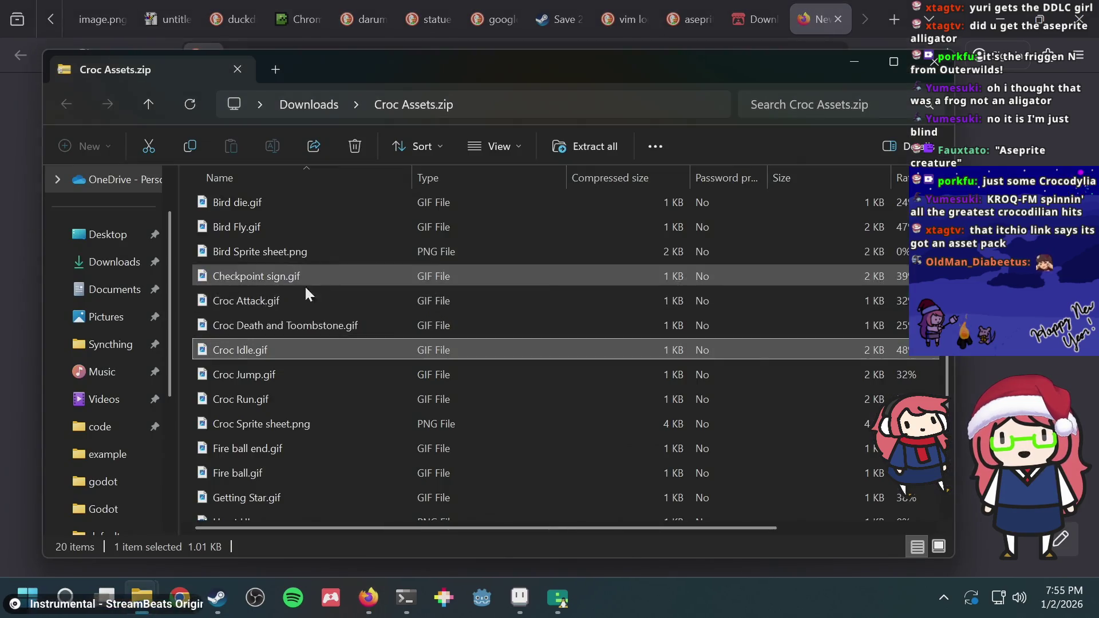
# Preview Croc Idle.gif and then Background decorations.png in Photos, closing each
pyautogui.doubleClick(263, 346)
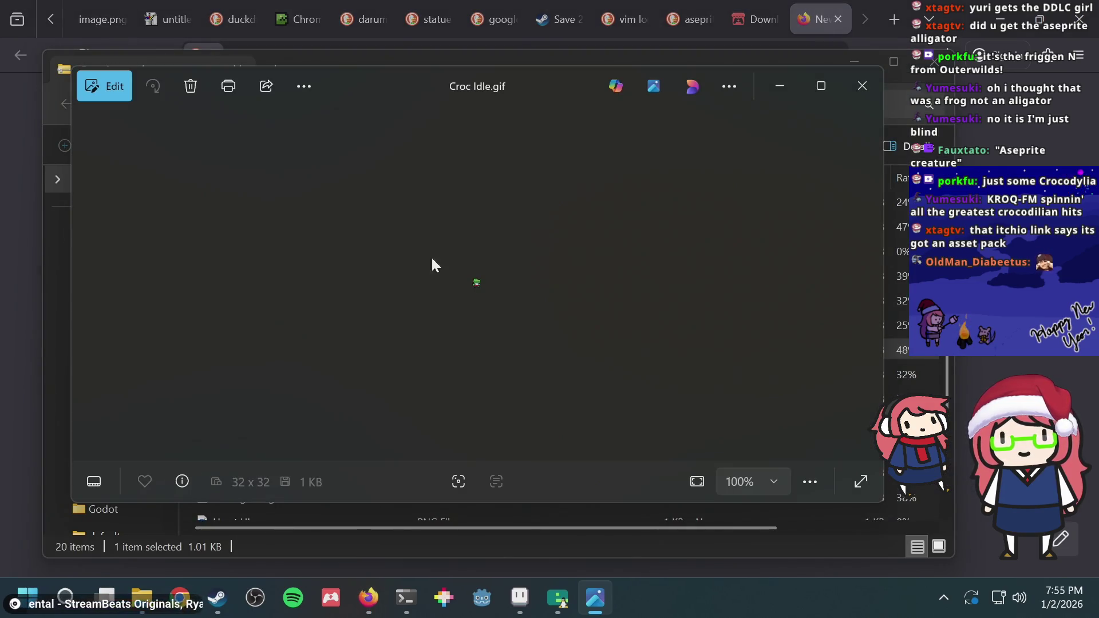
pyautogui.scroll(5, 491, 274)
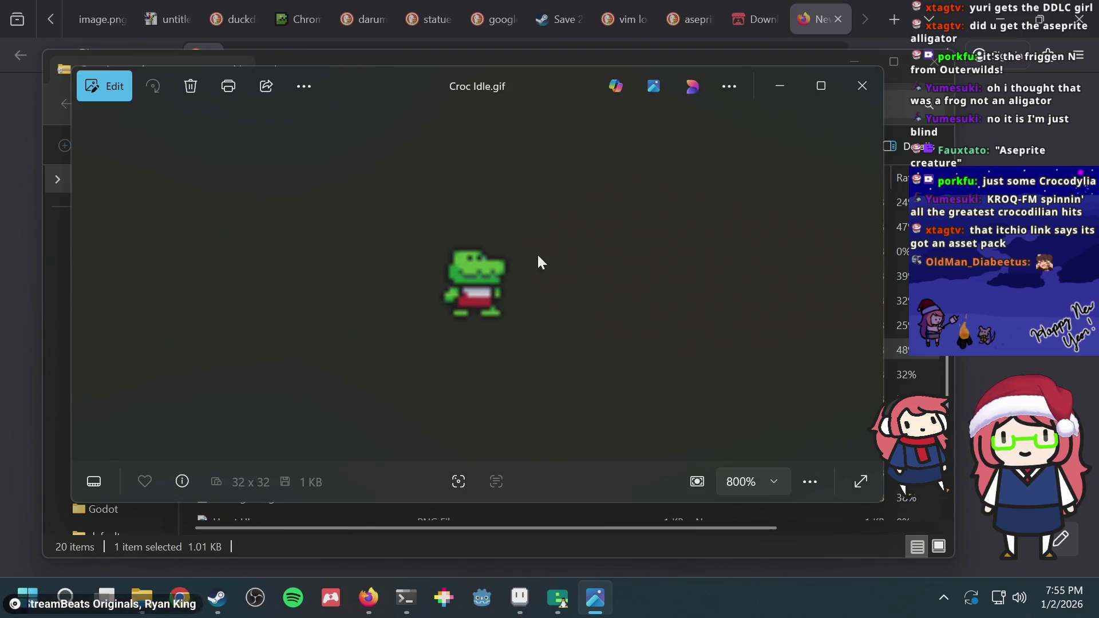
pyautogui.click(862, 86)
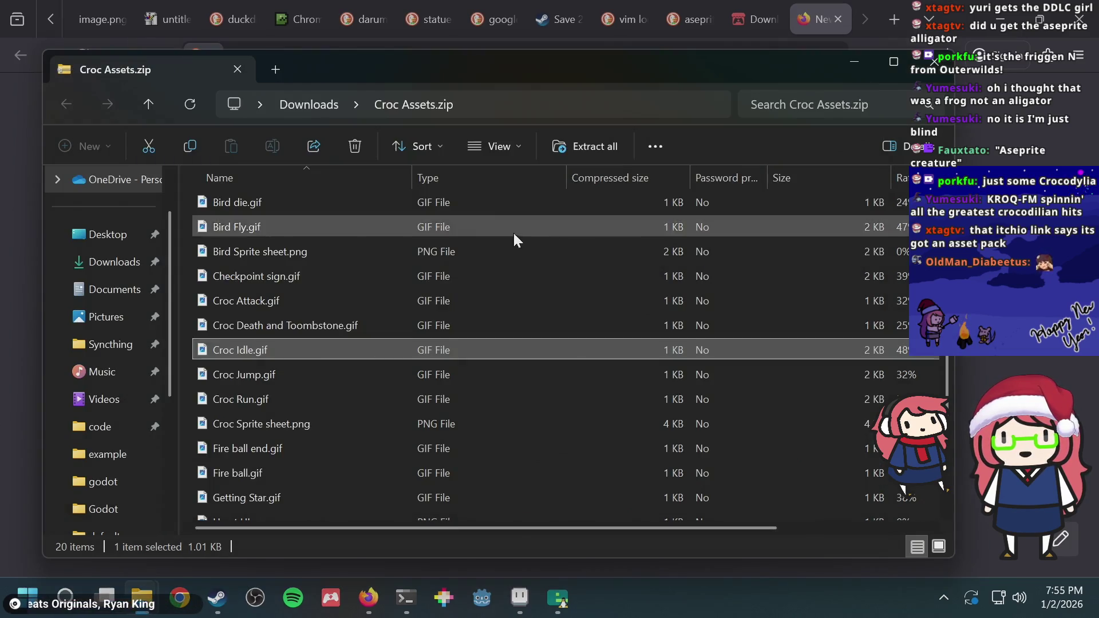
pyautogui.scroll(1, 435, 246)
pyautogui.doubleClick(322, 204)
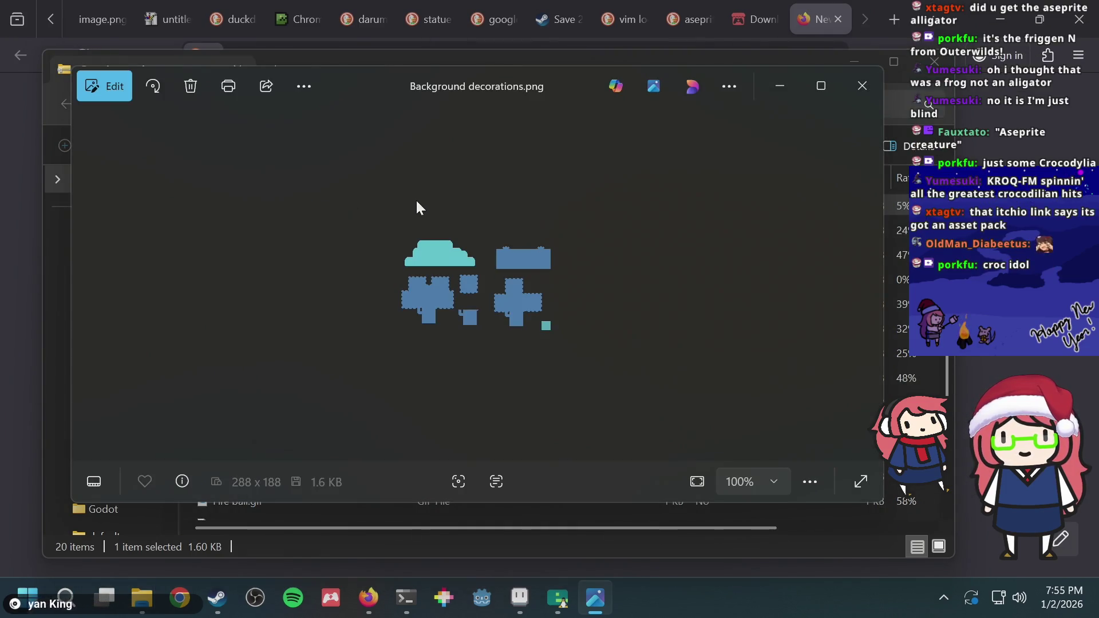
pyautogui.click(862, 86)
# Open Croc Sprite sheet.png in Photos and pan across its enlarged crocodile frames
pyautogui.scroll(-2, 338, 329)
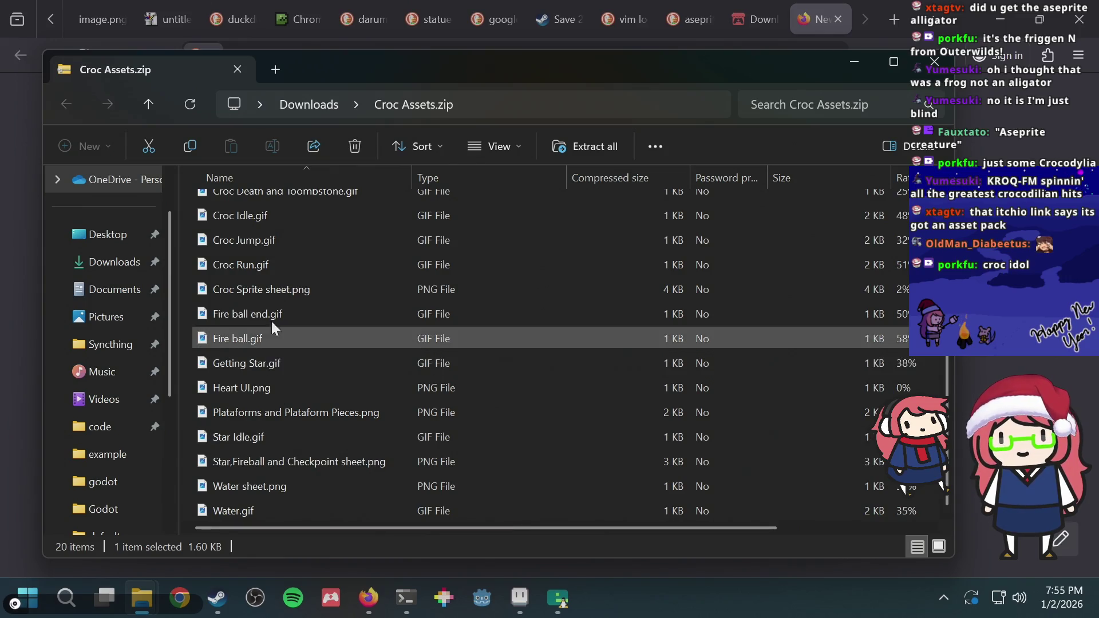
pyautogui.doubleClick(270, 296)
pyautogui.scroll(3, 523, 294)
pyautogui.scroll(3, 498, 297)
pyautogui.scroll(2, 498, 297)
pyautogui.moveTo(446, 252); pyautogui.dragTo(463, 319)
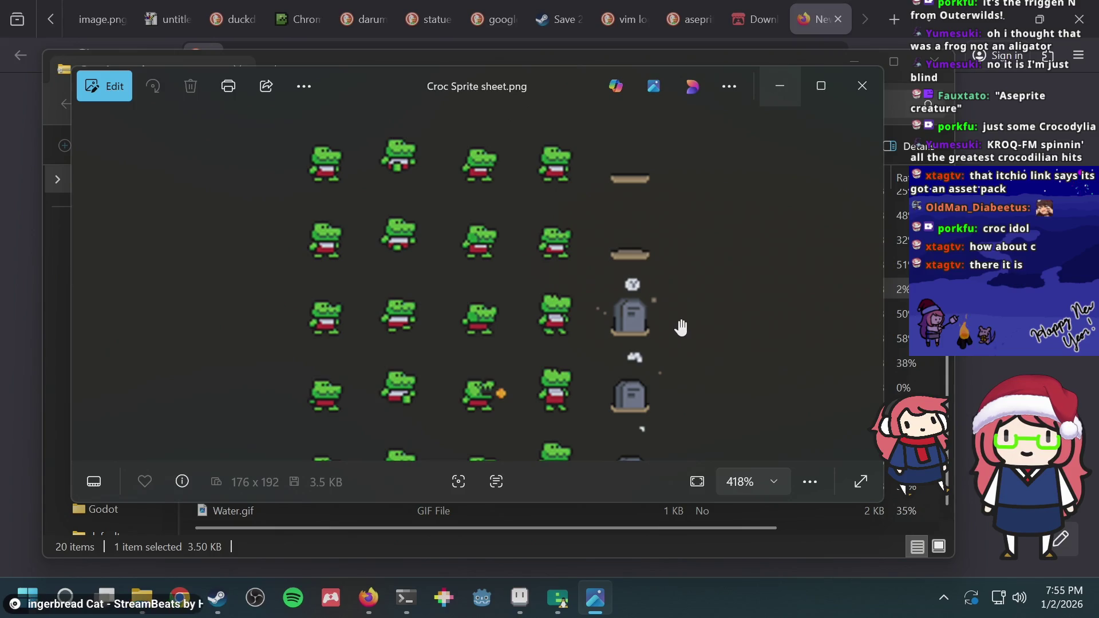
# Close the sprite sheet preview, reopen Croc Sprite sheet.png, and close it again
pyautogui.click(811, 481)
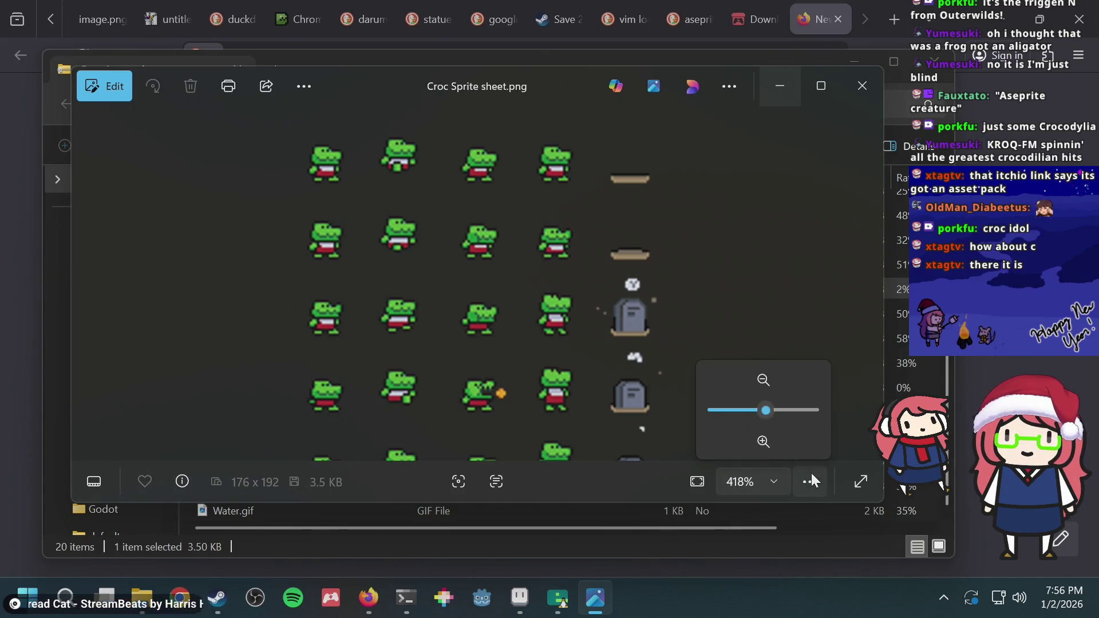
pyautogui.click(401, 297)
pyautogui.click(863, 83)
pyautogui.rightClick(273, 291)
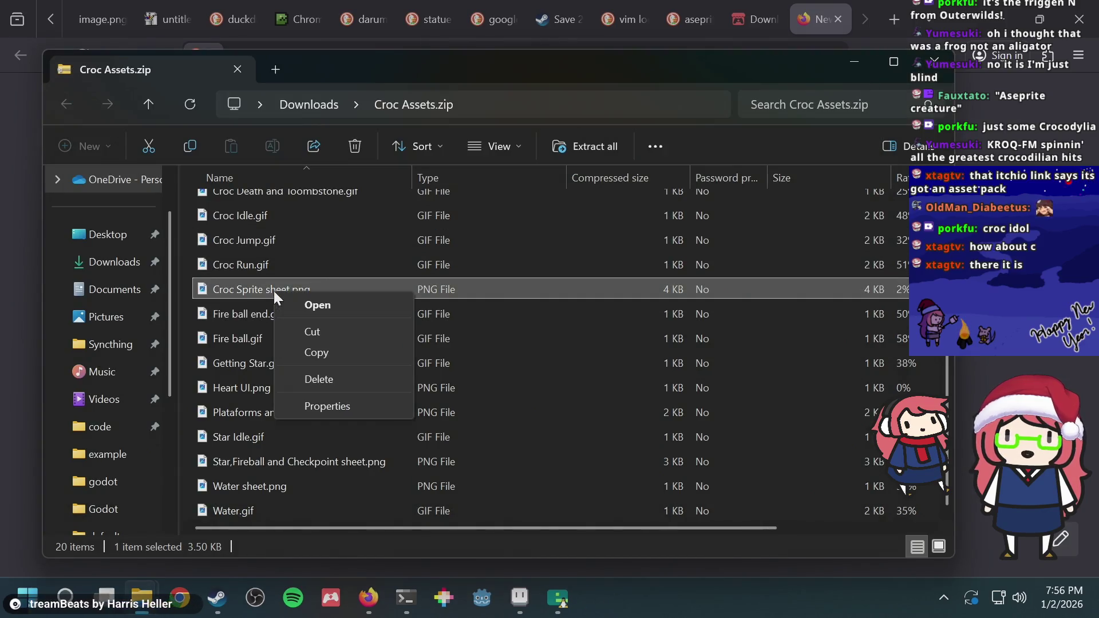
pyautogui.click(304, 305)
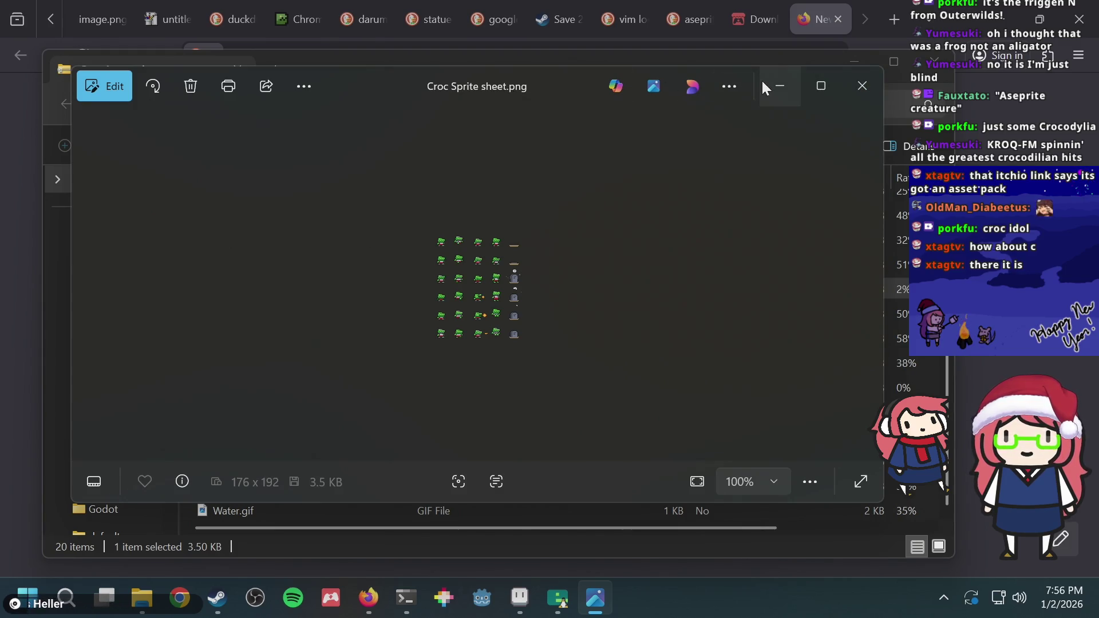
pyautogui.click(861, 85)
# Copy Croc Sprite sheet.png out of the archive and paste it into Downloads
pyautogui.rightClick(300, 292)
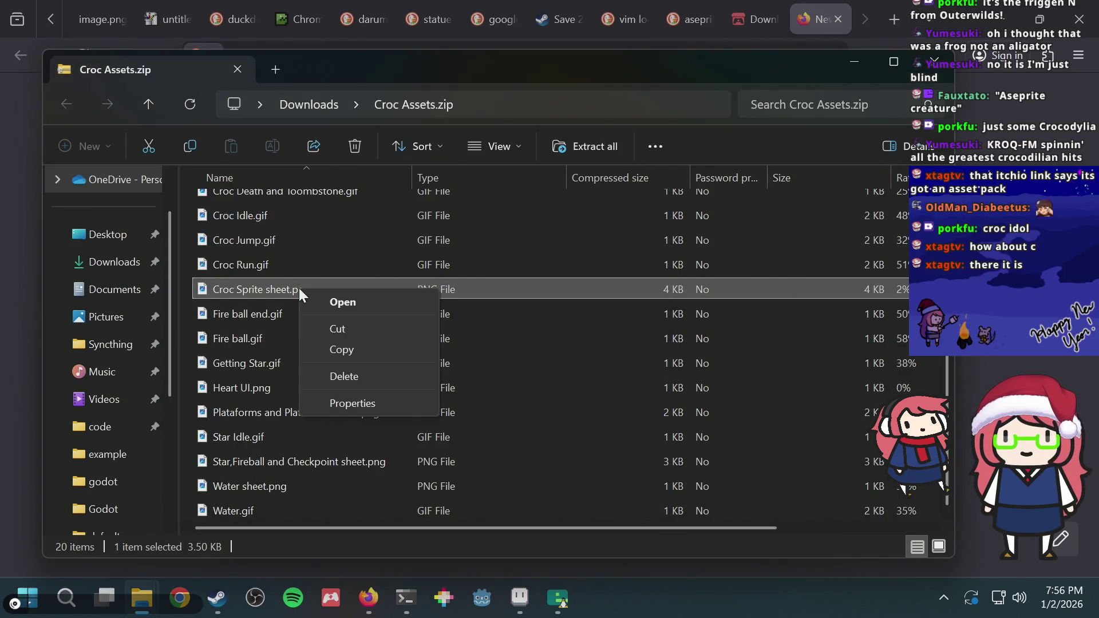
pyautogui.click(327, 348)
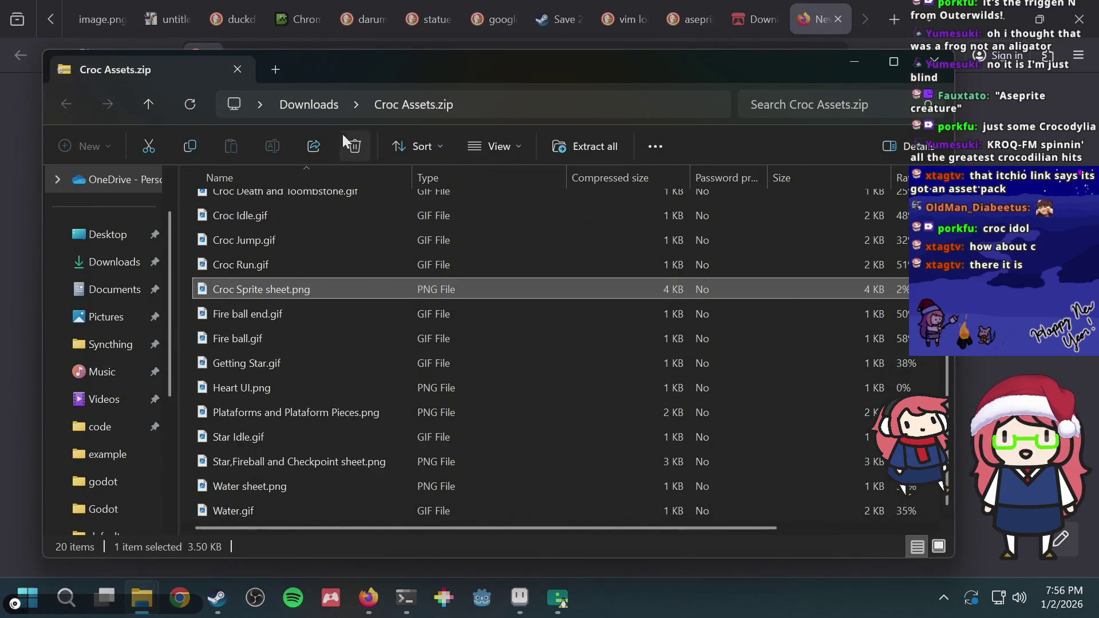
pyautogui.click(325, 109)
pyautogui.hotkey('ctrl', 'v')
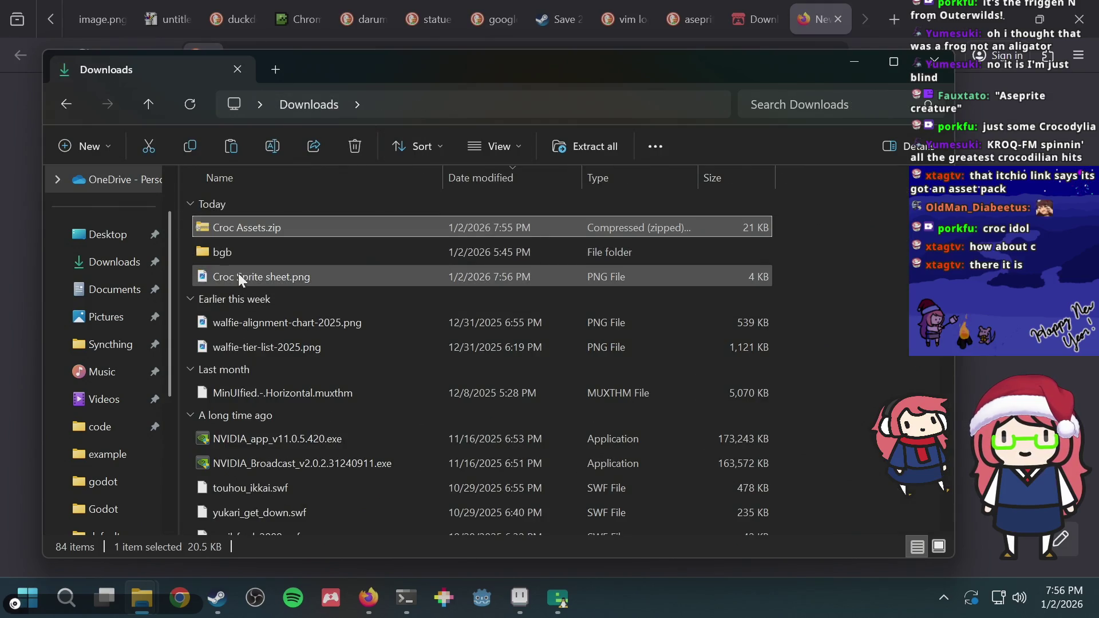
pyautogui.click(246, 274)
# Create a new 19×20 sprite in Aseprite with File > New
pyautogui.rightClick(246, 274)
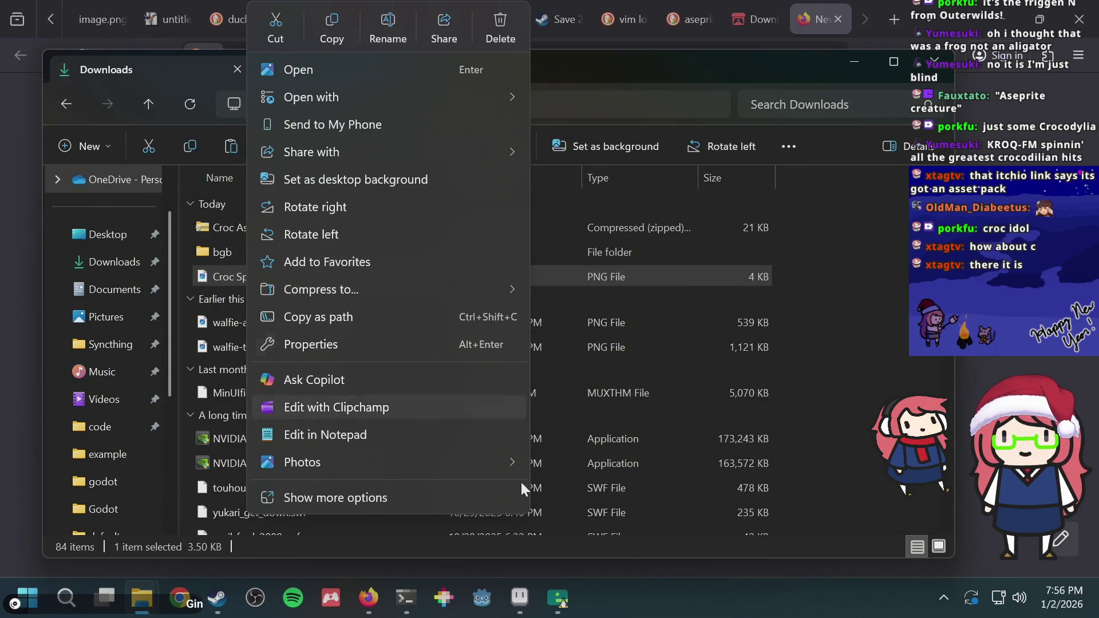
pyautogui.click(521, 596)
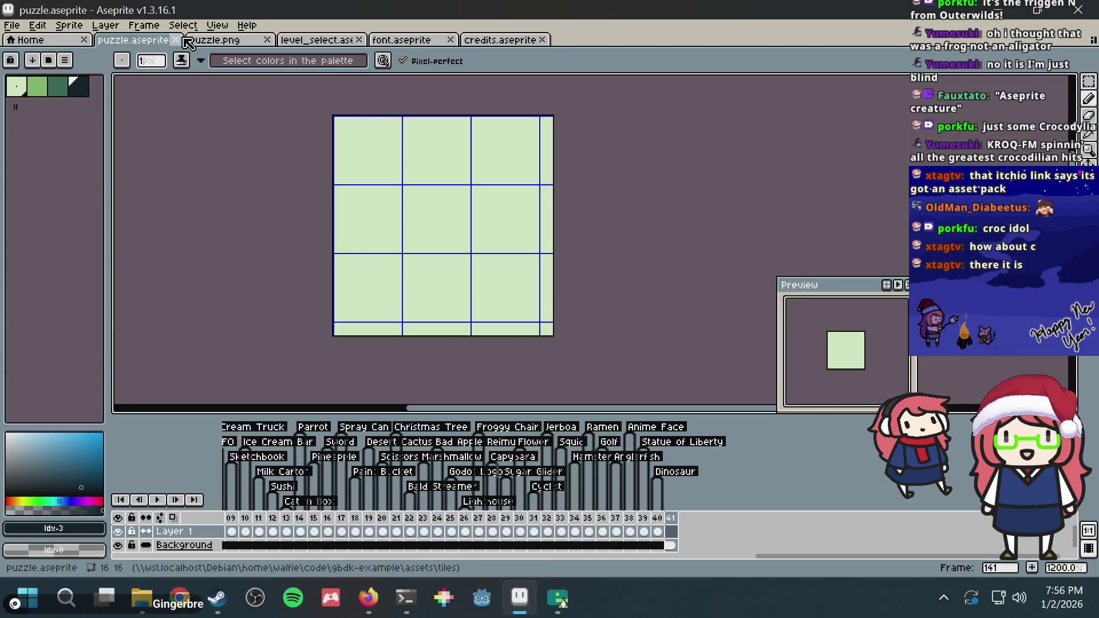
pyautogui.click(12, 25)
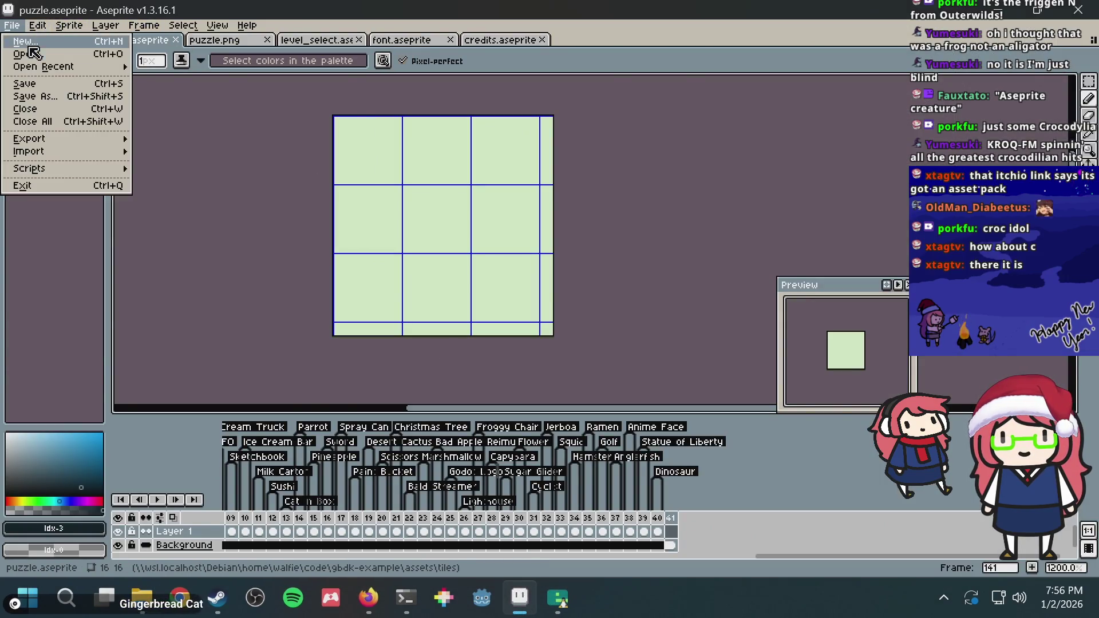
pyautogui.click(25, 41)
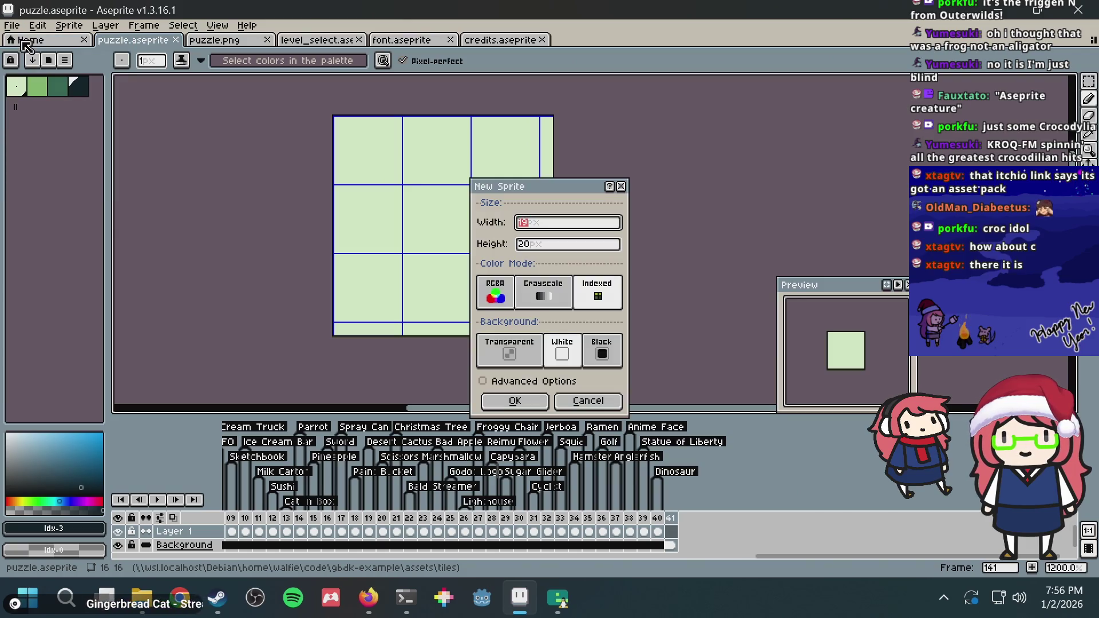
pyautogui.click(515, 401)
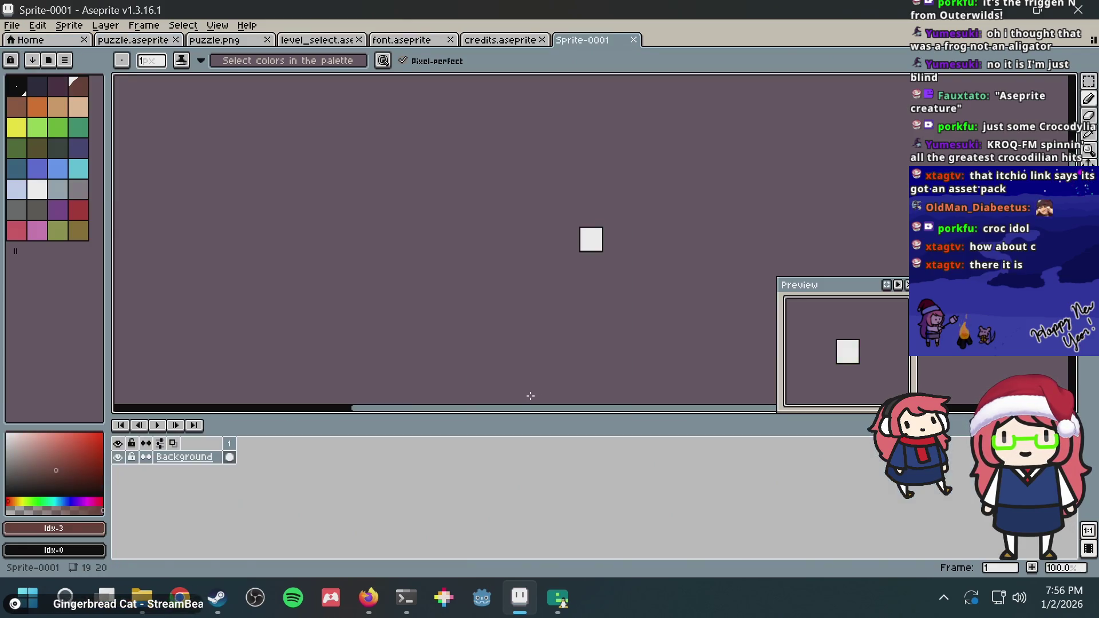
# Drag Croc Sprite sheet.png from Downloads onto Aseprite to open it in its own tab
pyautogui.hotkey('alt', 'Tab')
pyautogui.moveTo(263, 277); pyautogui.dragTo(595, 239)
pyautogui.scroll(2, 588, 231)
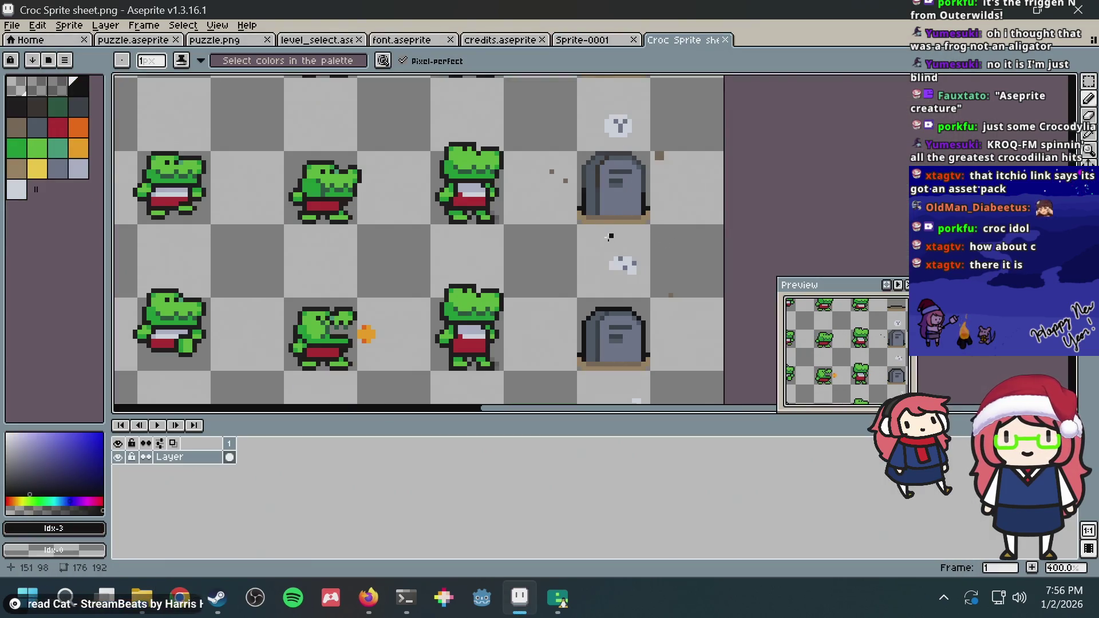
pyautogui.scroll(-2, 588, 232)
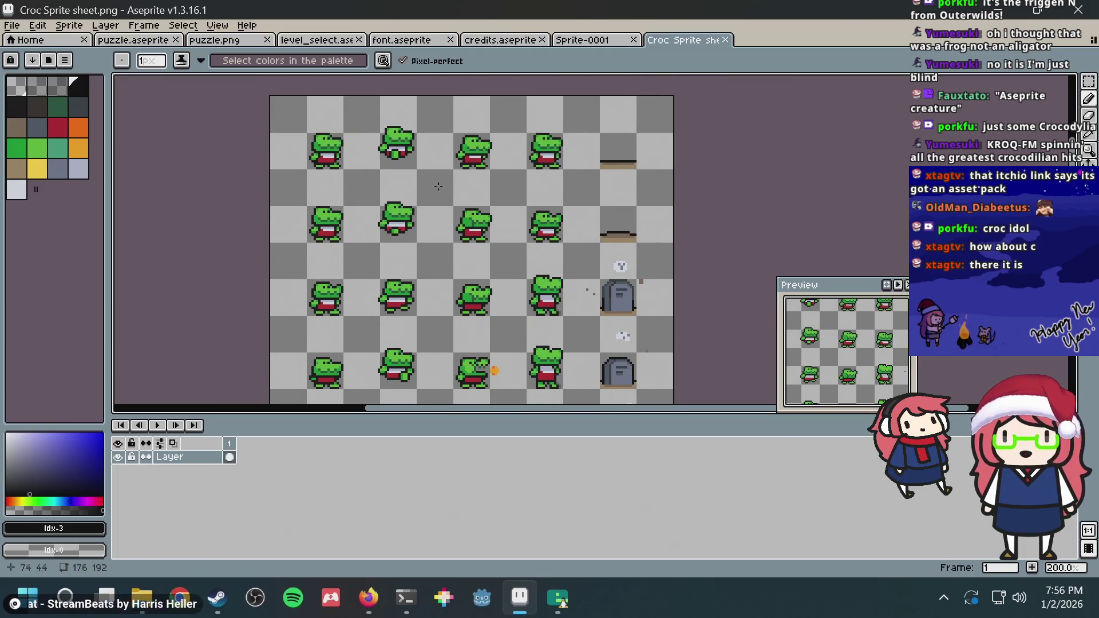
pyautogui.hotkey('alt', 'Tab')
pyautogui.hotkey('alt', 'Tab')
pyautogui.hotkey('alt', 'Tab')
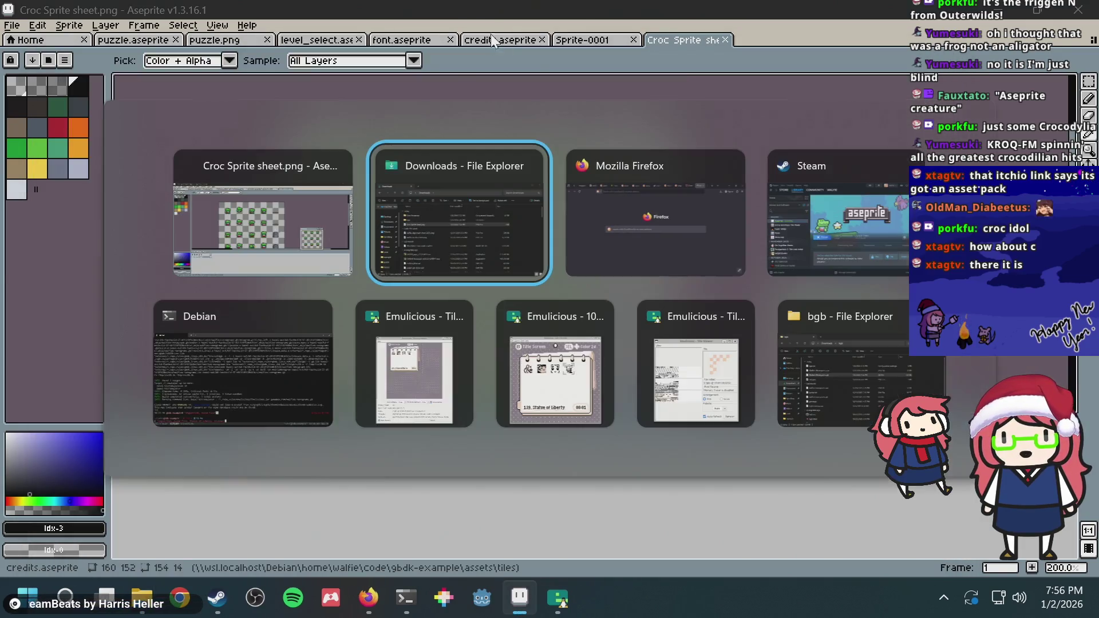
# Pan and zoom around the croc sprite sheet to inspect its crocodile animation frames
pyautogui.hotkey('alt', 'Tab')
pyautogui.hotkey('alt', 'Tab')
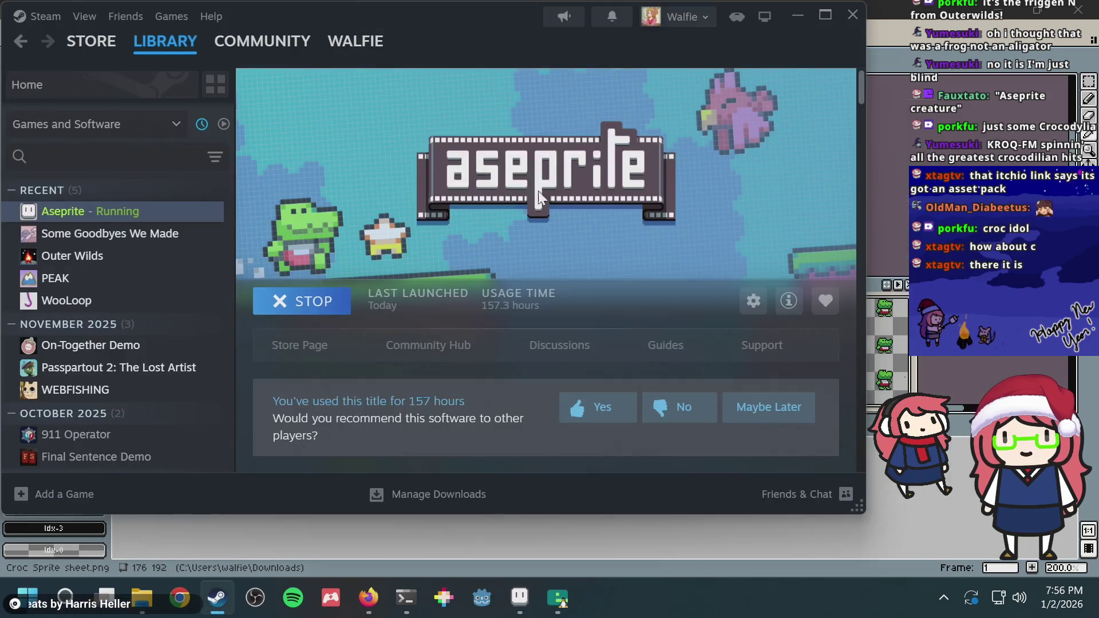
pyautogui.hotkey('alt', 'Tab')
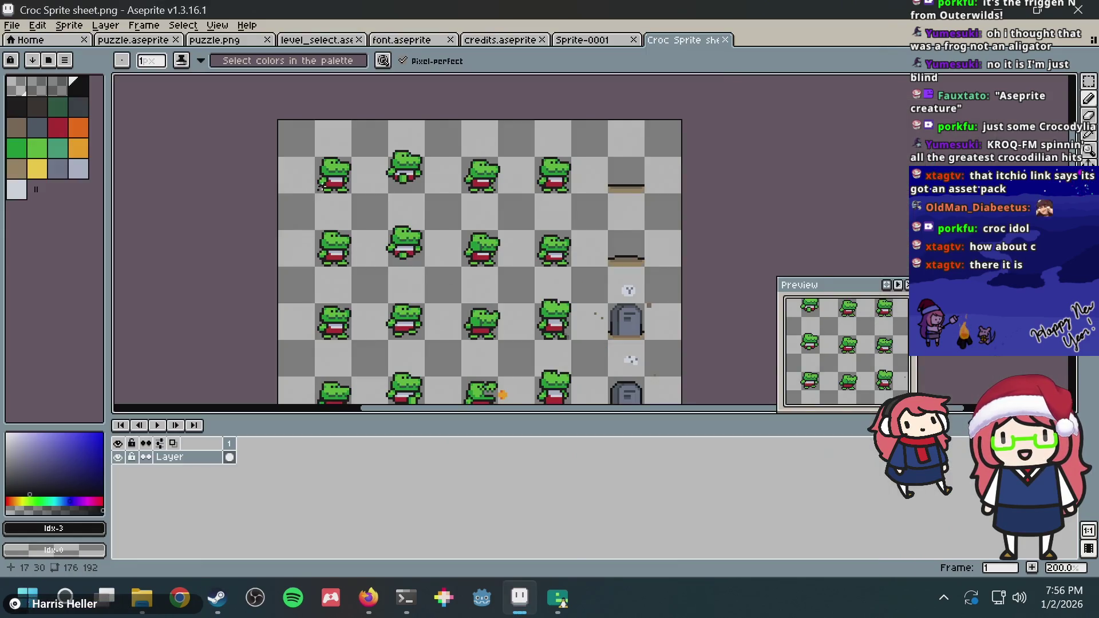
pyautogui.scroll(2, 365, 176)
pyautogui.moveTo(625, 153); pyautogui.dragTo(596, 187)
pyautogui.scroll(2, 596, 187)
pyautogui.hotkey('alt', 'Tab')
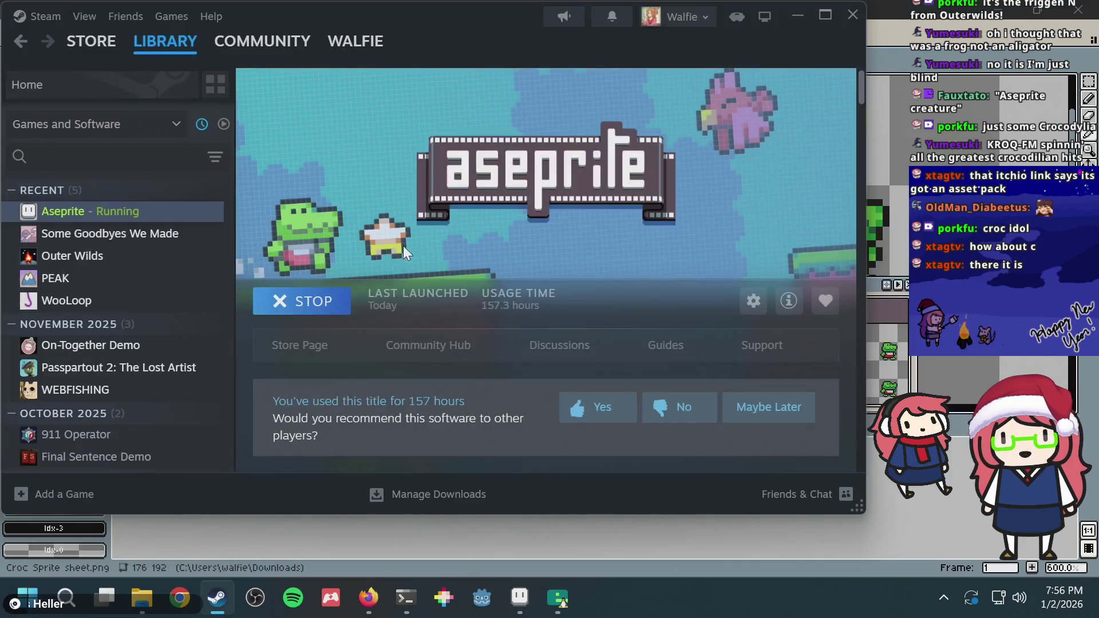
pyautogui.hotkey('alt', 'Tab')
pyautogui.moveTo(424, 230)
pyautogui.mouseDown()
pyautogui.moveTo(538, 142)
pyautogui.moveTo(535, 201)
pyautogui.mouseUp()
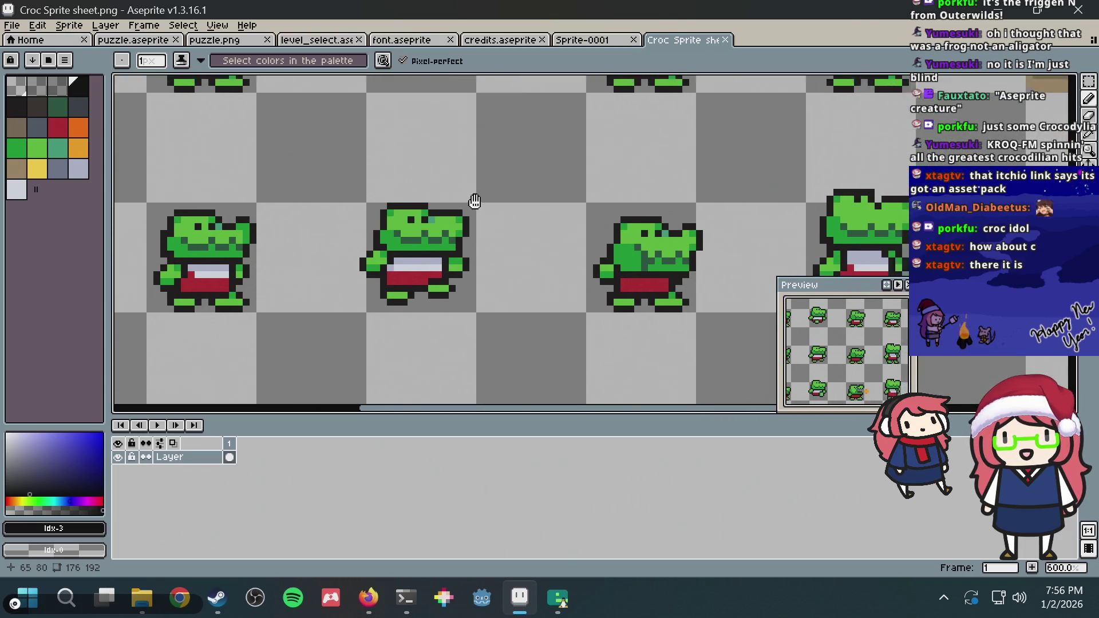
pyautogui.scroll(-2, 598, 146)
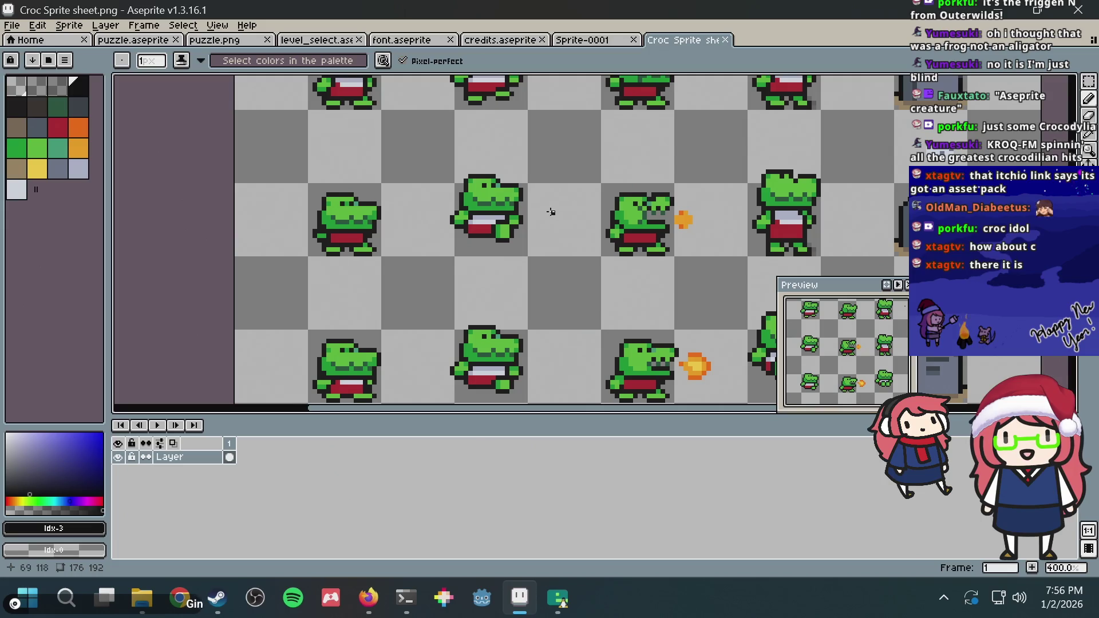
pyautogui.hotkey('alt', 'Tab')
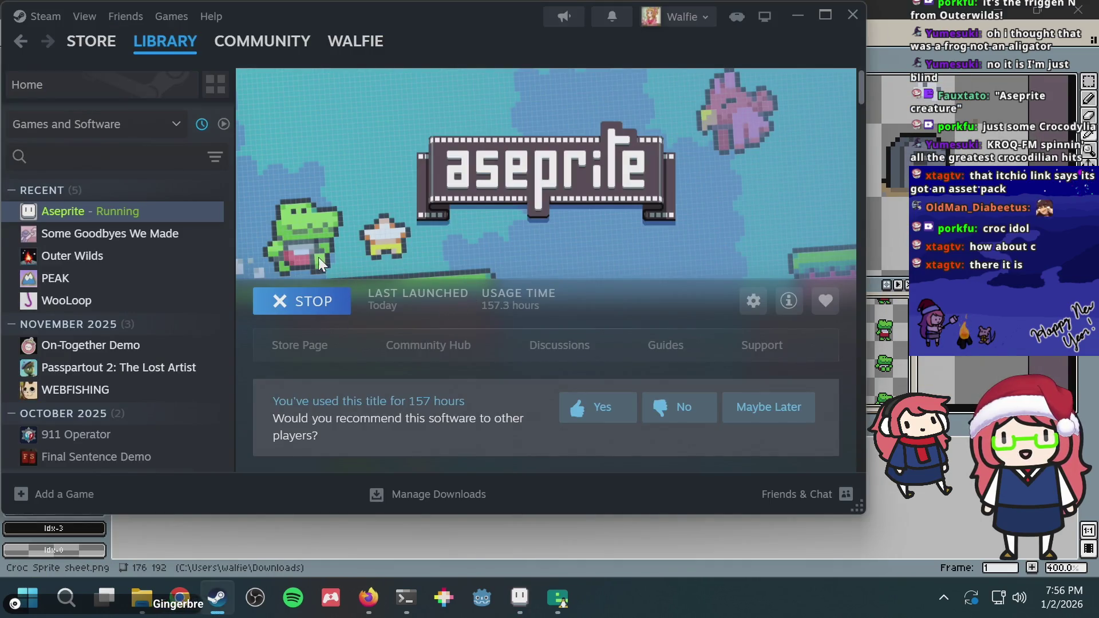
pyautogui.hotkey('alt', 'Tab')
pyautogui.moveTo(606, 63); pyautogui.dragTo(495, 73)
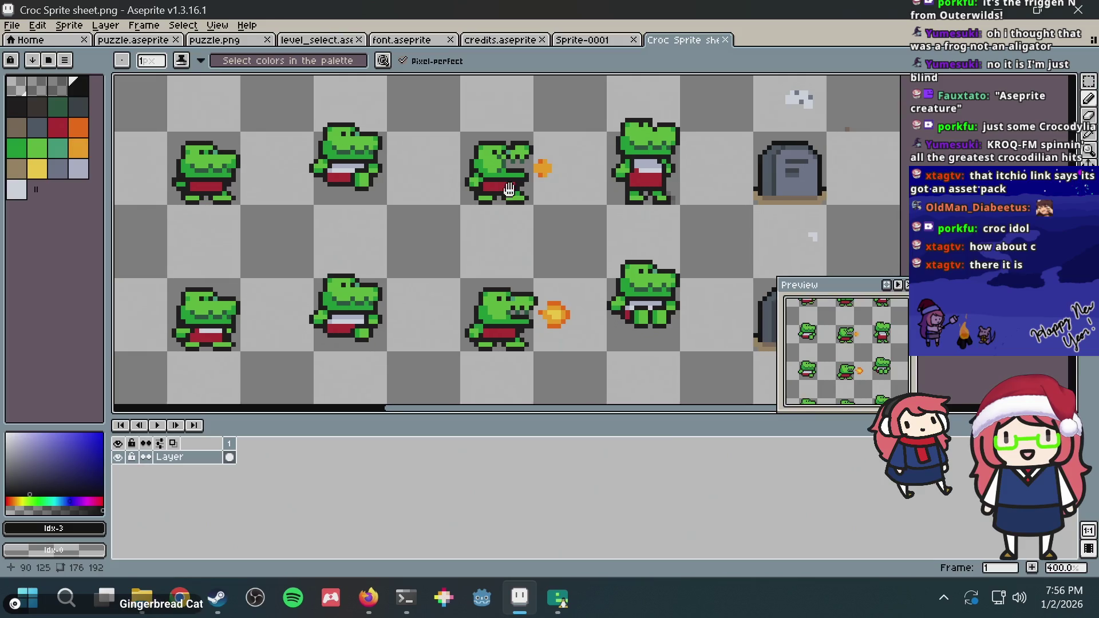
pyautogui.moveTo(405, 207); pyautogui.dragTo(499, 378)
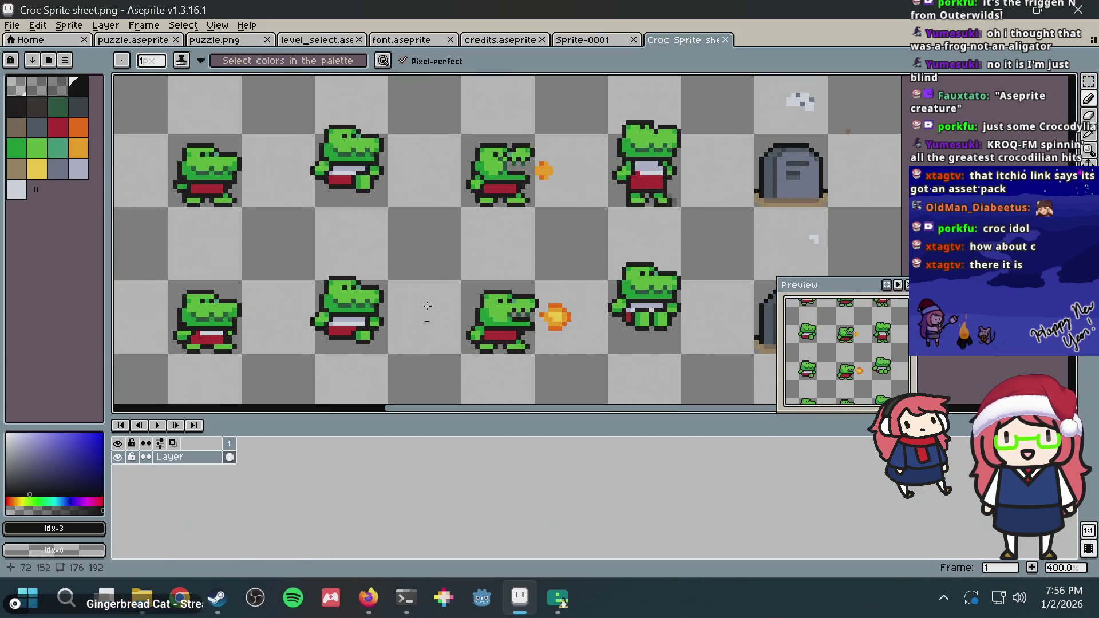
pyautogui.scroll(1, 500, 378)
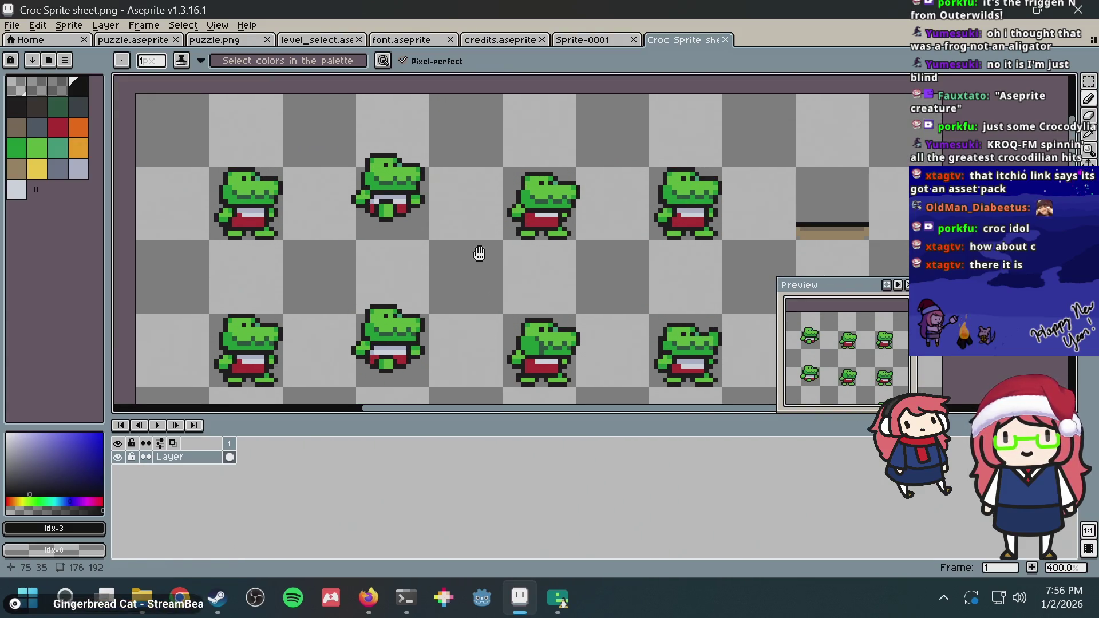
pyautogui.scroll(1, 481, 245)
pyautogui.moveTo(604, 290); pyautogui.dragTo(624, 206)
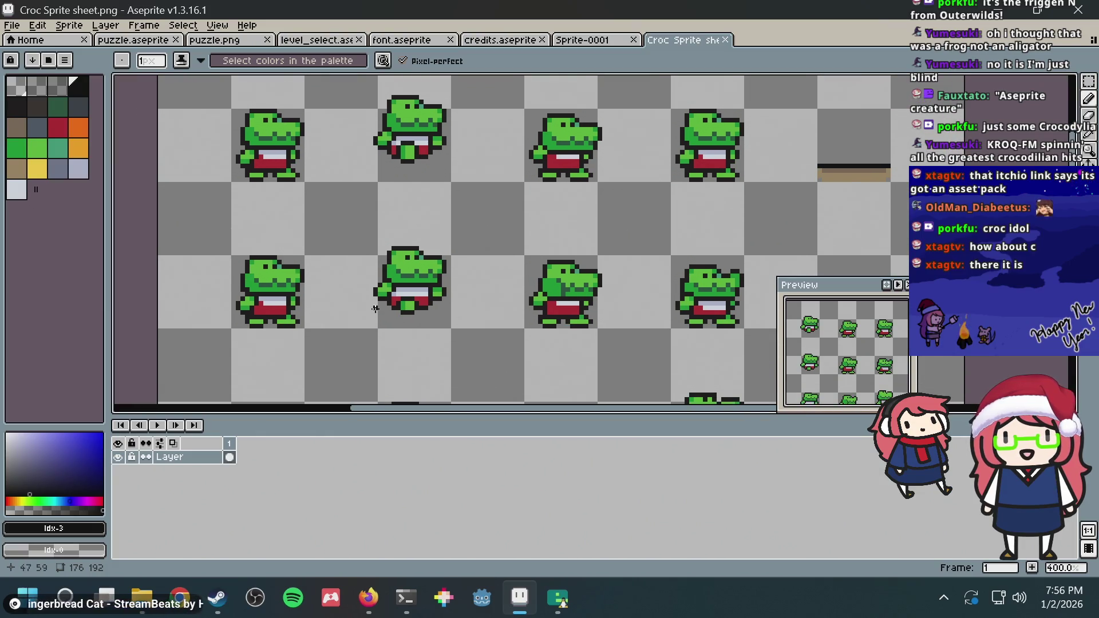
pyautogui.scroll(-1, 596, 238)
pyautogui.scroll(2, 559, 294)
pyautogui.scroll(-3, 564, 226)
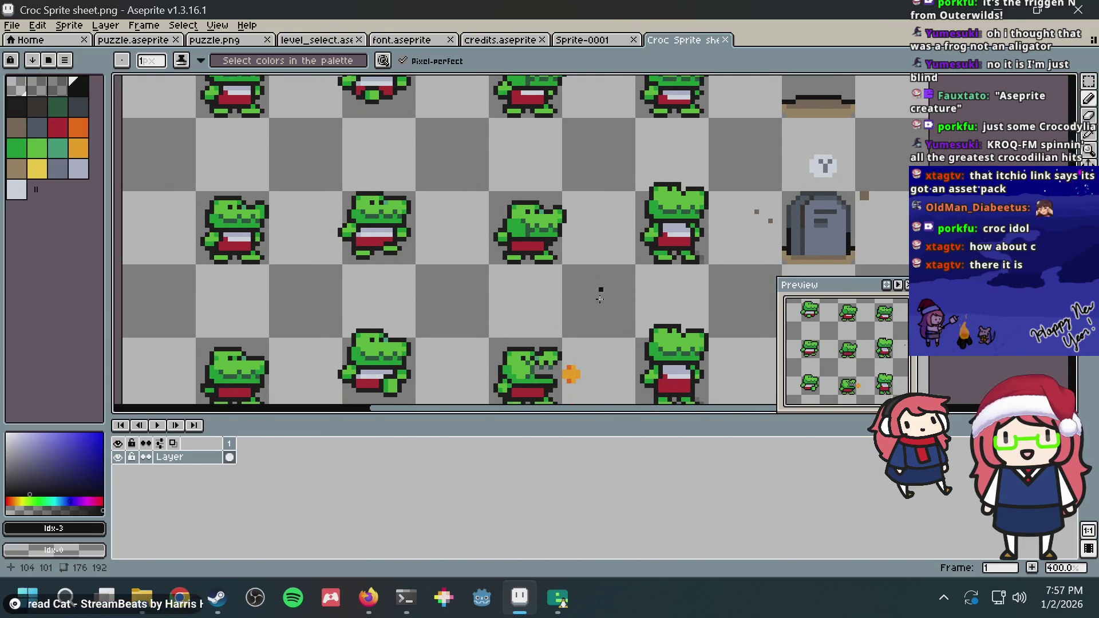
pyautogui.scroll(-2, 597, 277)
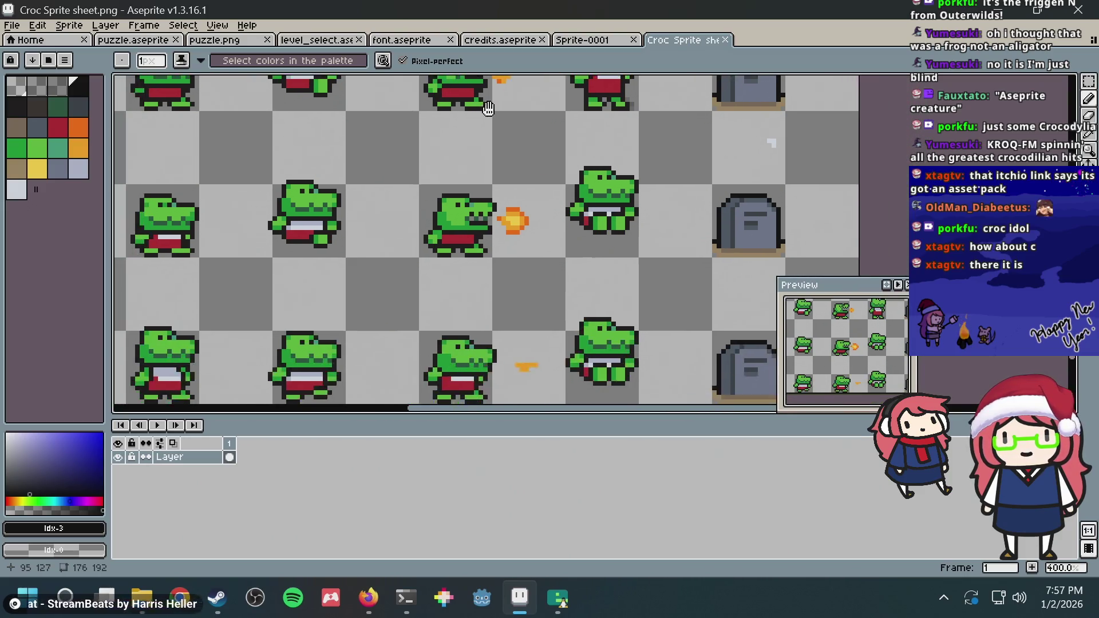
pyautogui.scroll(-3, 508, 172)
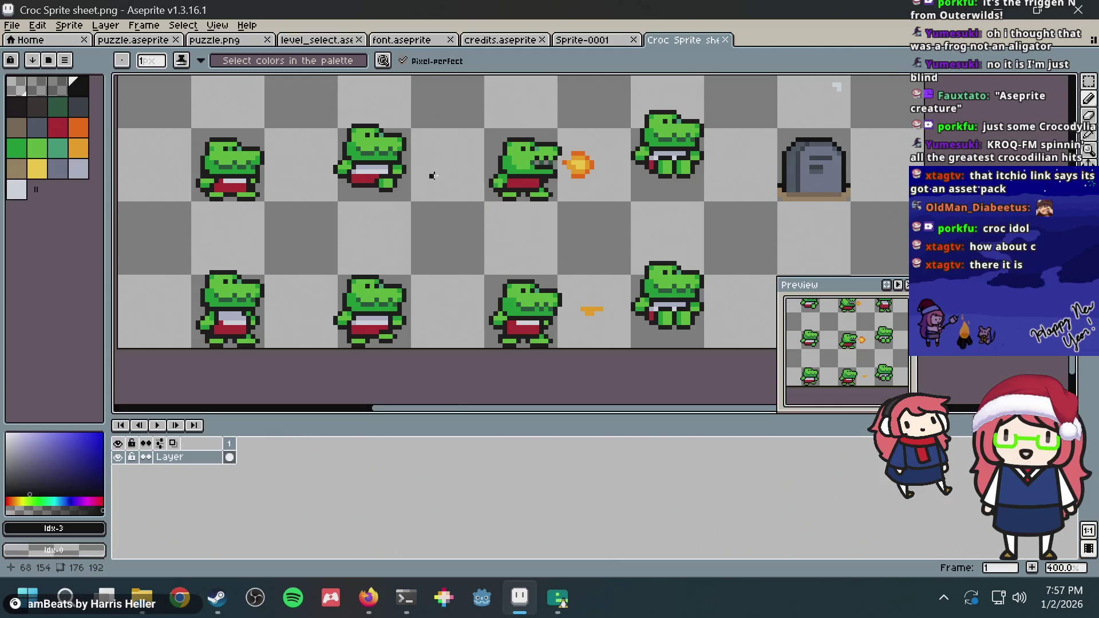
pyautogui.moveTo(438, 164); pyautogui.dragTo(447, 183)
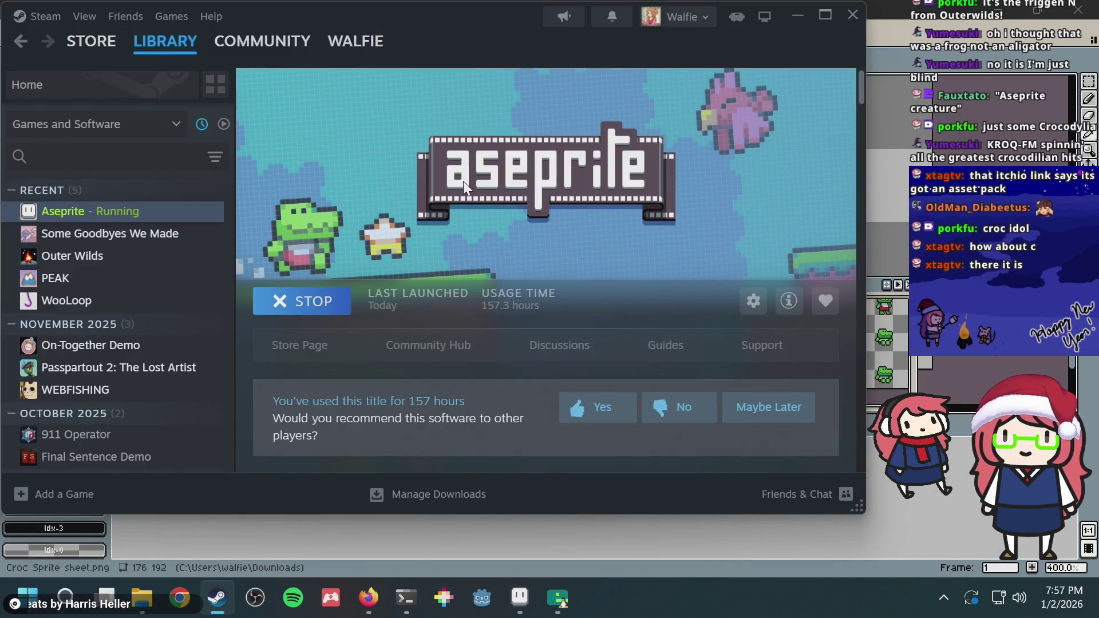
pyautogui.scroll(1, 448, 177)
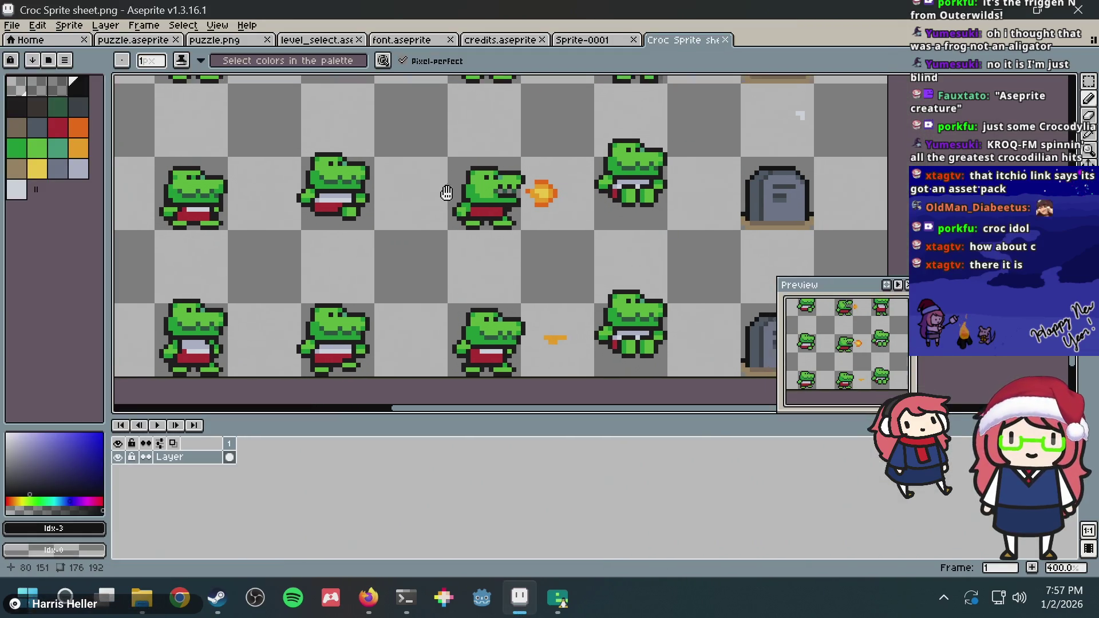
pyautogui.scroll(-3, 452, 171)
pyautogui.scroll(-1, 459, 166)
pyautogui.scroll(-1, 461, 177)
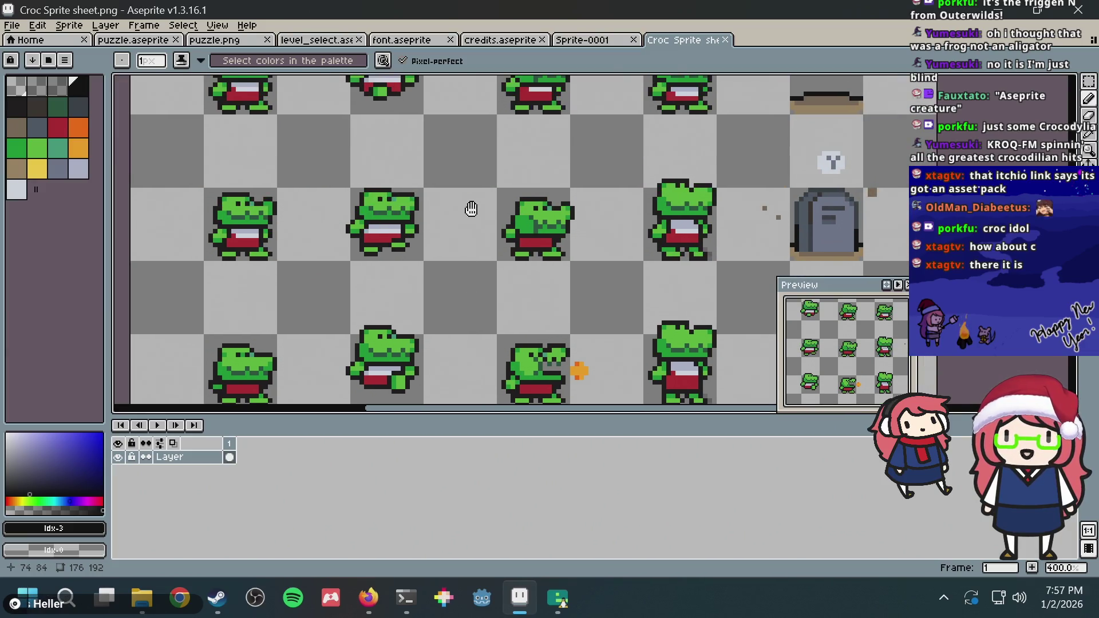
pyautogui.scroll(-1, 466, 210)
pyautogui.scroll(-1, 458, 252)
pyautogui.moveTo(455, 253)
pyautogui.mouseDown()
pyautogui.moveTo(437, 299)
pyautogui.moveTo(498, 339)
pyautogui.moveTo(480, 252)
pyautogui.mouseUp()
pyautogui.scroll(-3, 480, 252)
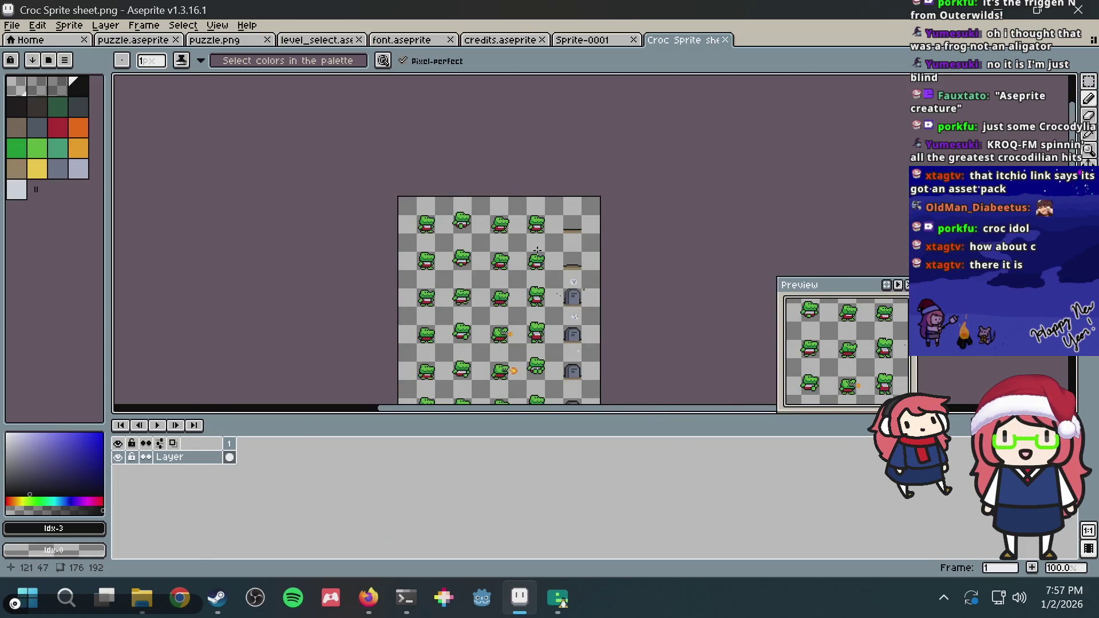
pyautogui.scroll(2, 537, 250)
pyautogui.scroll(1, 535, 251)
pyautogui.scroll(-2, 528, 254)
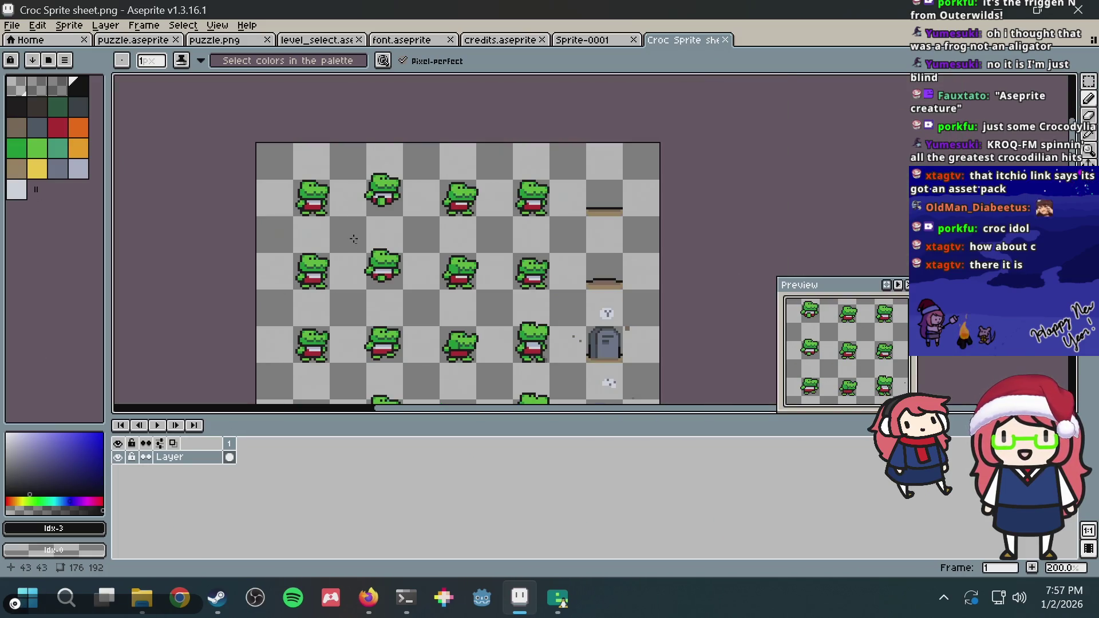
pyautogui.scroll(2, 363, 227)
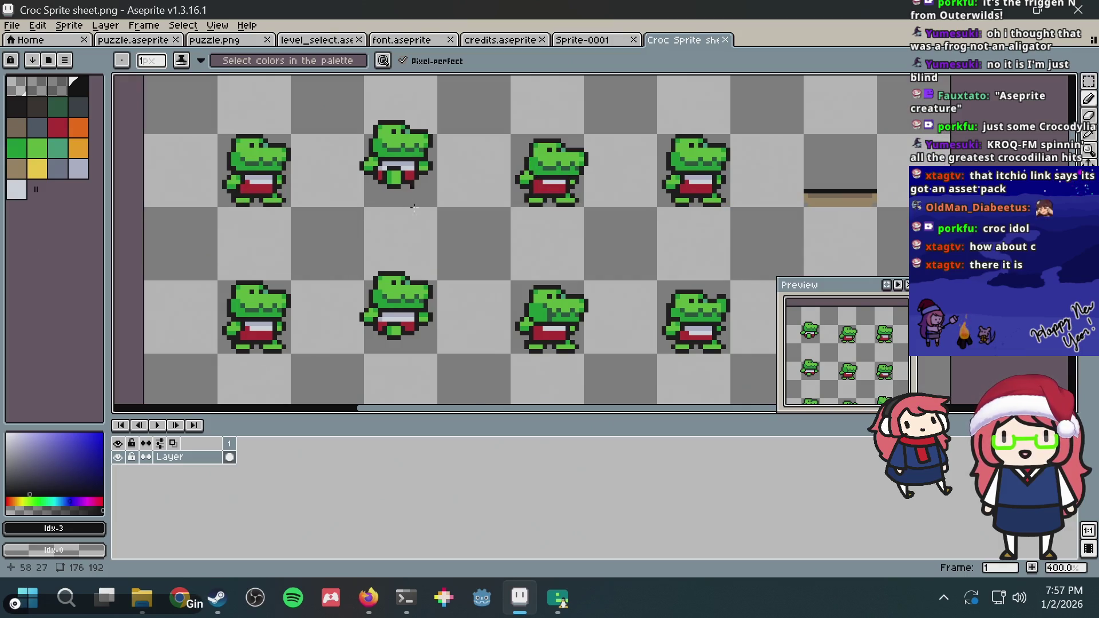
pyautogui.scroll(-1, 411, 195)
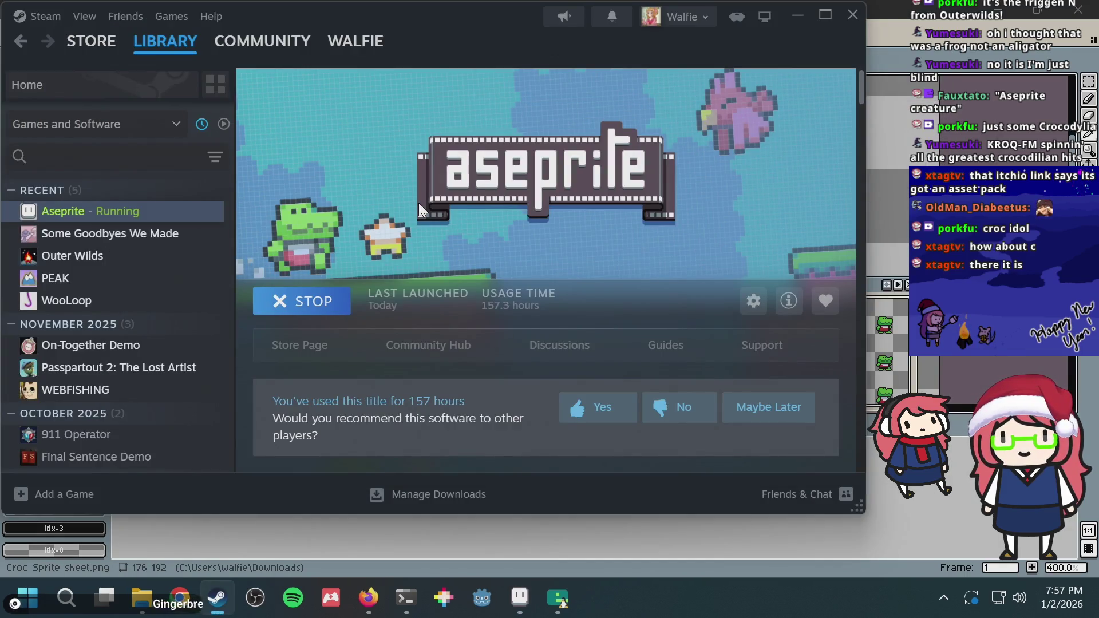
# Preview Croc Run.gif from Croc Assets.zip, then close the image viewer
pyautogui.hotkey('alt', 'Tab')
pyautogui.hotkey('alt', 'Tab')
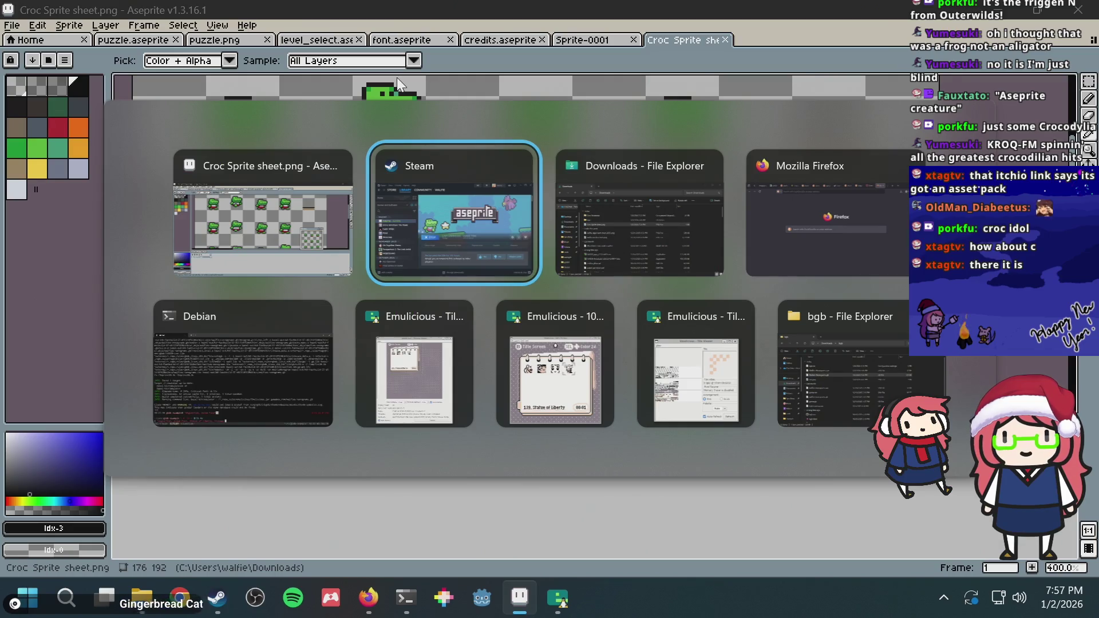
pyautogui.hotkey('alt', 'Tab')
pyautogui.doubleClick(270, 226)
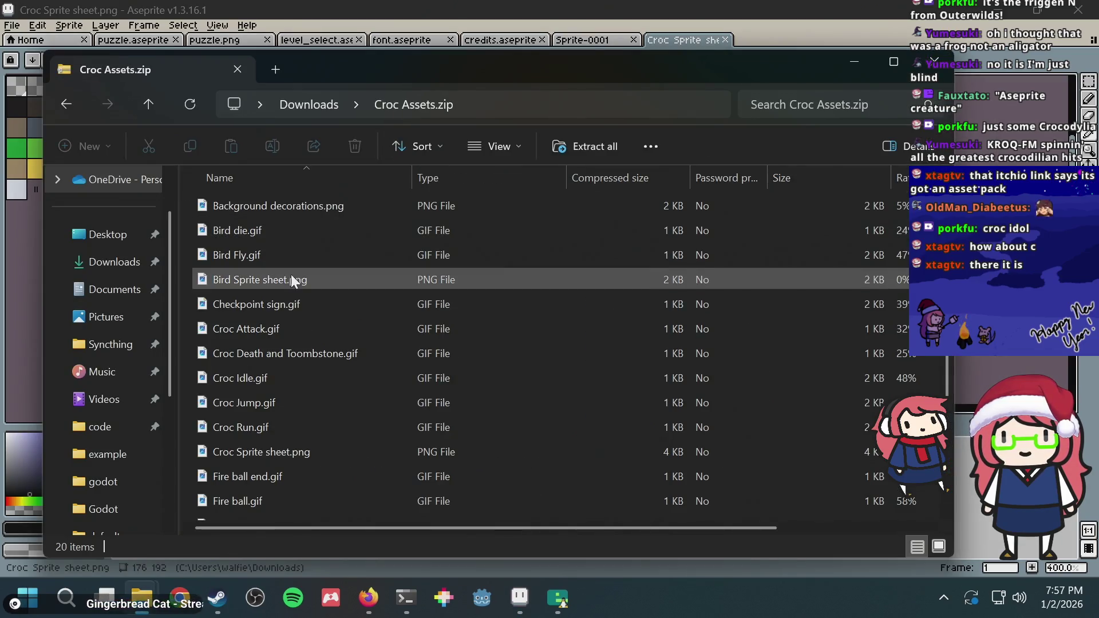
pyautogui.scroll(-1, 273, 380)
pyautogui.doubleClick(265, 359)
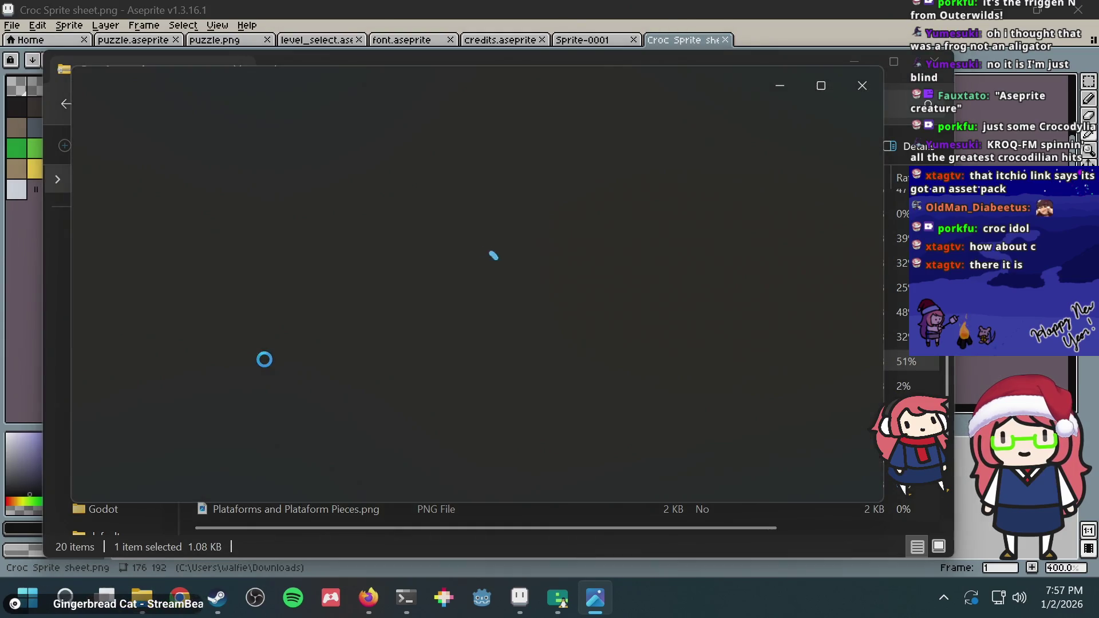
pyautogui.scroll(1, 486, 289)
pyautogui.scroll(3, 512, 275)
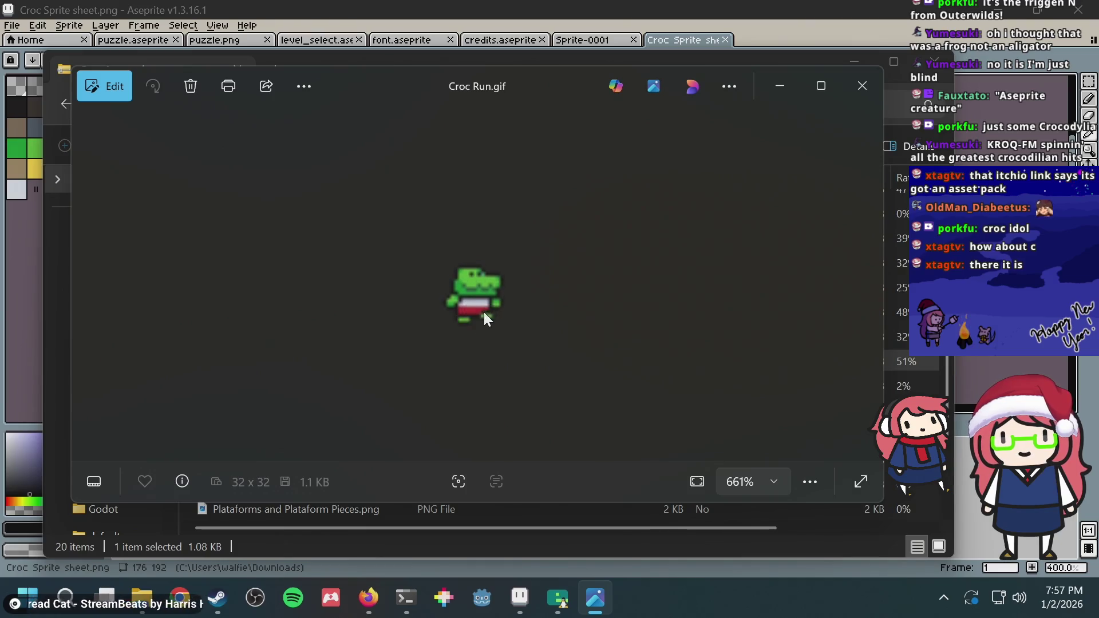
pyautogui.click(858, 82)
# Look over another croc pose on the sprite sheet, then close the Croc Sprite sheet tab
pyautogui.click(799, 12)
pyautogui.scroll(-2, 508, 184)
pyautogui.scroll(2, 508, 184)
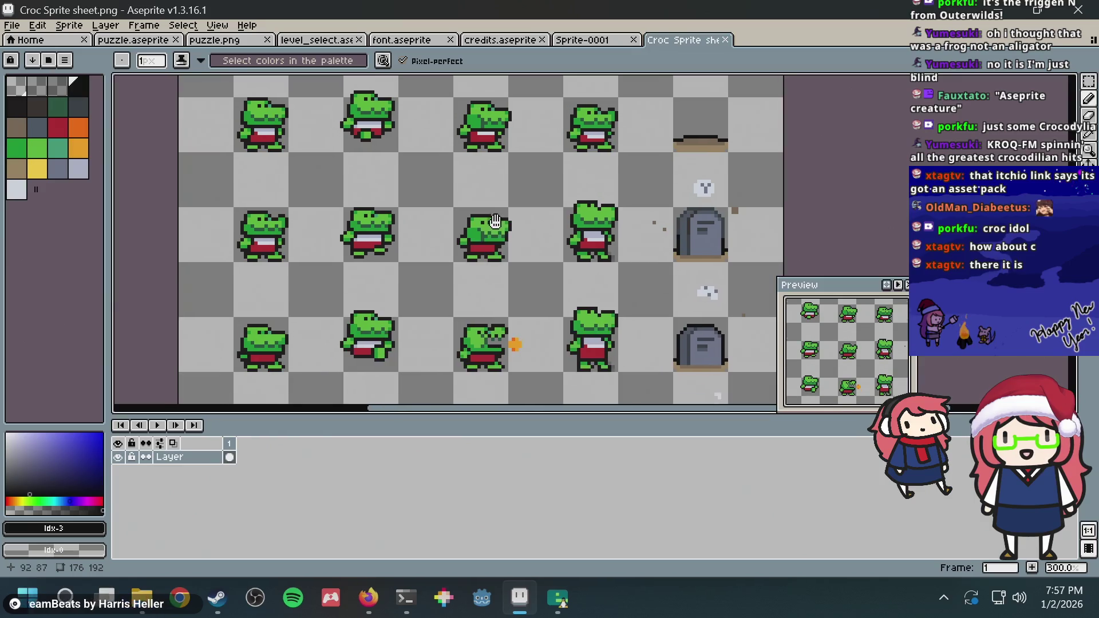
pyautogui.scroll(2, 376, 311)
pyautogui.hotkey('alt', 'Tab')
pyautogui.hotkey('alt', 'Tab')
pyautogui.hotkey('alt', 'Tab')
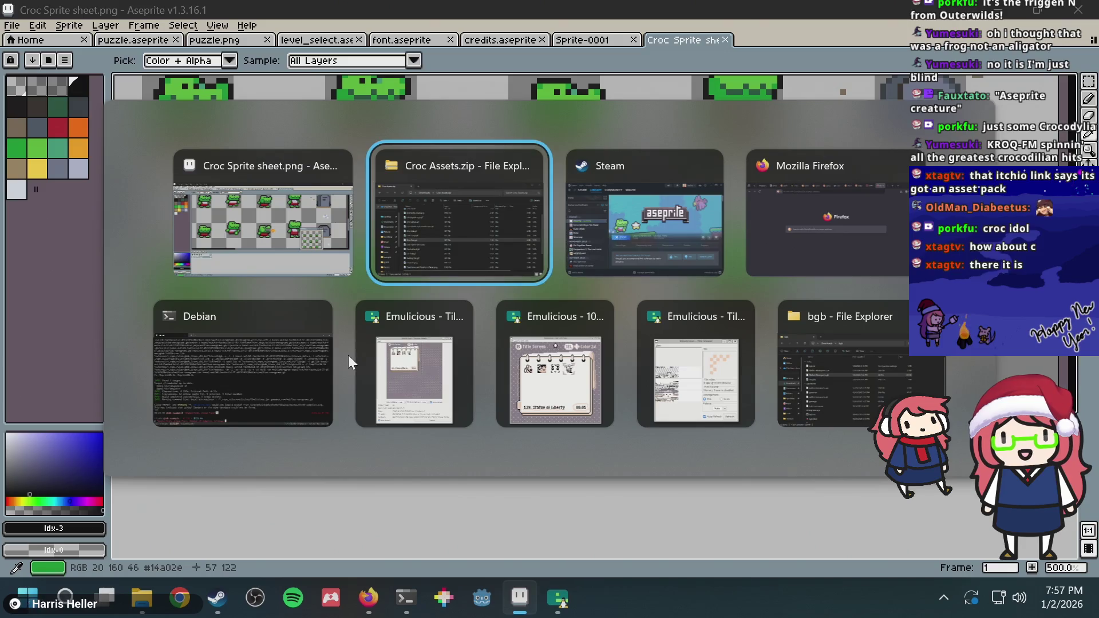
pyautogui.hotkey('alt', 'Tab')
pyautogui.hotkey('alt', 'Tab')
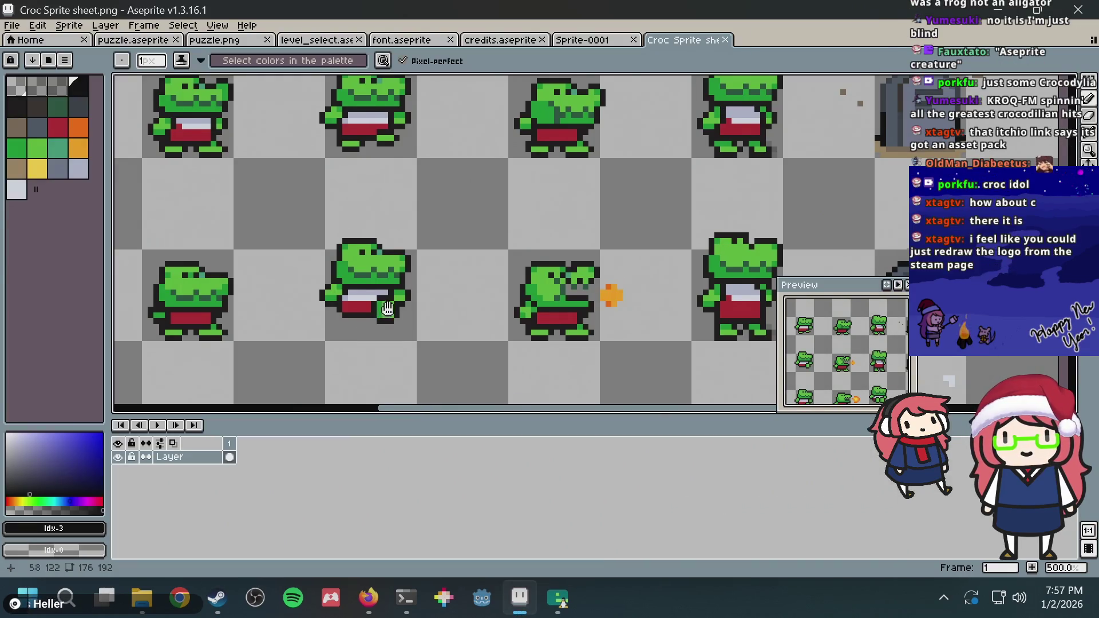
pyautogui.moveTo(383, 309); pyautogui.dragTo(438, 296)
pyautogui.hotkey('alt', 'Tab')
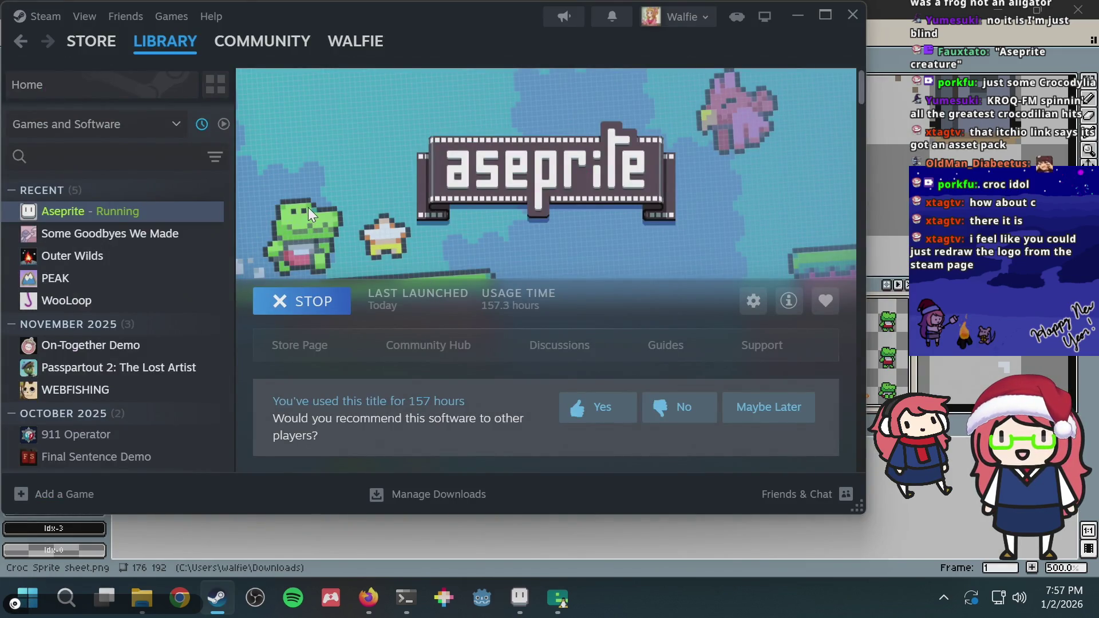
pyautogui.hotkey('alt', 'Tab')
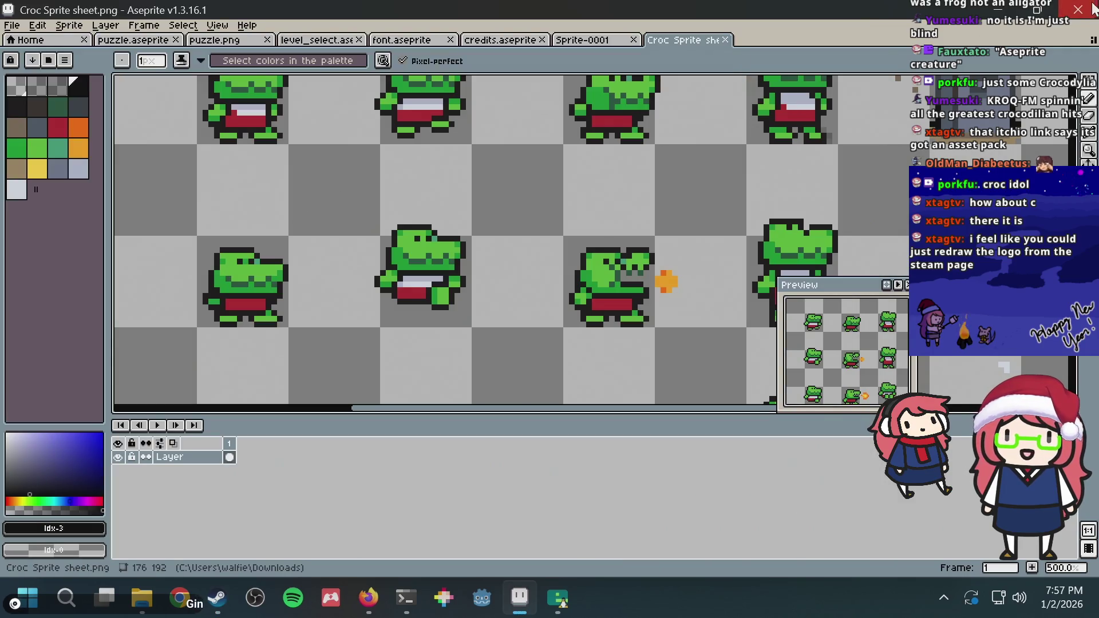
pyautogui.click(725, 40)
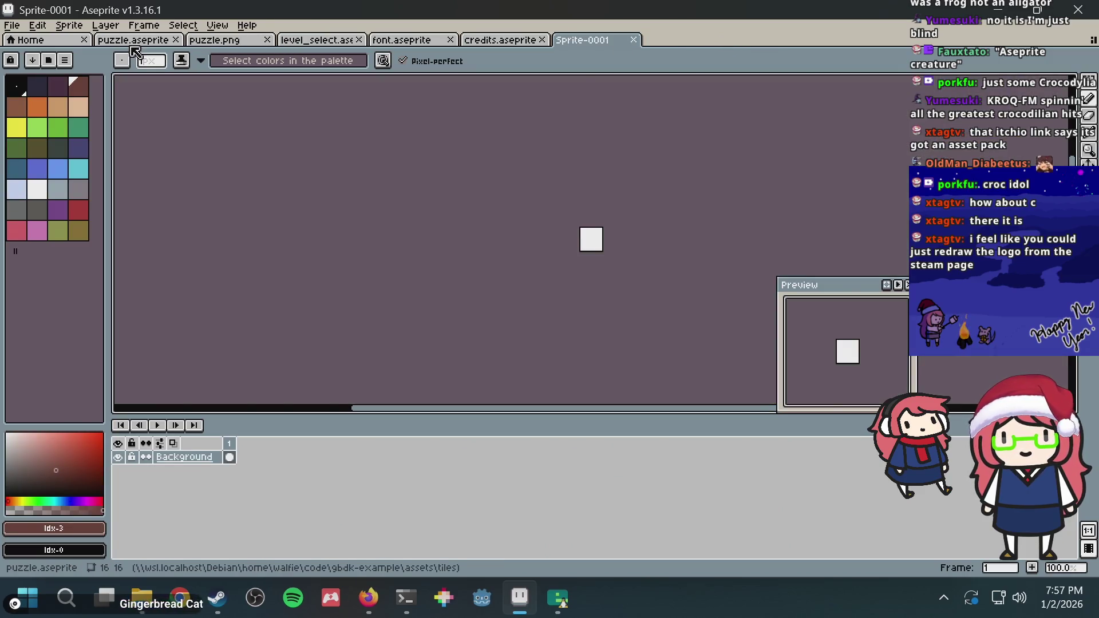
# Delete the empty last frame of puzzle.aseprite so the Dinosaur is last, and save
pyautogui.click(140, 42)
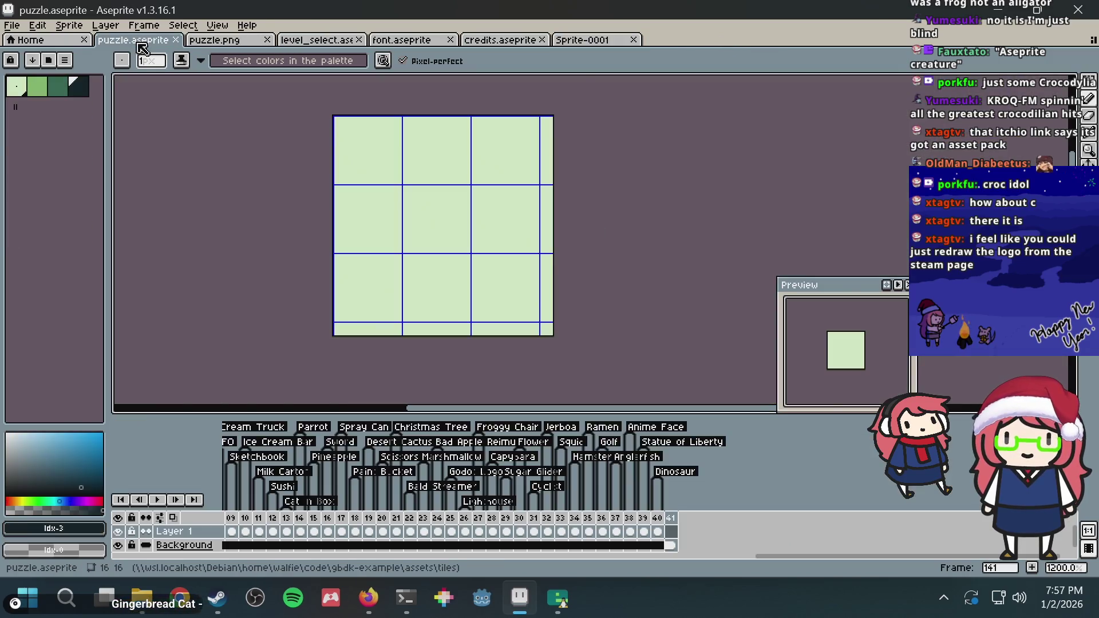
pyautogui.rightClick(672, 518)
pyautogui.click(695, 532)
pyautogui.hotkey('ctrl', 's')
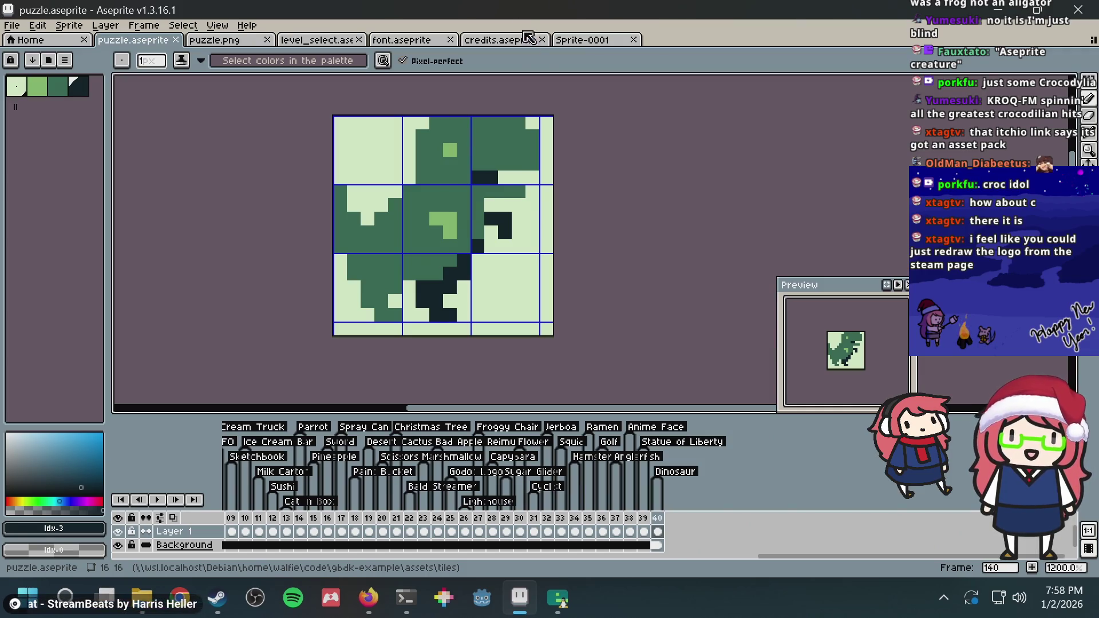
pyautogui.click(403, 598)
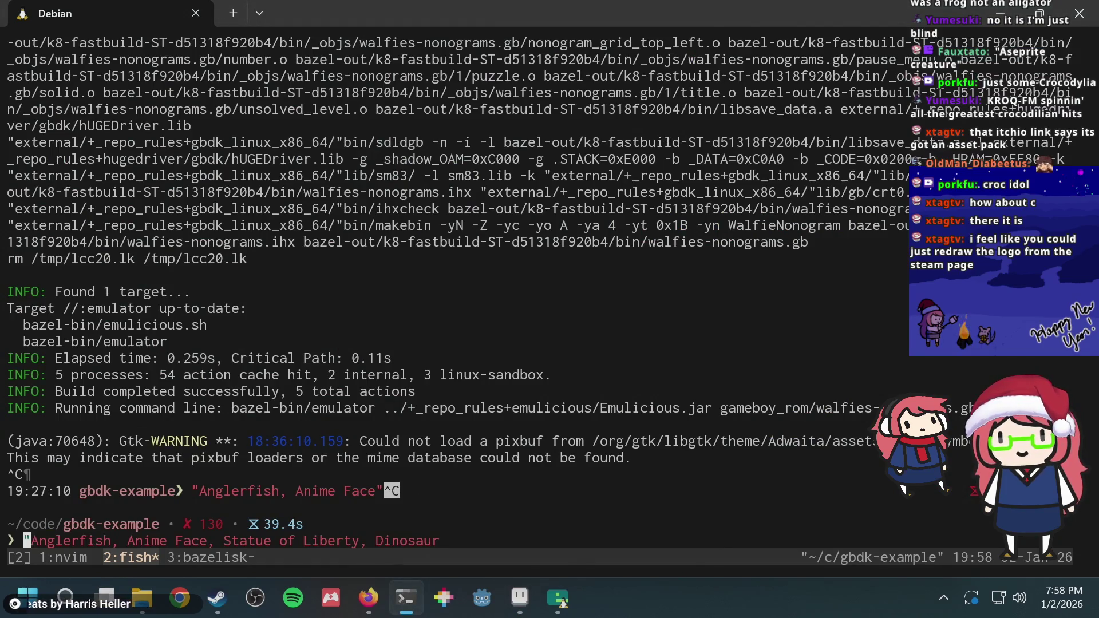
# Review the changed files with git status and git diff
pyautogui.write('git')
pyautogui.hotkey('ctrl', 'c')
pyautogui.write('git status')
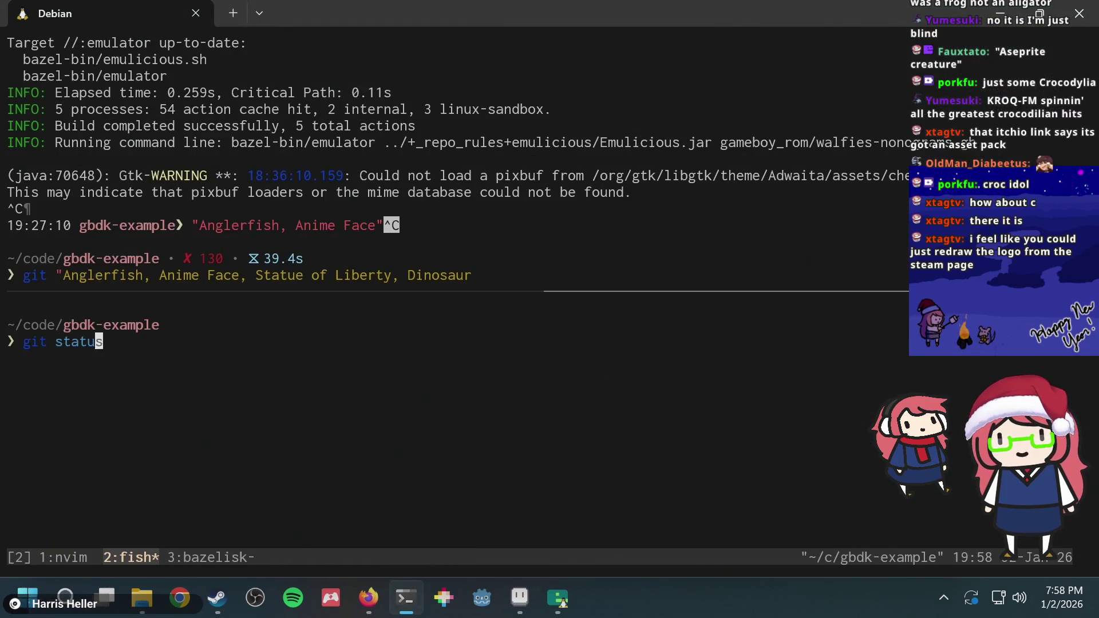
pyautogui.press('Return')
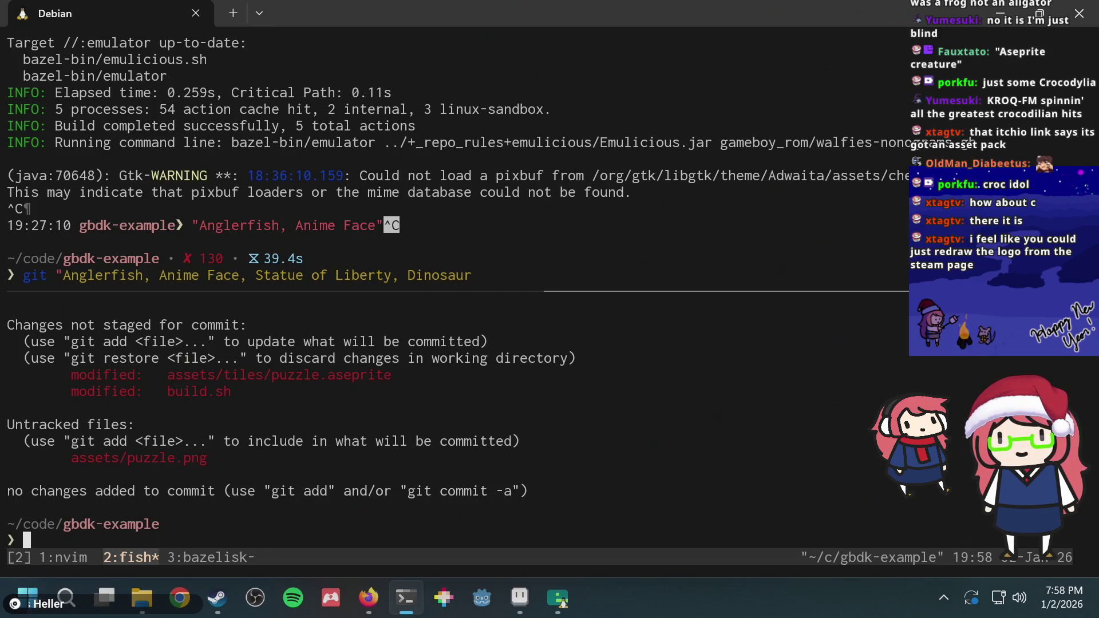
pyautogui.write('git diff')
pyautogui.press('Return')
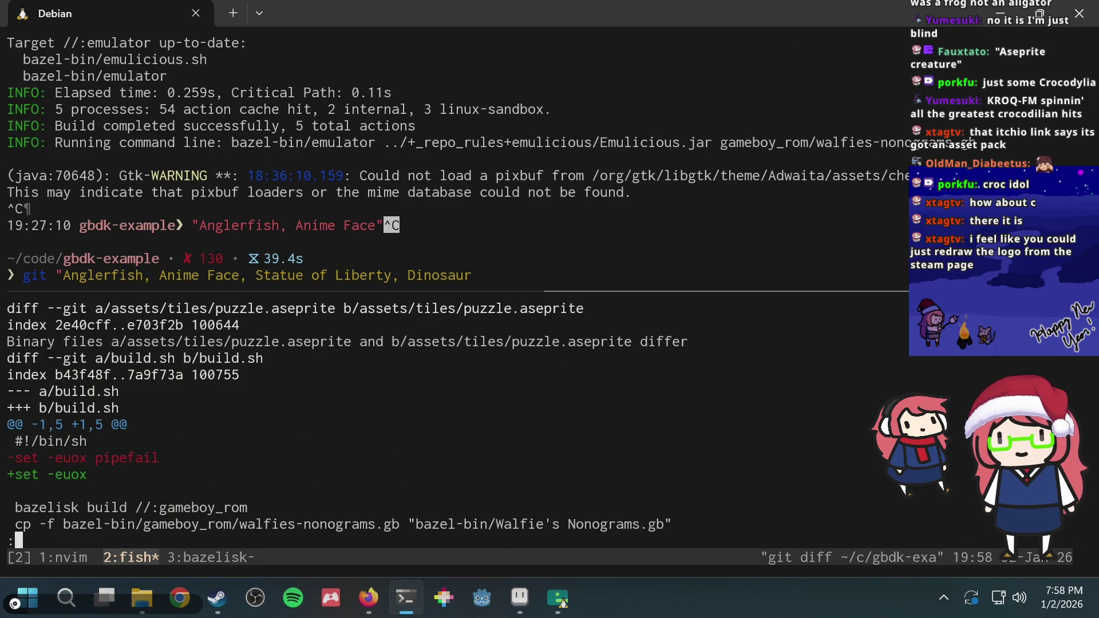
pyautogui.press('Down')
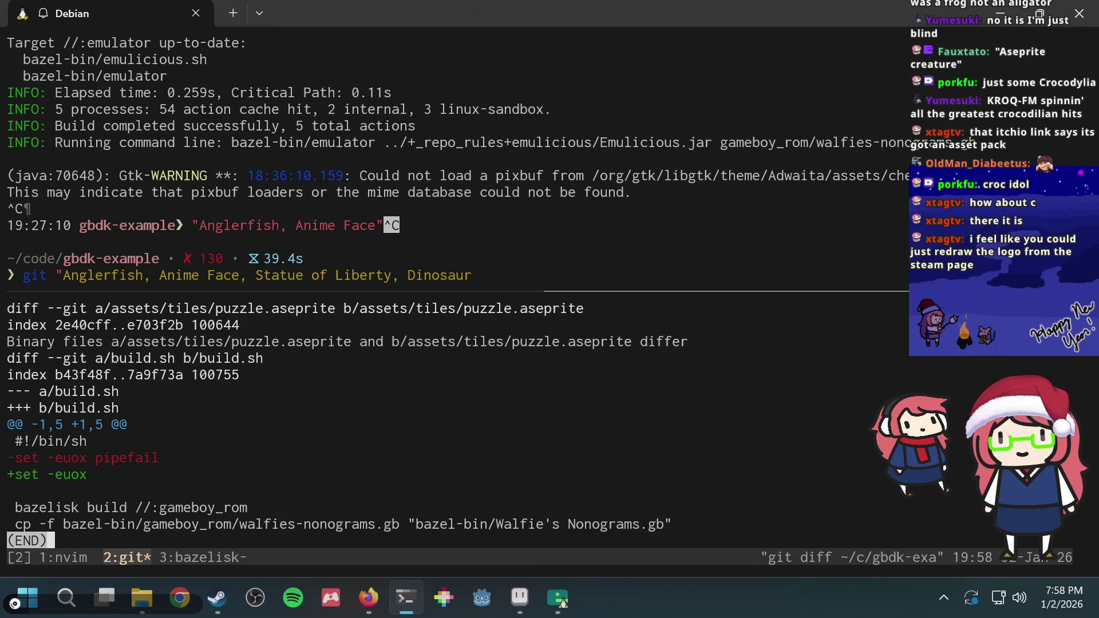
pyautogui.press('q')
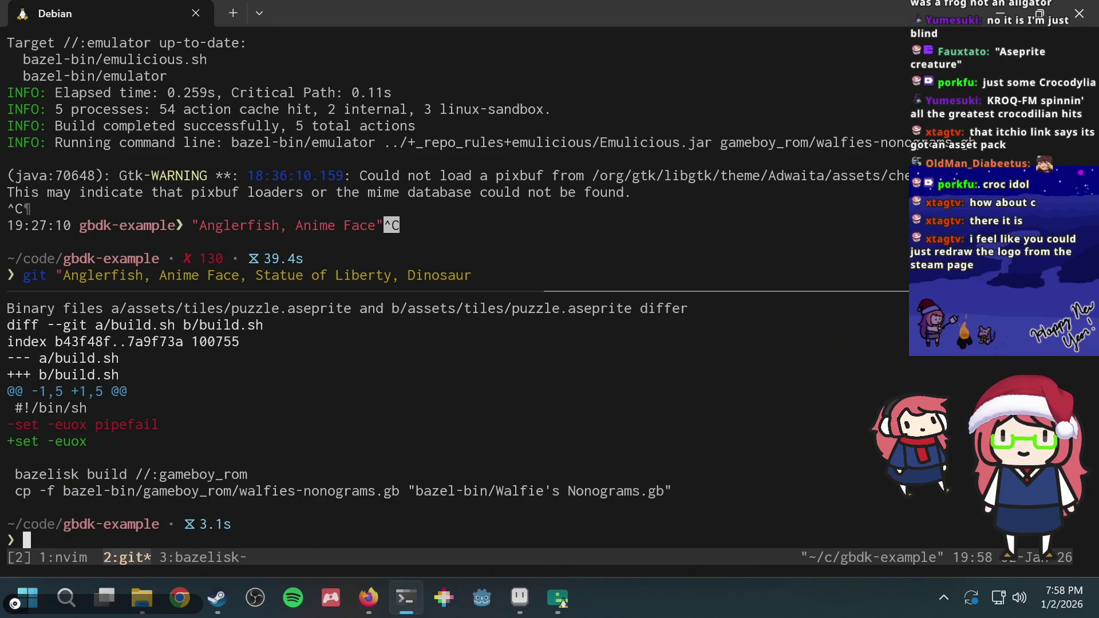
# Commit as 'Add puzzles: Anglerfish, Anime Face, Statue of Liberty, Dinosaur' and push to origin
pyautogui.write('commit -am "Add puzzles: ')
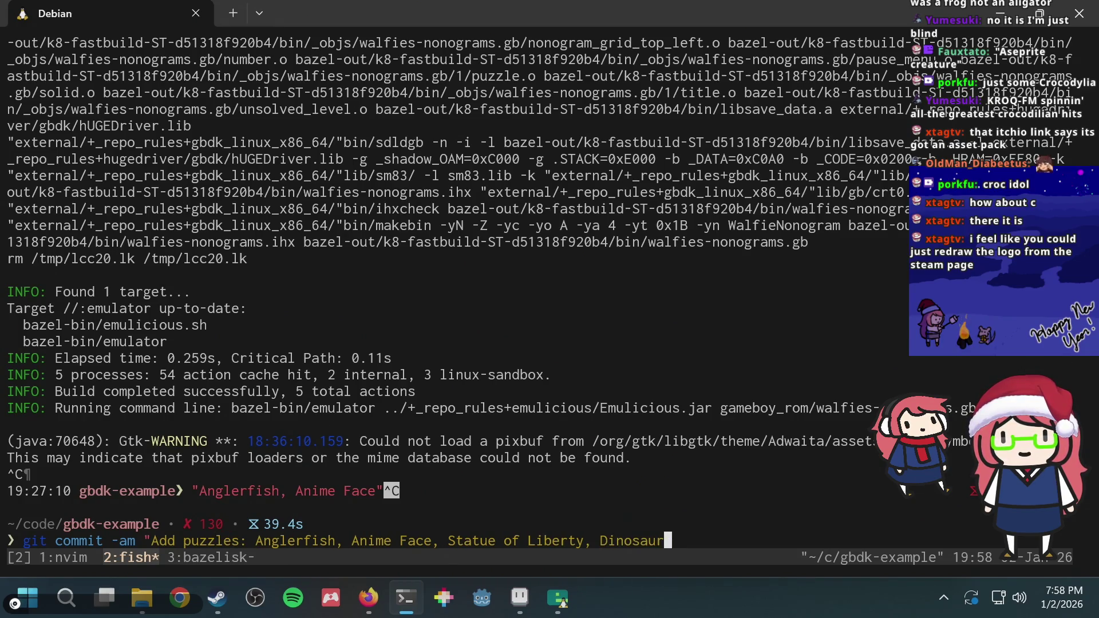
pyautogui.write('"')
pyautogui.press('Return')
pyautogui.write('git pu')
pyautogui.write('sh origin')
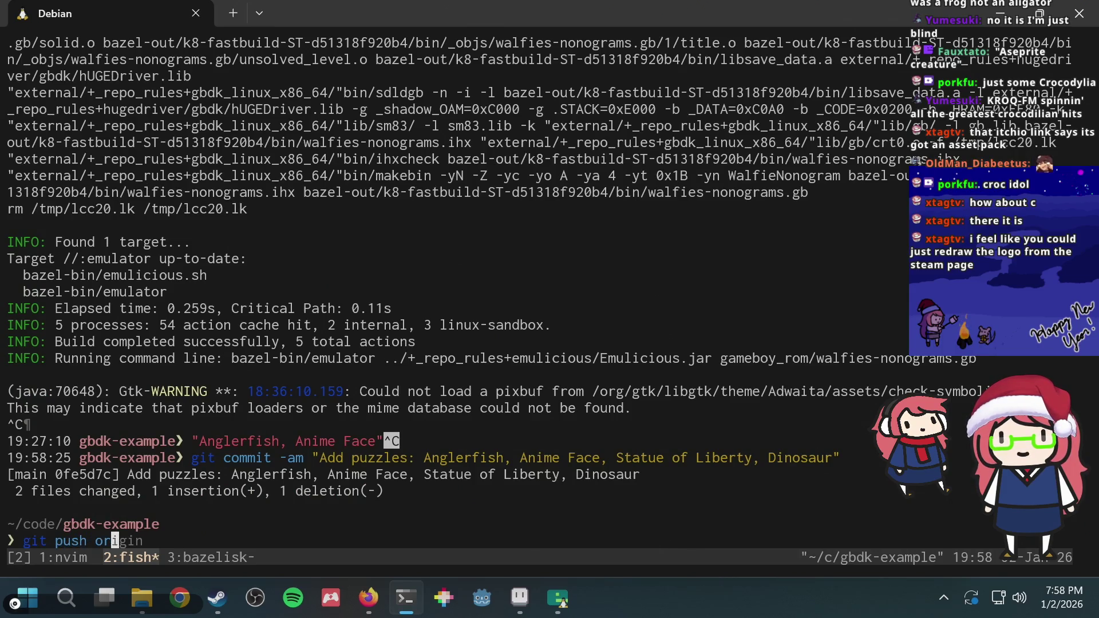
pyautogui.press('Return')
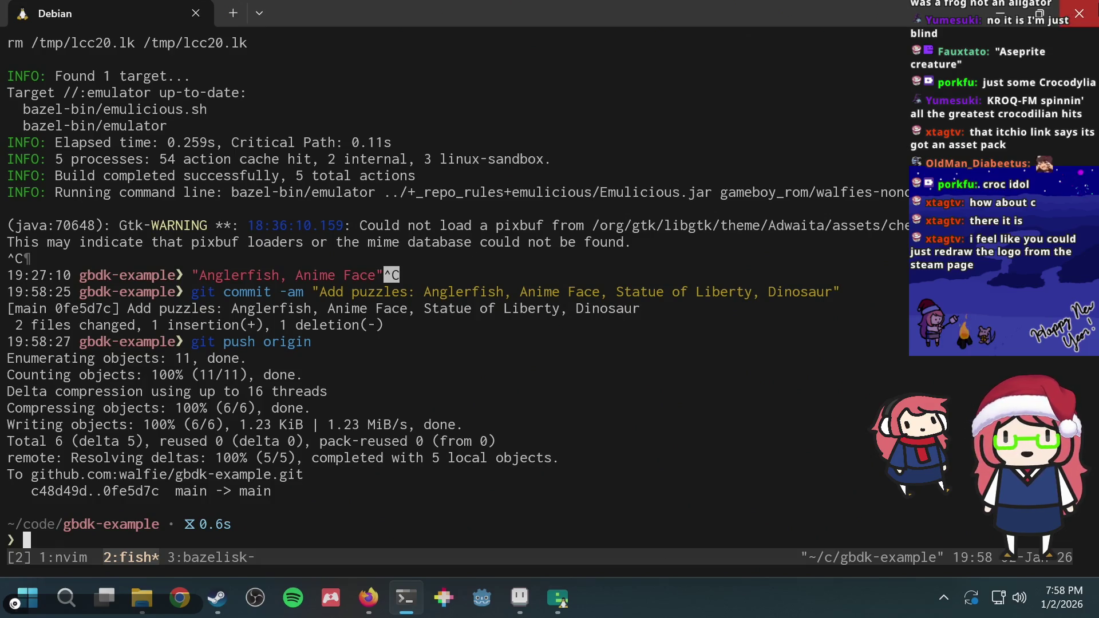
pyautogui.hotkey('alt', 'Tab')
pyautogui.hotkey('alt', 'Tab')
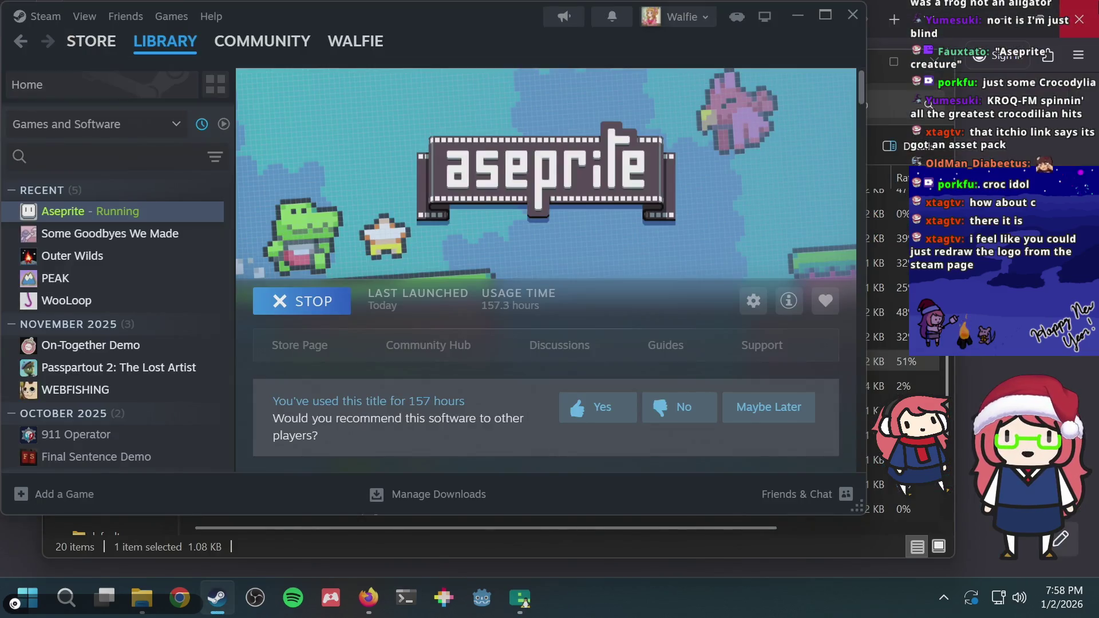
# Close Steam and browse the emulator's puzzle list from Golf to the new Anglerfish puzzle
pyautogui.click(852, 16)
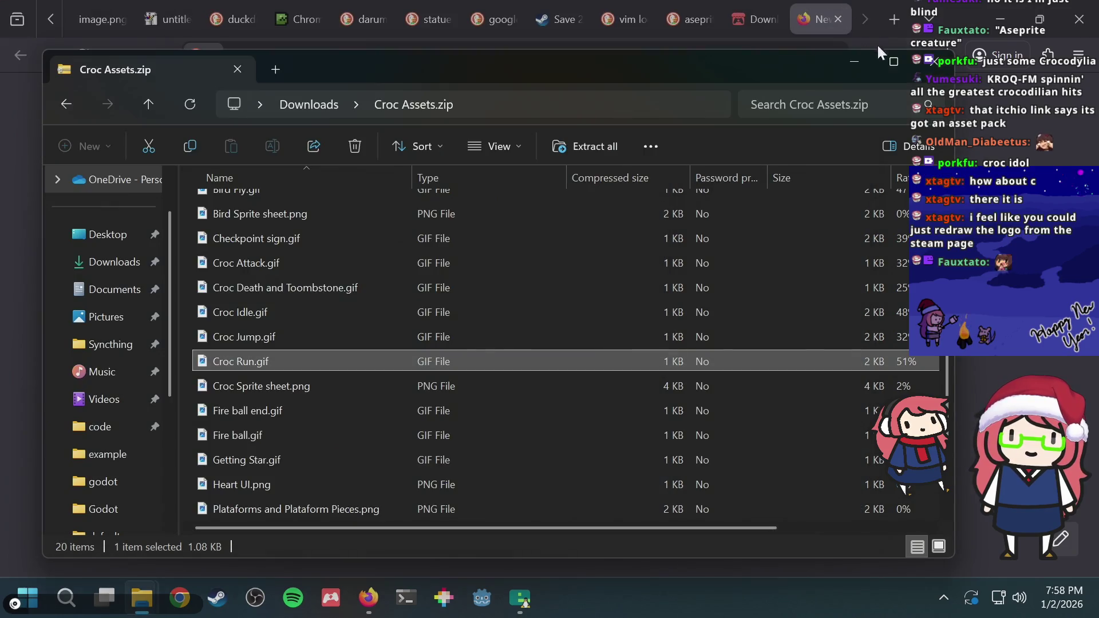
pyautogui.click(934, 64)
pyautogui.click(1000, 19)
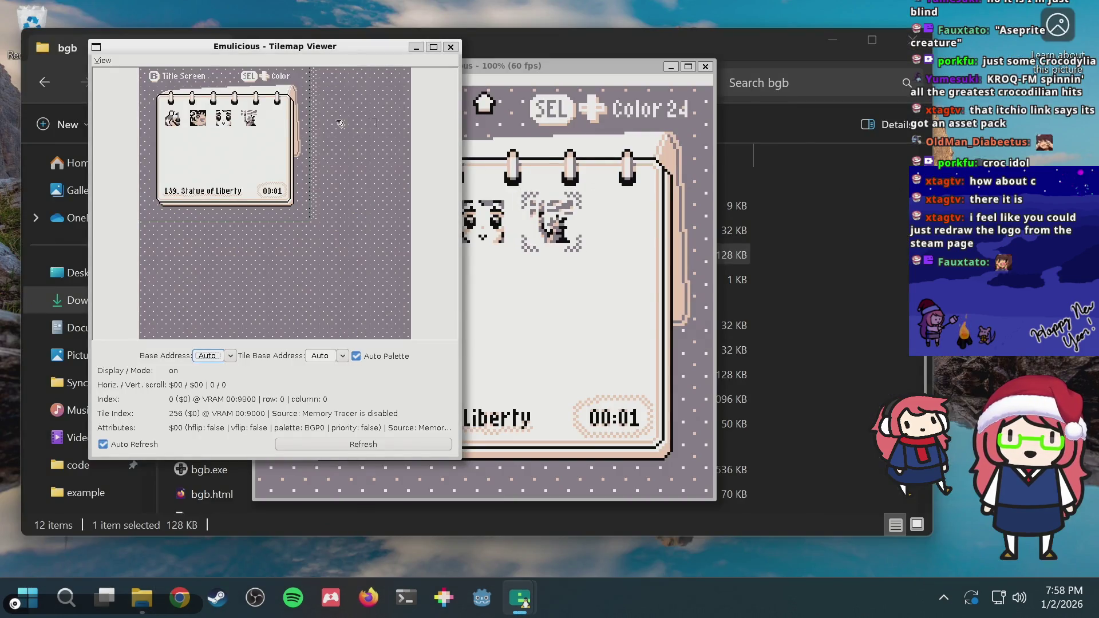
pyautogui.press('Left')
pyautogui.press('Left')
pyautogui.press('Left')
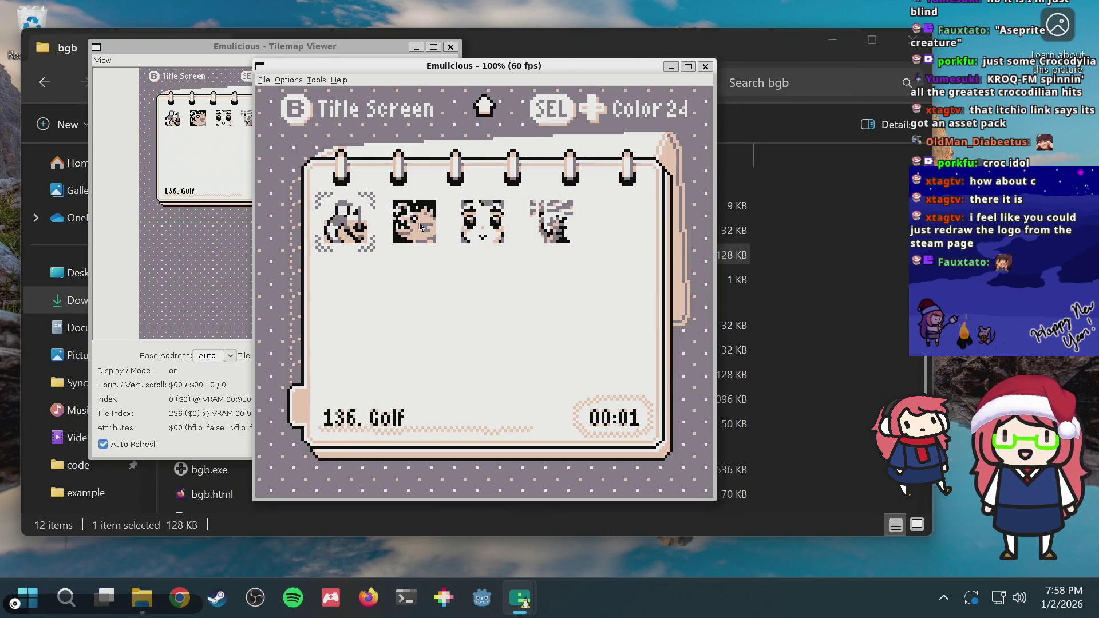
pyautogui.press('Right')
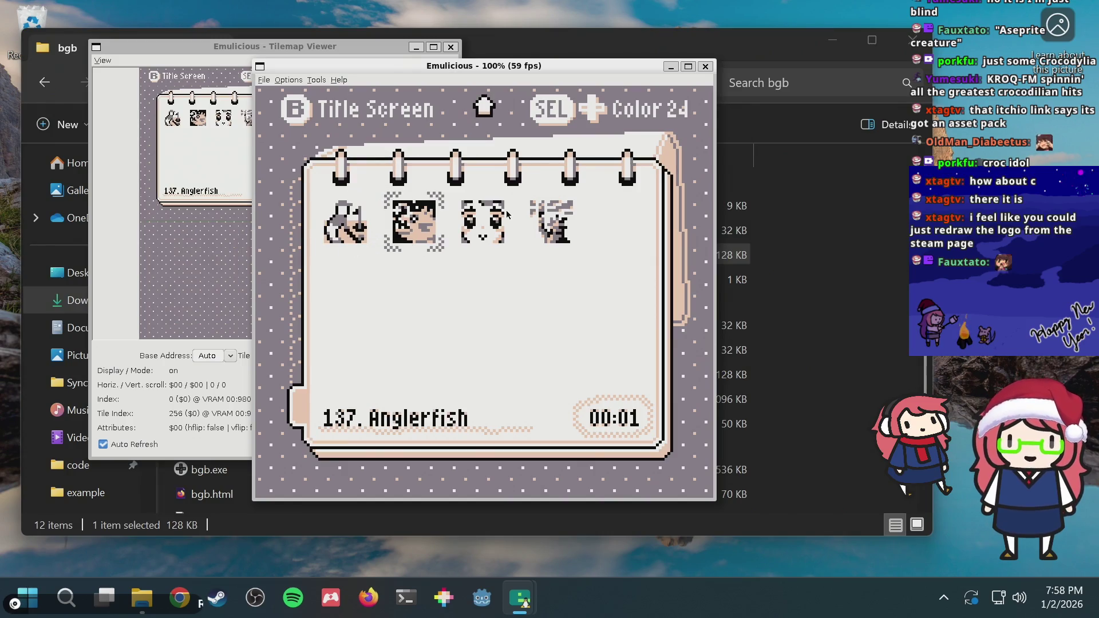
# Open a maximized PowerShell window and then a new Firefox tab
pyautogui.click(401, 579)
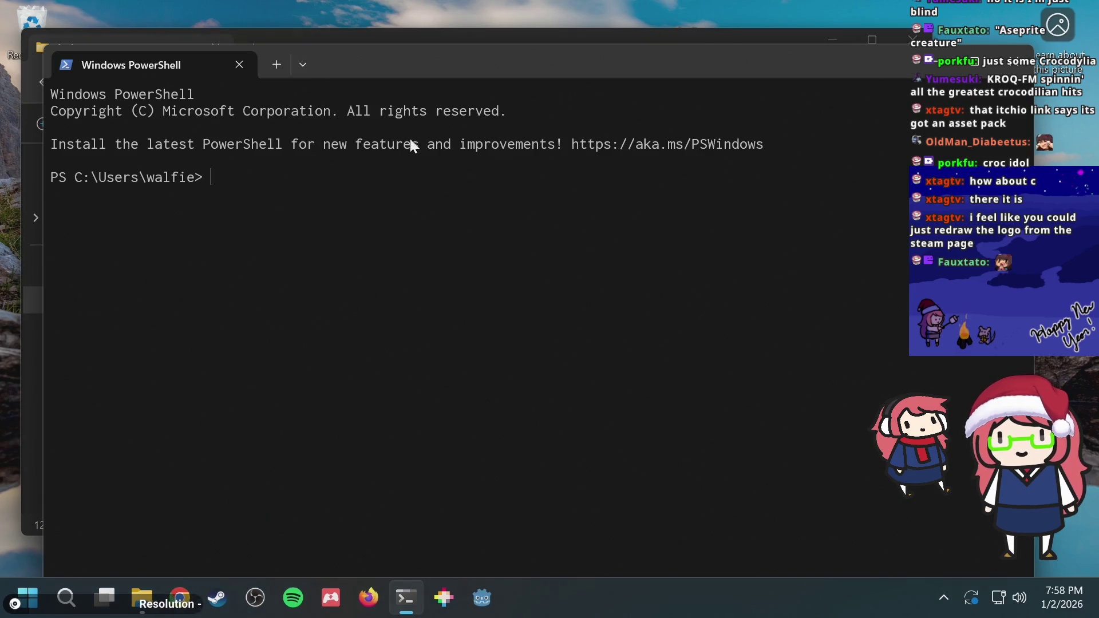
pyautogui.doubleClick(435, 67)
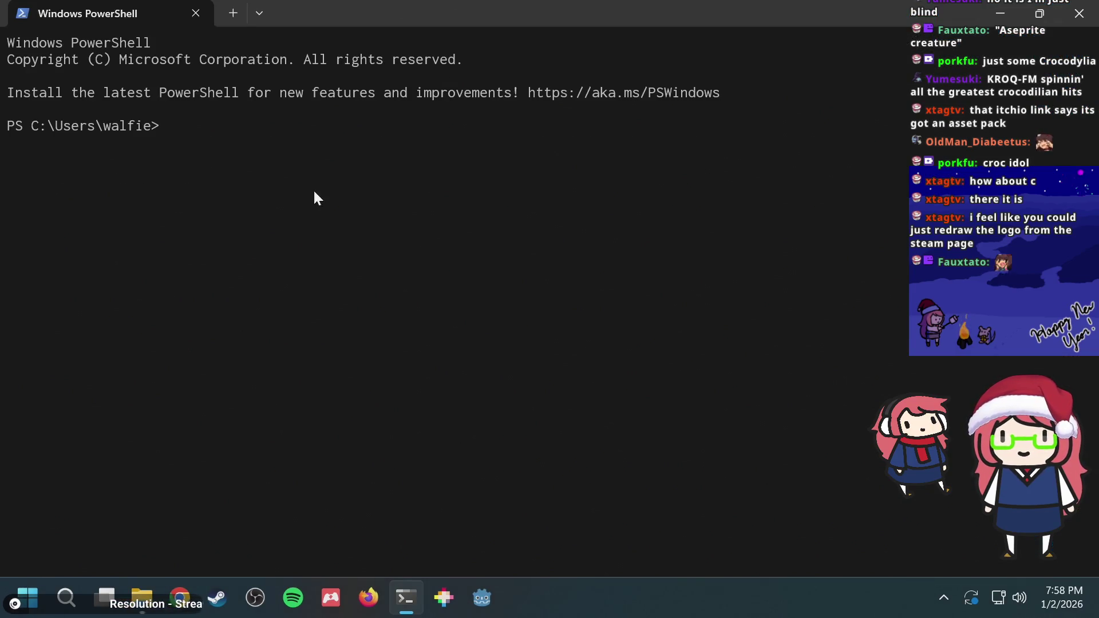
pyautogui.click(368, 598)
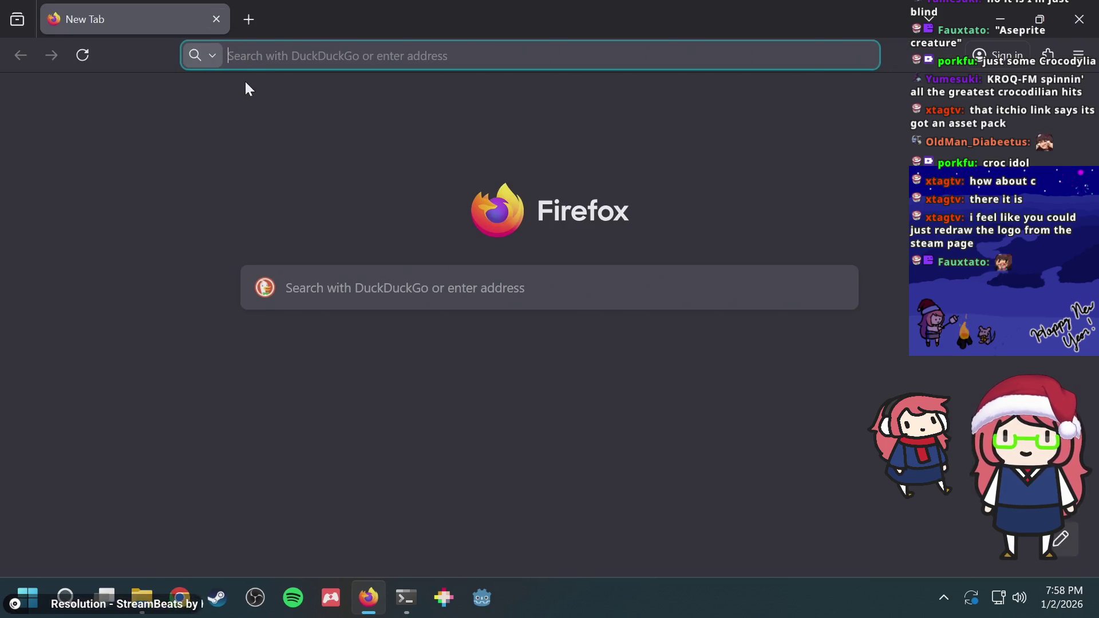
# Load the Nonogram Maker site and set the puzzle width and height to 15
pyautogui.write('nono')
pyautogui.press('Return')
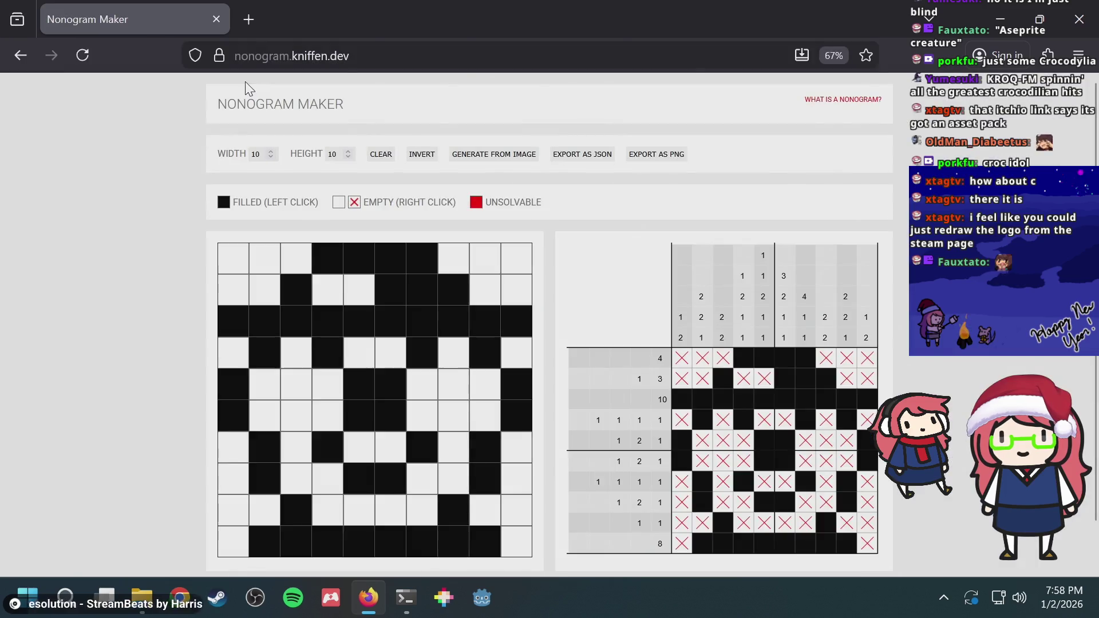
pyautogui.click(270, 151)
pyautogui.click(347, 152)
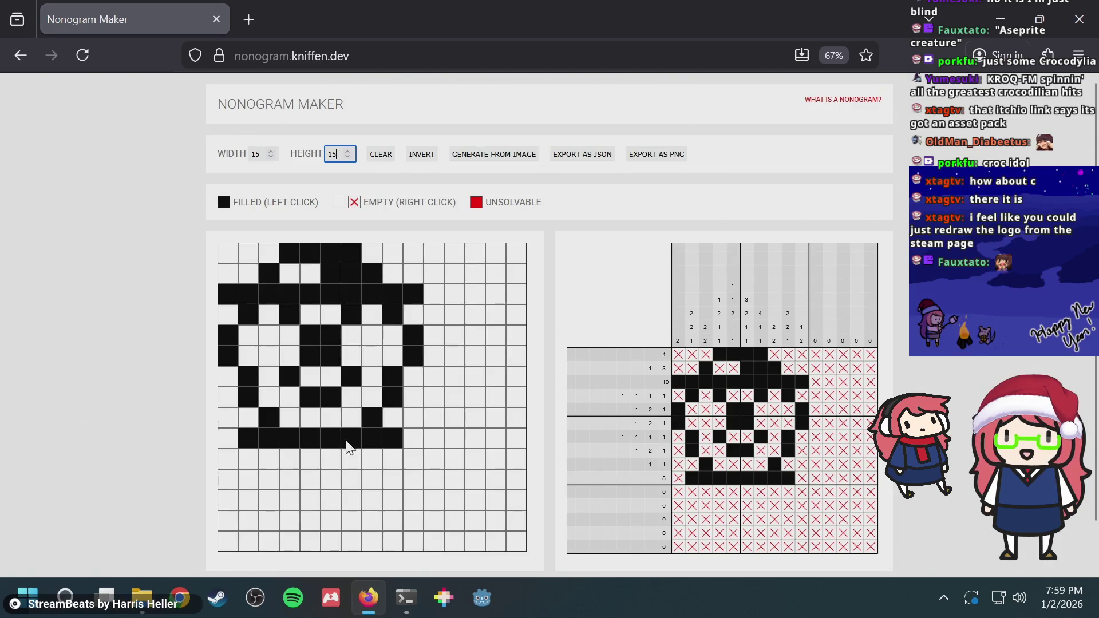
# Launch Aseprite from Steam and open puzzle.png from the recent files
pyautogui.click(217, 597)
pyautogui.doubleClick(114, 213)
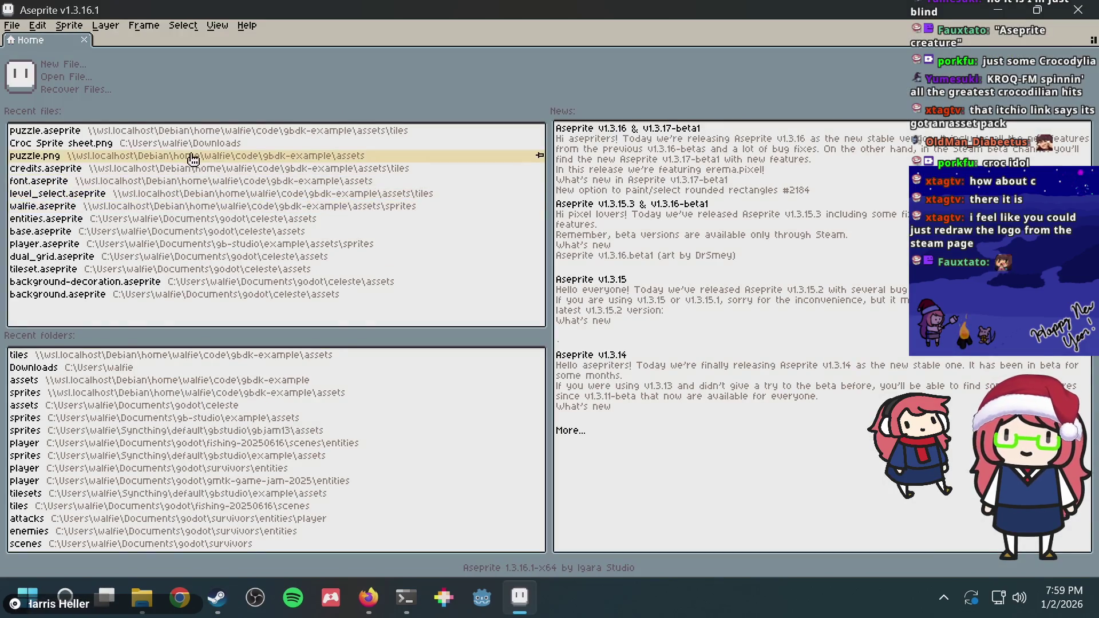
pyautogui.click(183, 133)
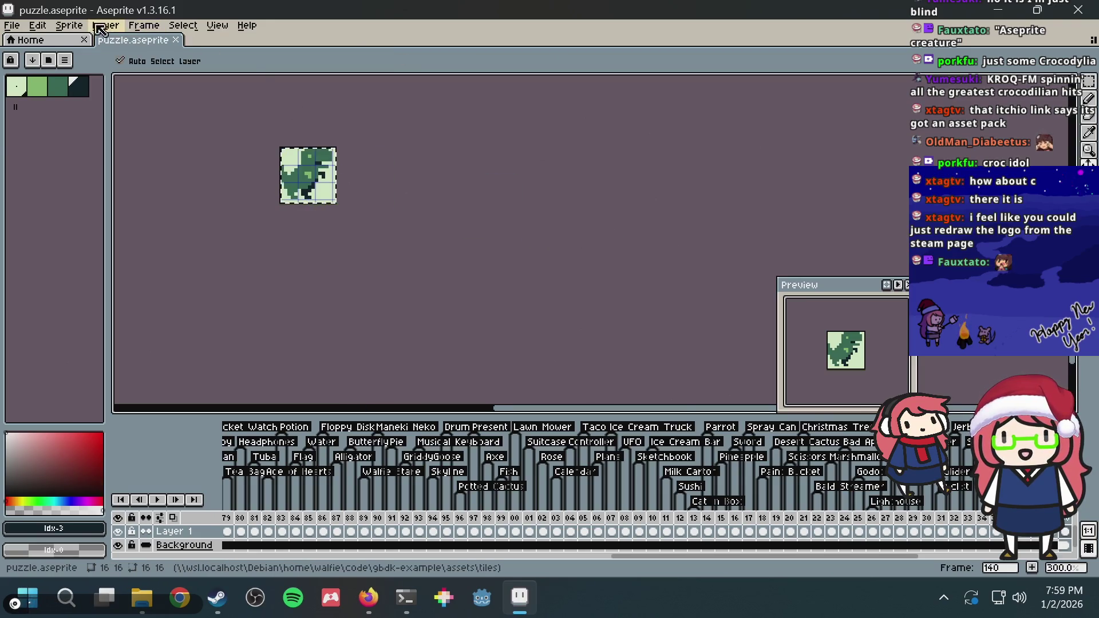
pyautogui.click(12, 25)
pyautogui.moveTo(42, 66)
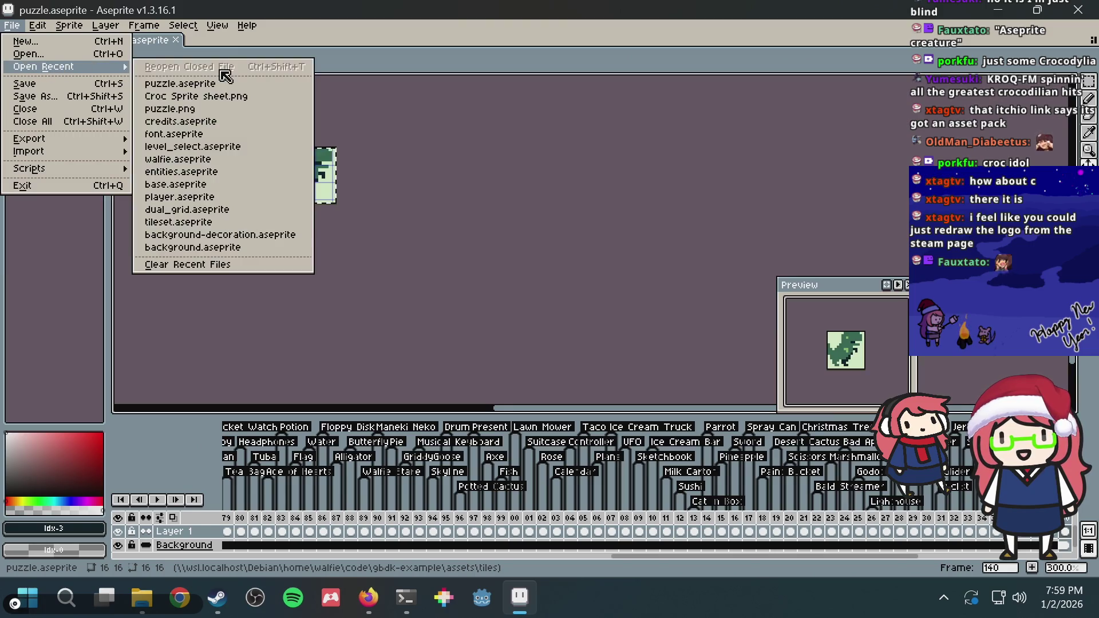
pyautogui.click(214, 83)
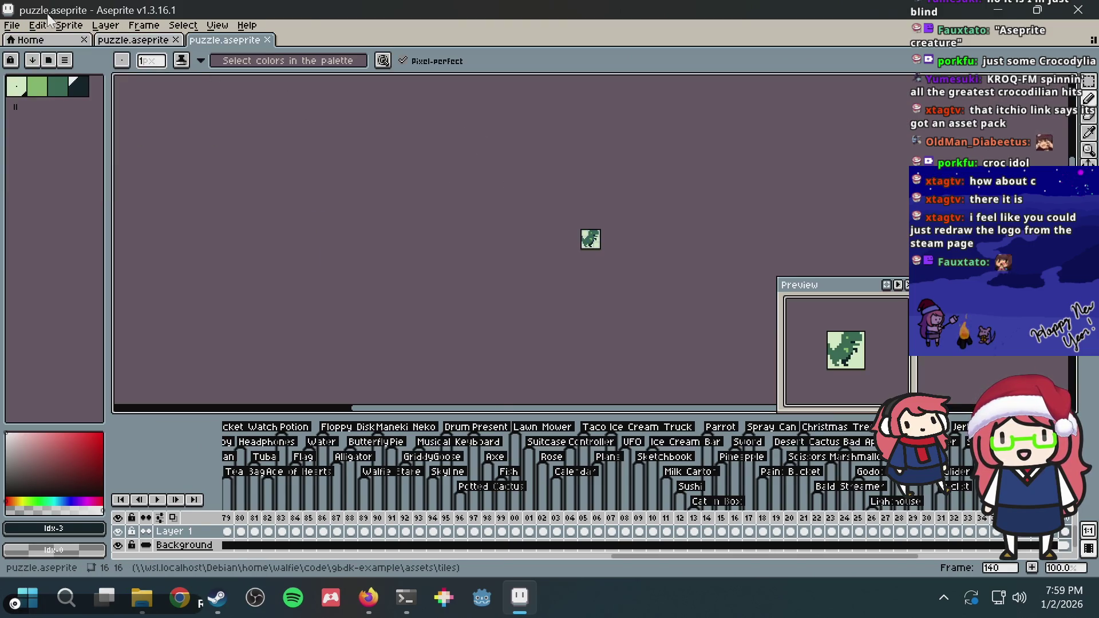
pyautogui.click(22, 25)
pyautogui.moveTo(43, 67)
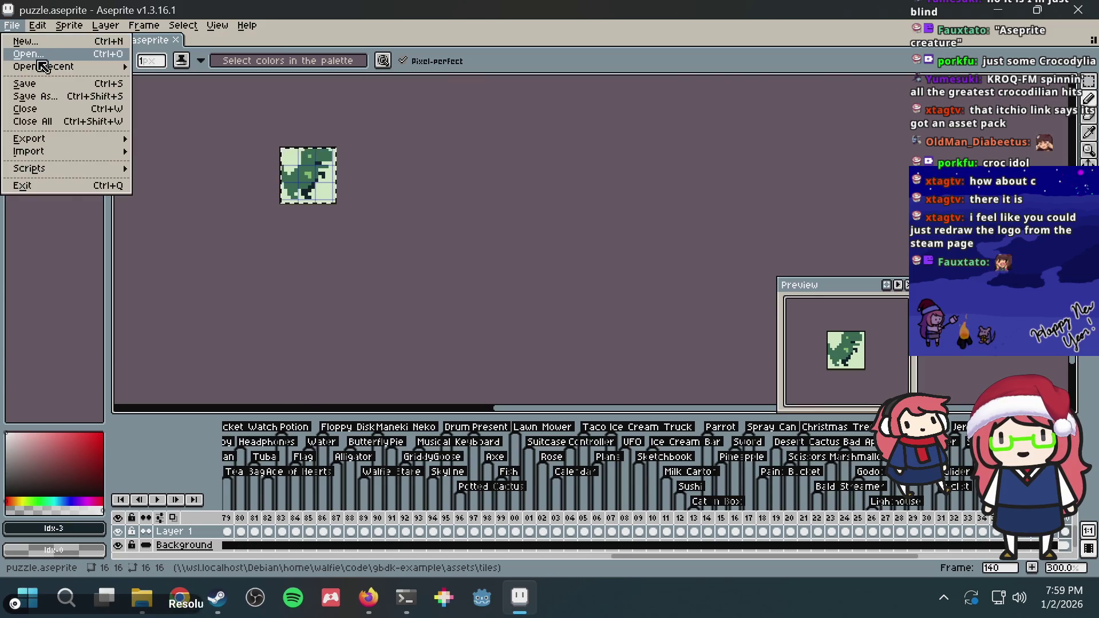
pyautogui.click(196, 109)
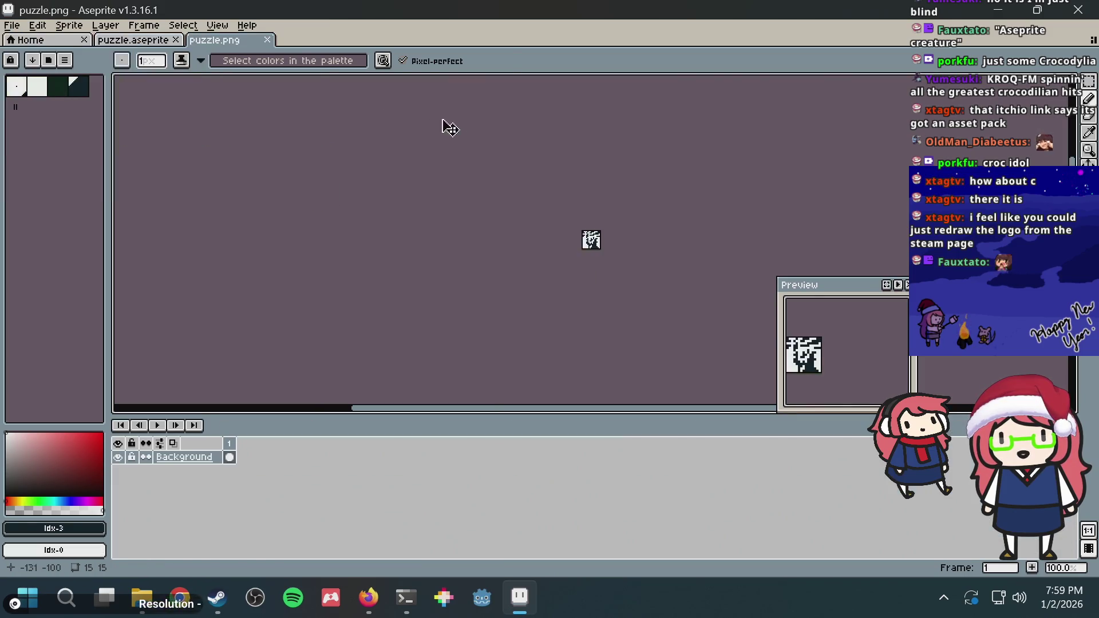
pyautogui.hotkey('ctrl', 'a')
# Generate the 15×15 nonogram in Nonogram Maker from puzzle.png
pyautogui.hotkey('alt', 'Tab')
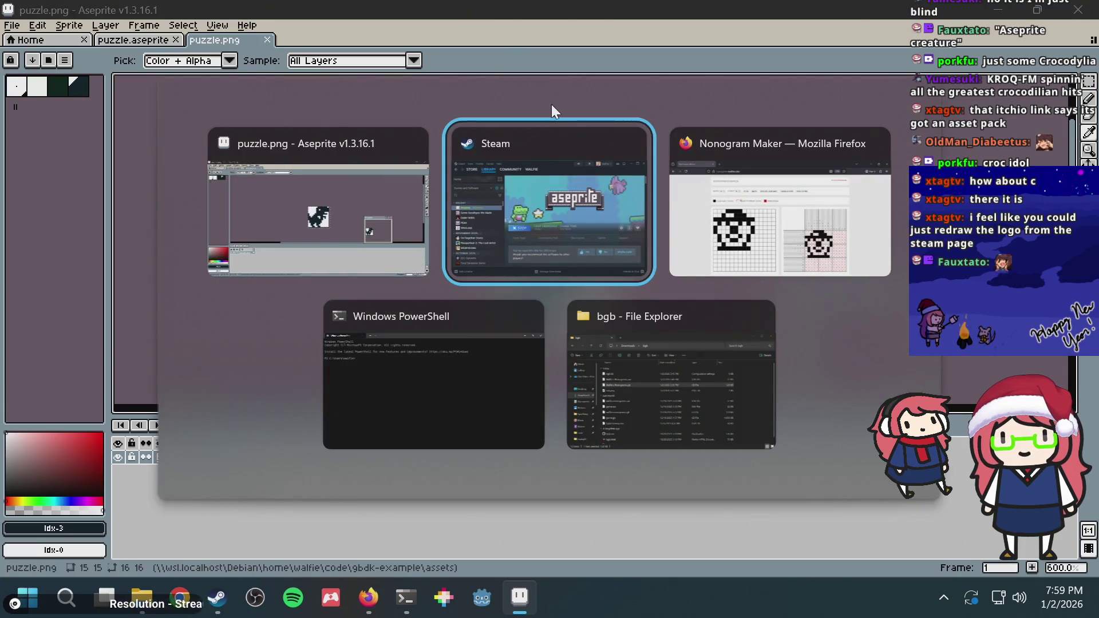
pyautogui.press('Tab')
pyautogui.click(493, 154)
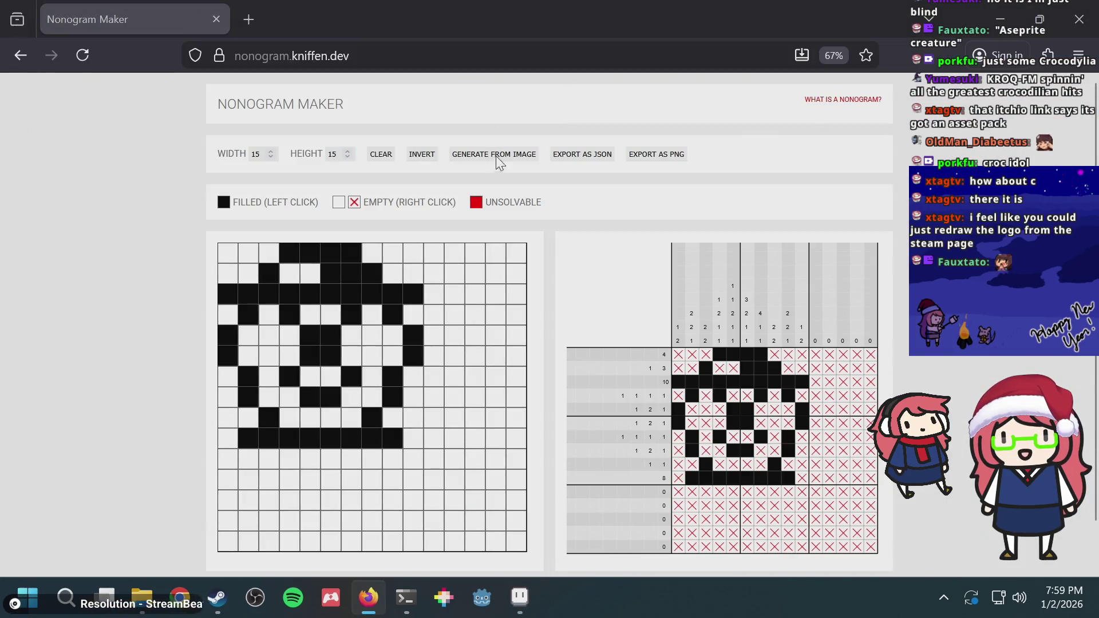
pyautogui.doubleClick(400, 240)
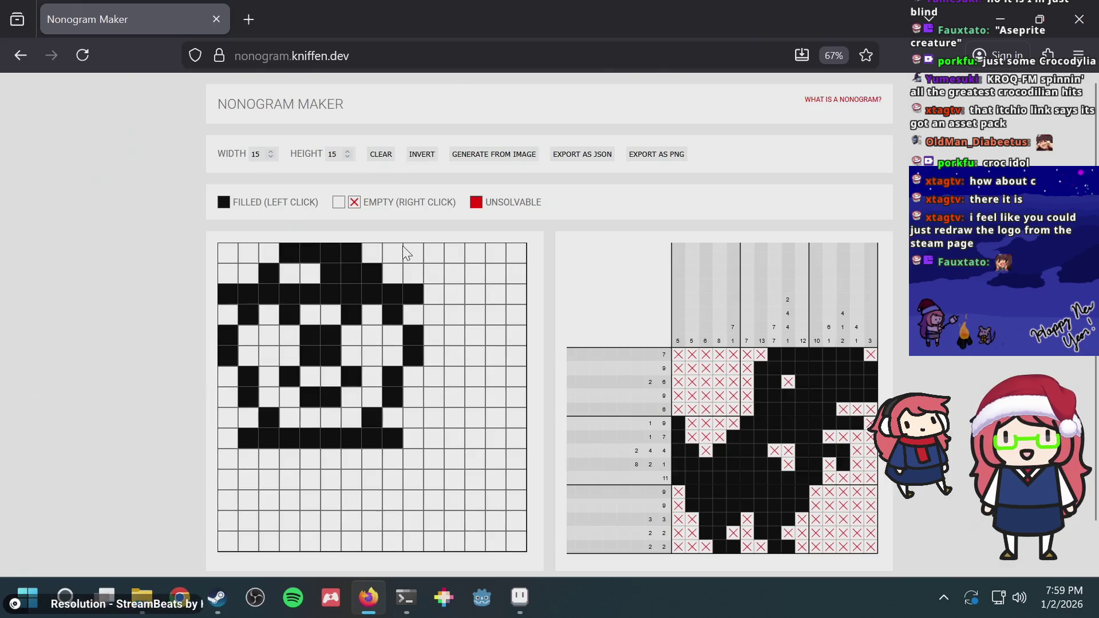
pyautogui.hotkey('alt', 'Tab')
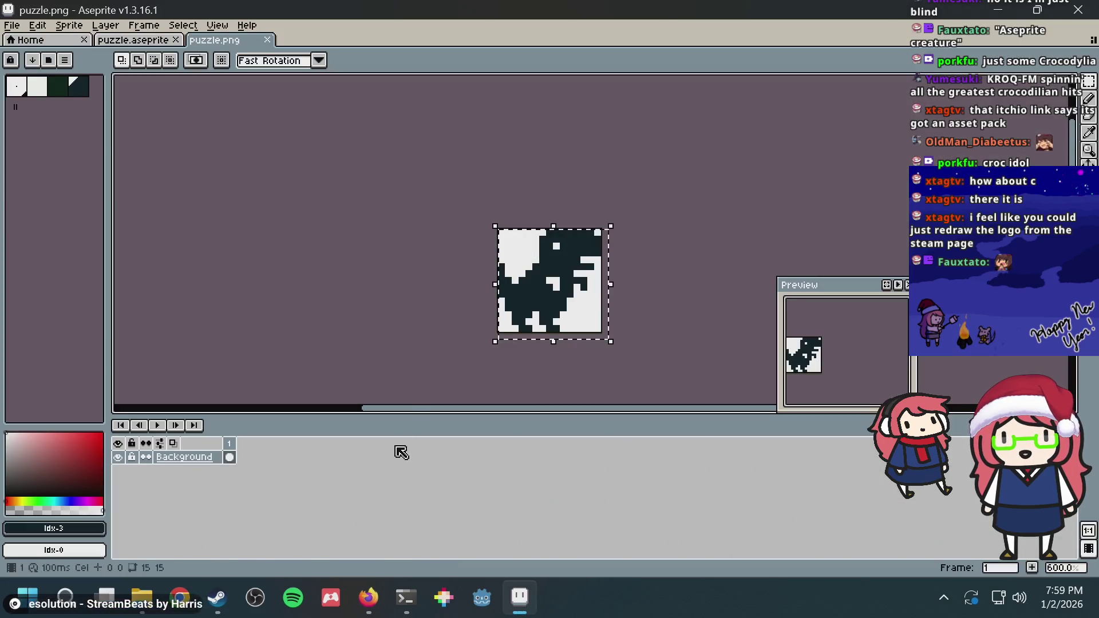
pyautogui.click(395, 610)
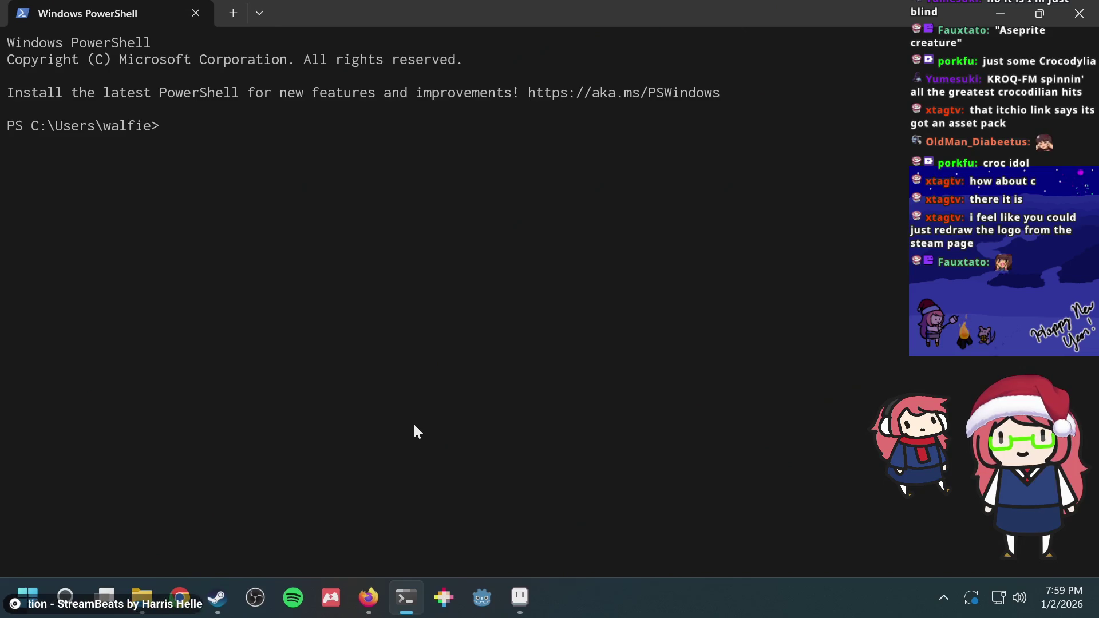
# Close the Terminal, Aseprite, Steam and File Explorer windows
pyautogui.click(259, 14)
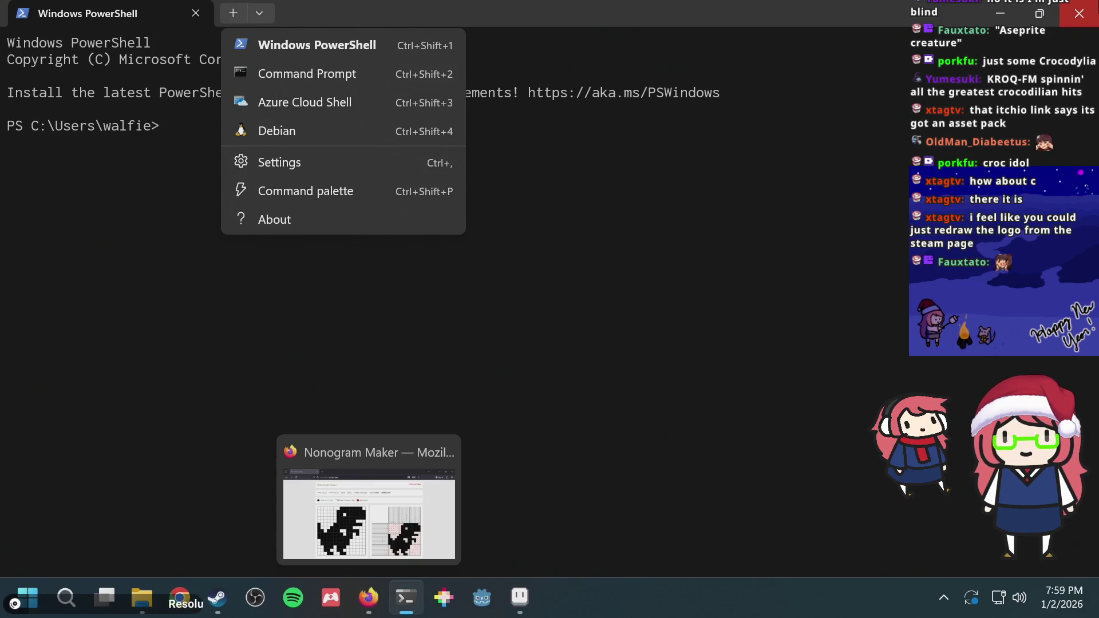
pyautogui.click(1093, 11)
pyautogui.click(1093, 11)
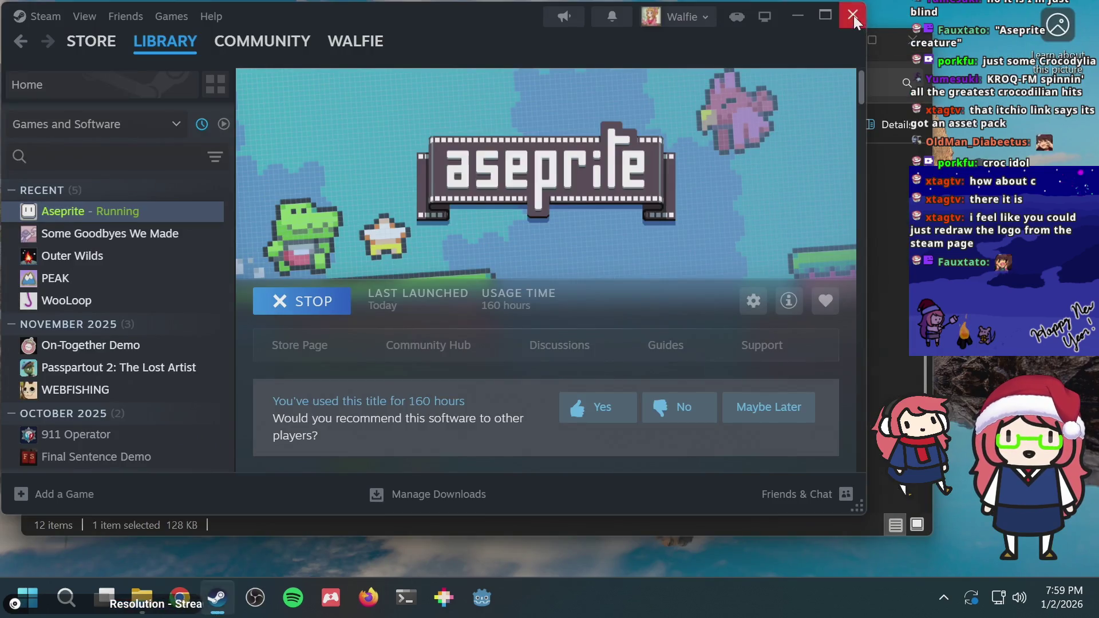
pyautogui.click(852, 15)
pyautogui.click(915, 40)
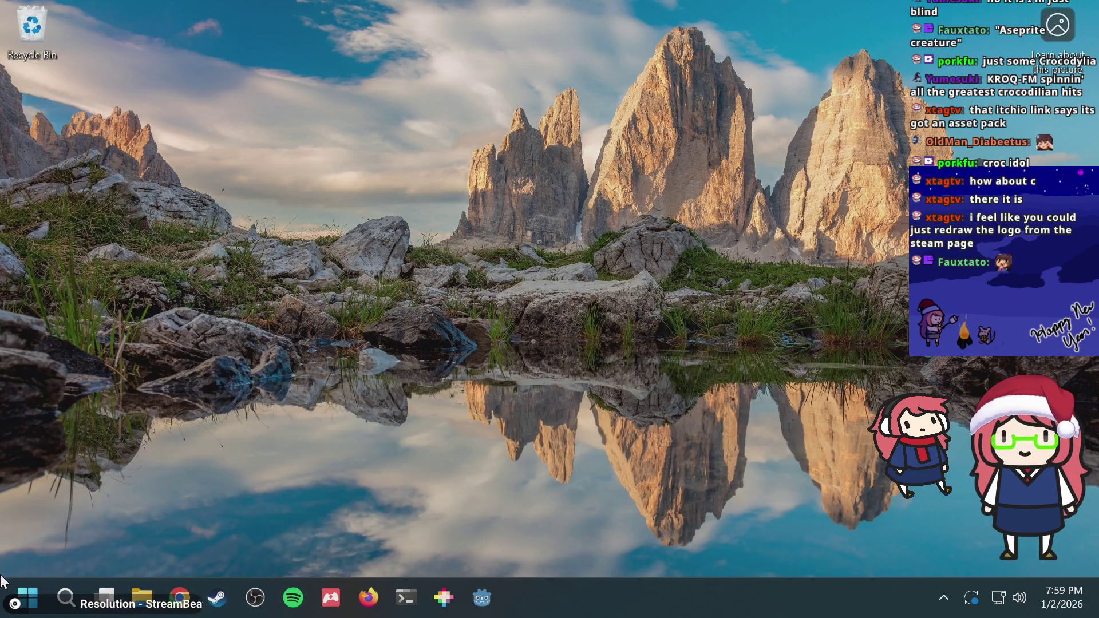
# Shut down the computer from the Start menu's power options
pyautogui.click(27, 598)
pyautogui.click(503, 541)
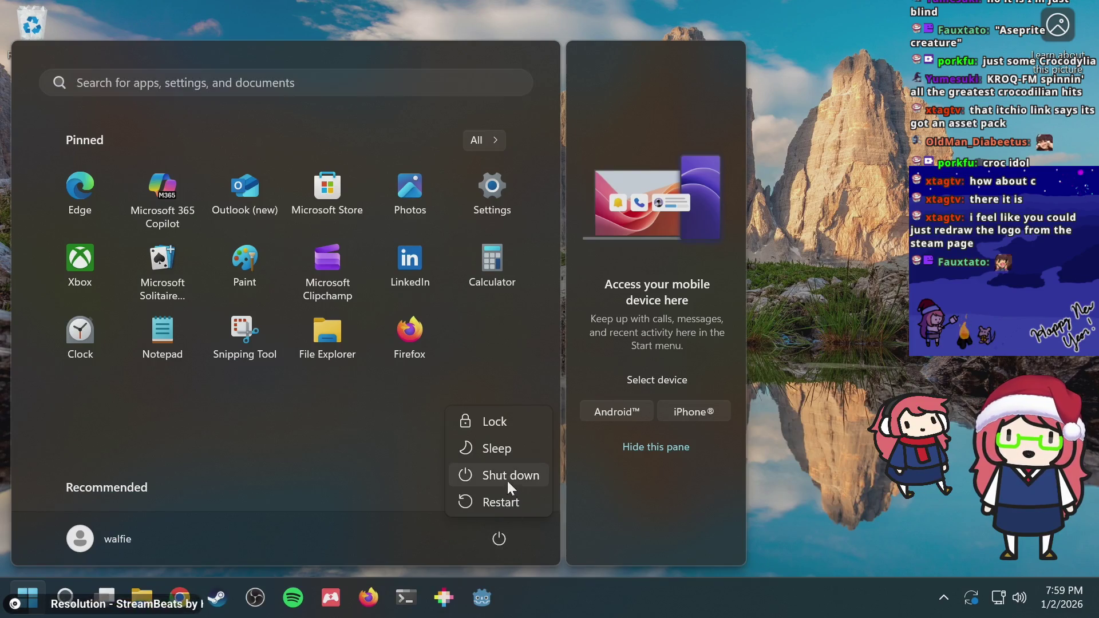
pyautogui.click(504, 475)
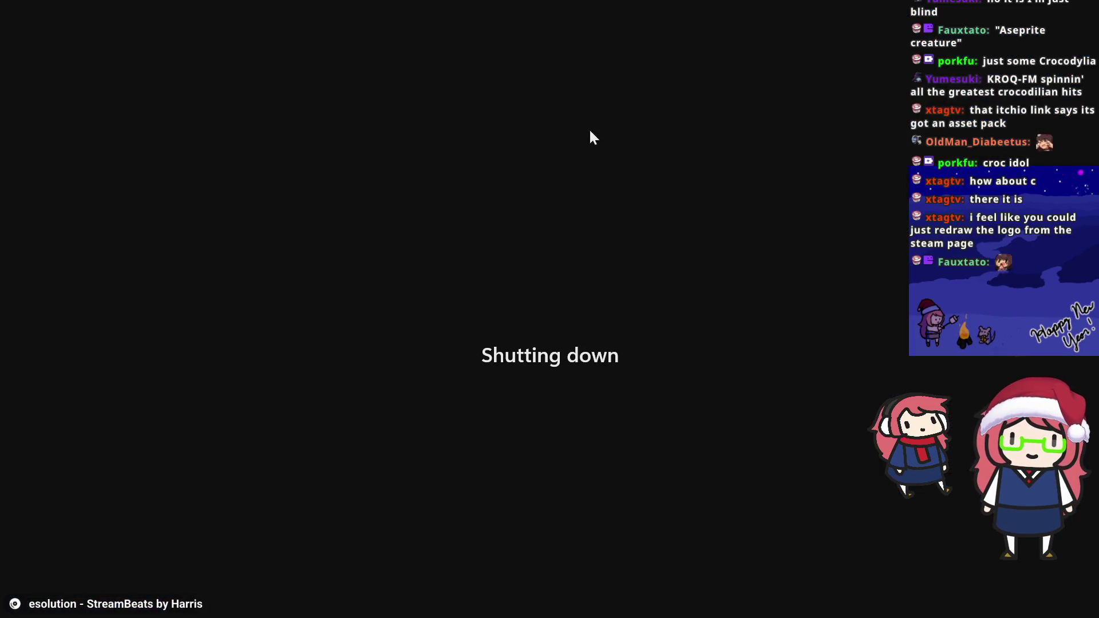